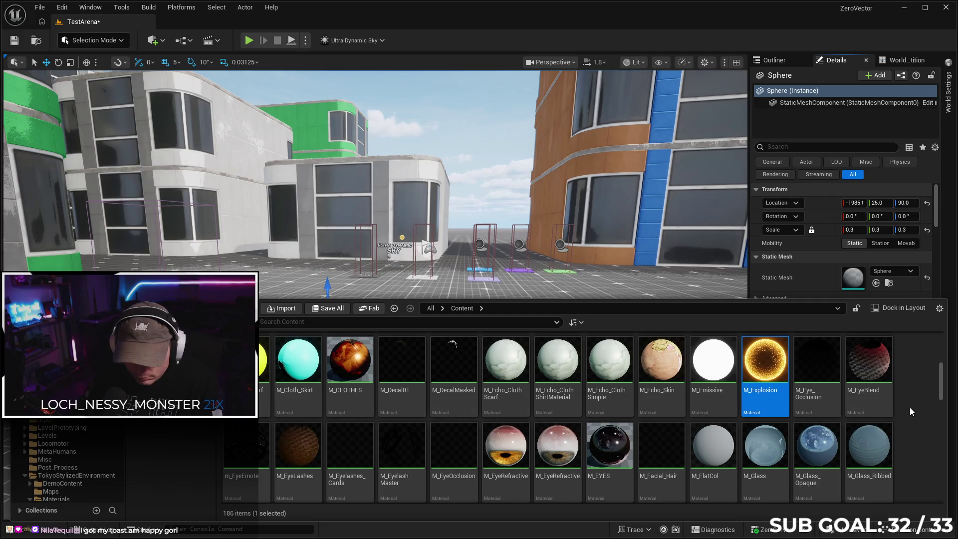
# Drag M_Explosion from the Content Drawer onto the Sphere's Element 0 material slot
pyautogui.scroll(-3, 908, 407)
pyautogui.scroll(-1, 913, 415)
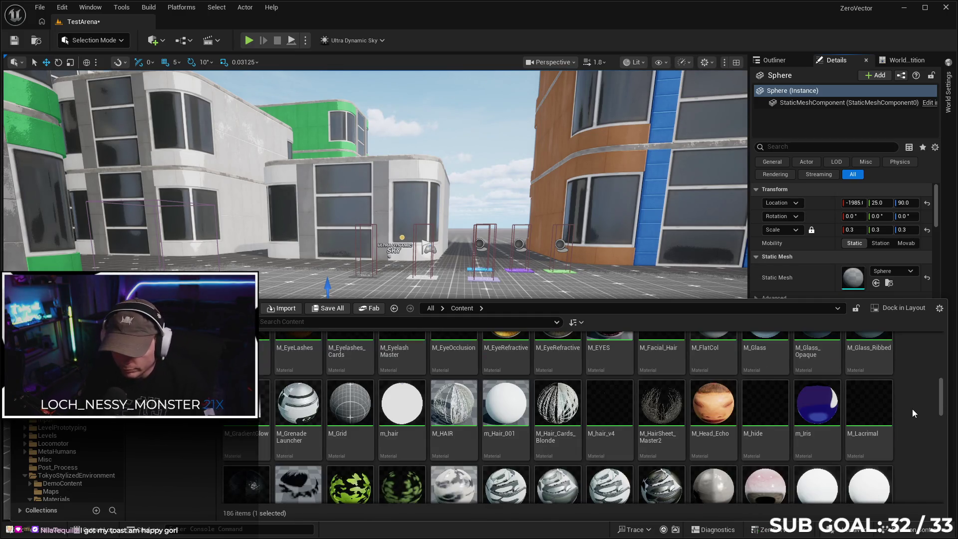
pyautogui.scroll(-2, 918, 404)
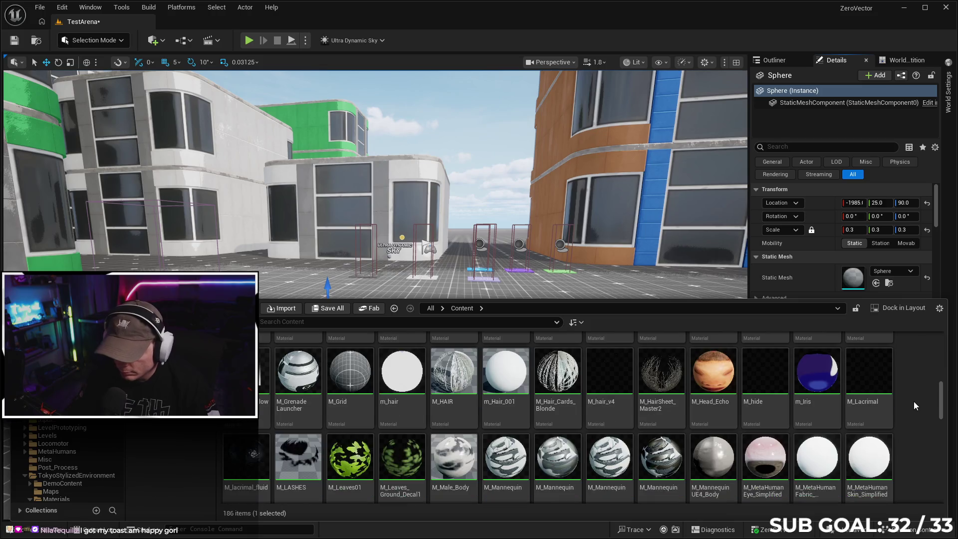
pyautogui.scroll(-5, 902, 406)
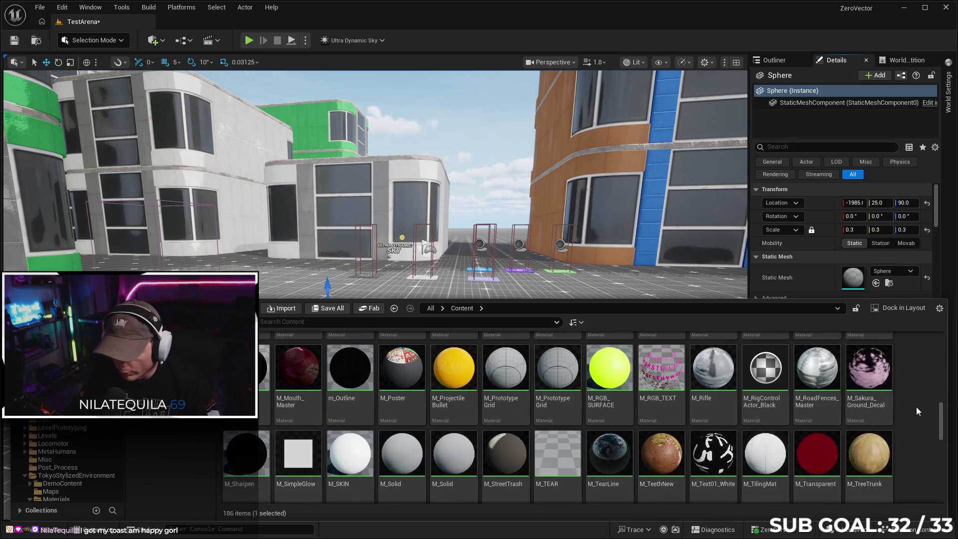
pyautogui.scroll(-4, 918, 406)
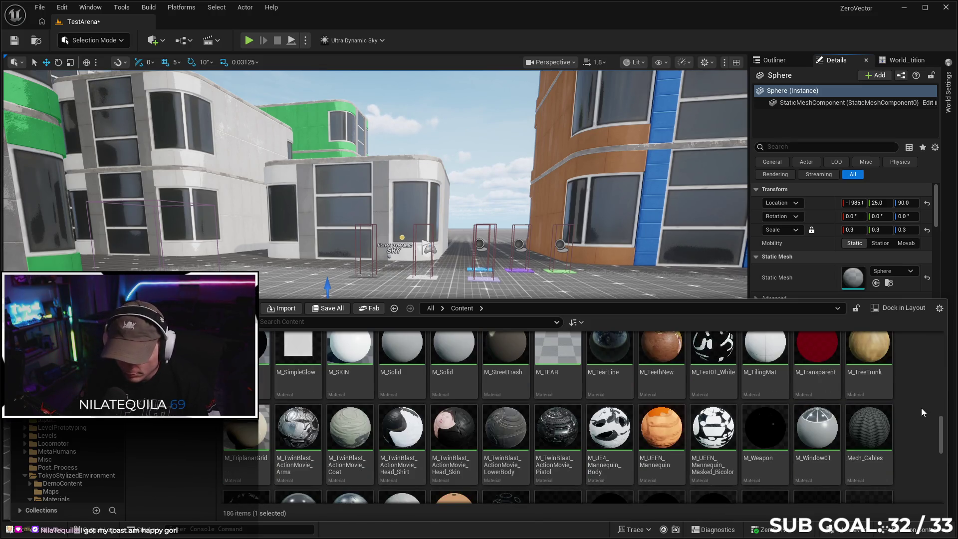
pyautogui.scroll(-5, 921, 405)
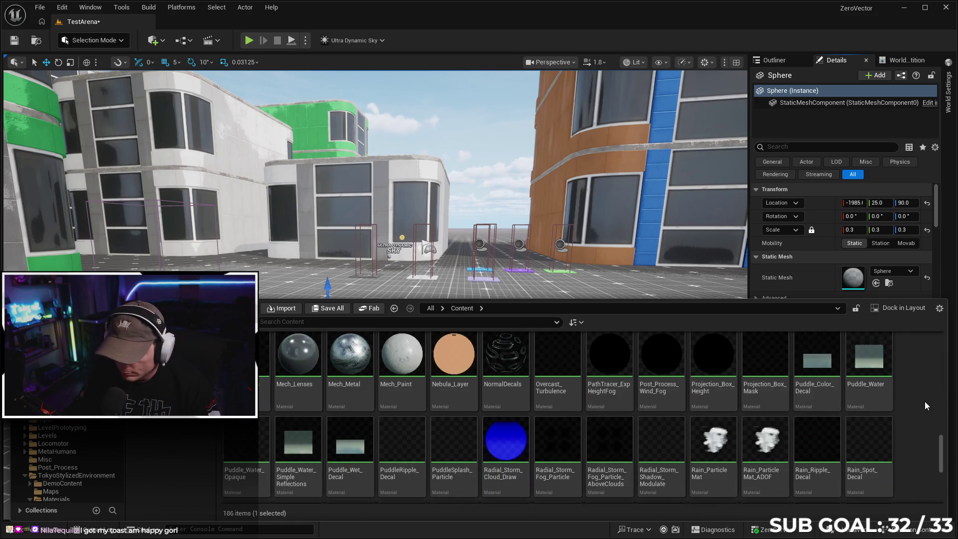
pyautogui.scroll(-3, 922, 404)
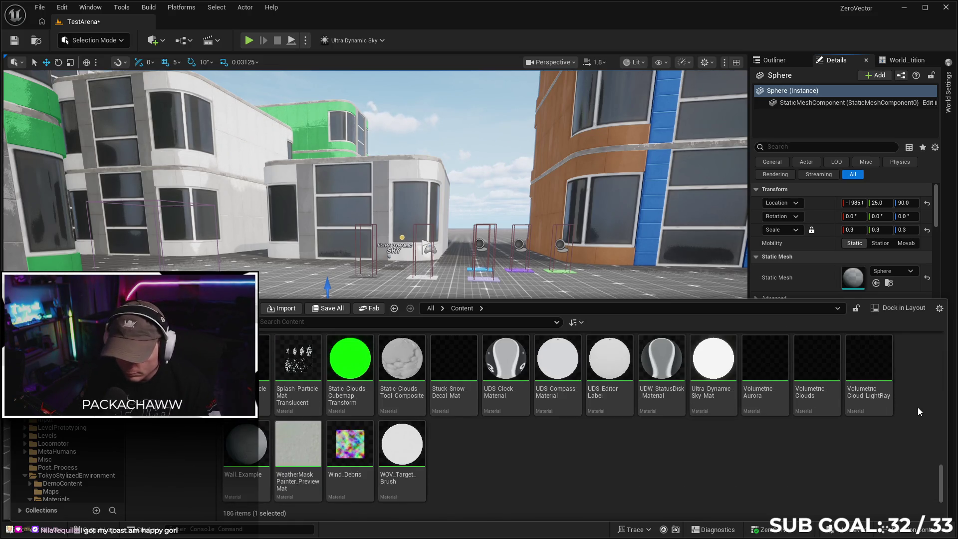
pyautogui.scroll(8, 913, 417)
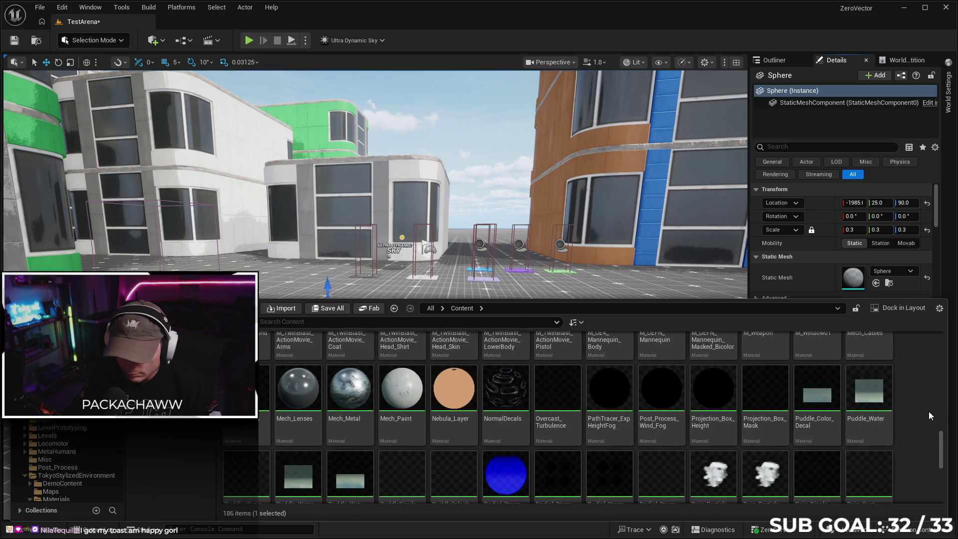
pyautogui.scroll(5, 921, 409)
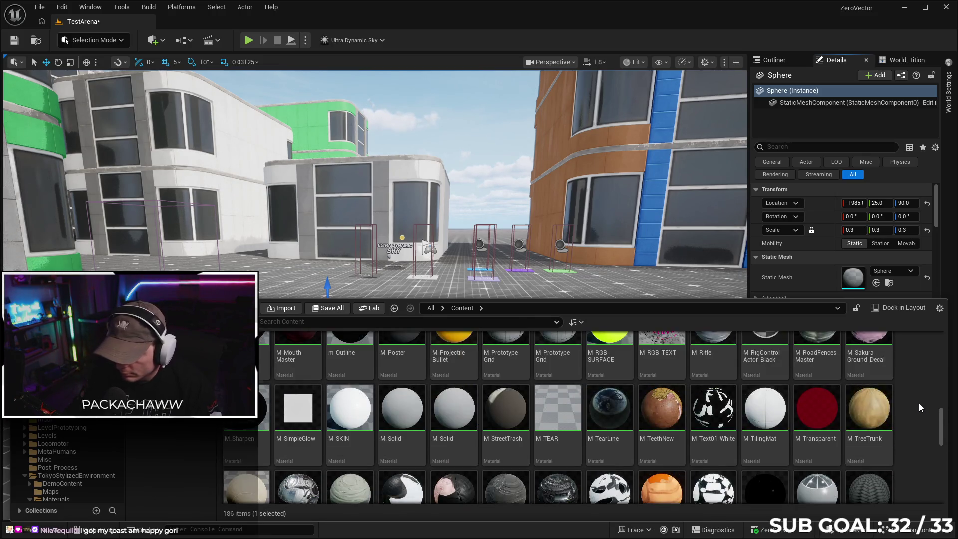
pyautogui.scroll(6, 921, 404)
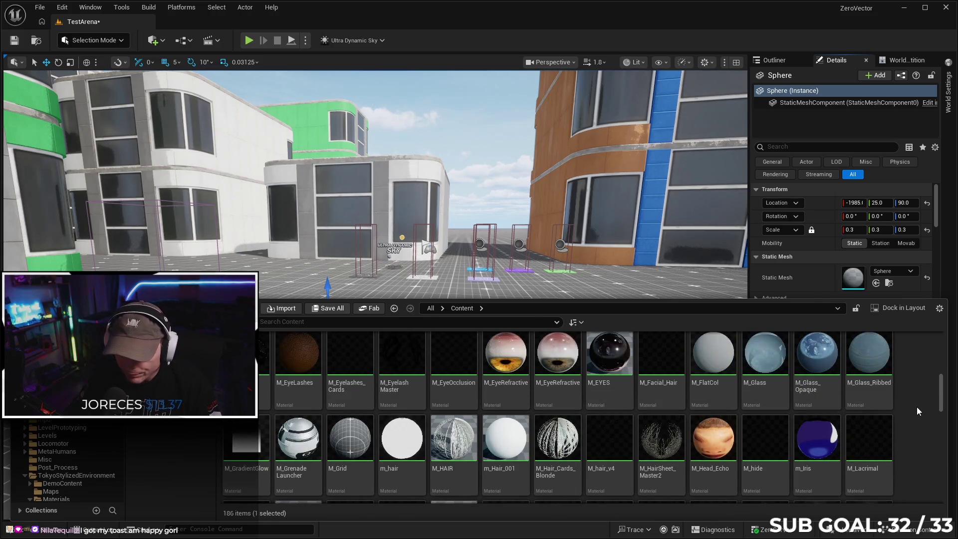
pyautogui.scroll(1, 918, 405)
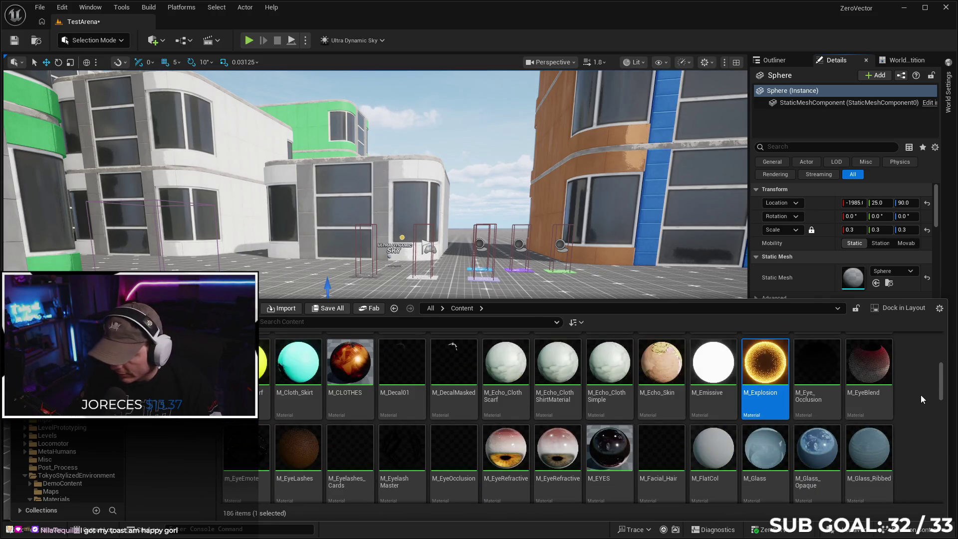
pyautogui.scroll(1, 918, 403)
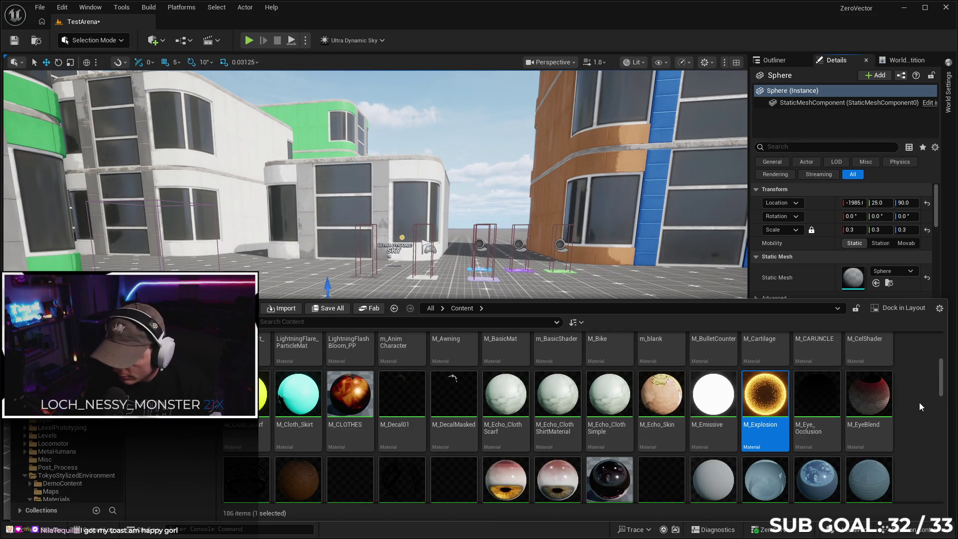
pyautogui.scroll(1, 921, 402)
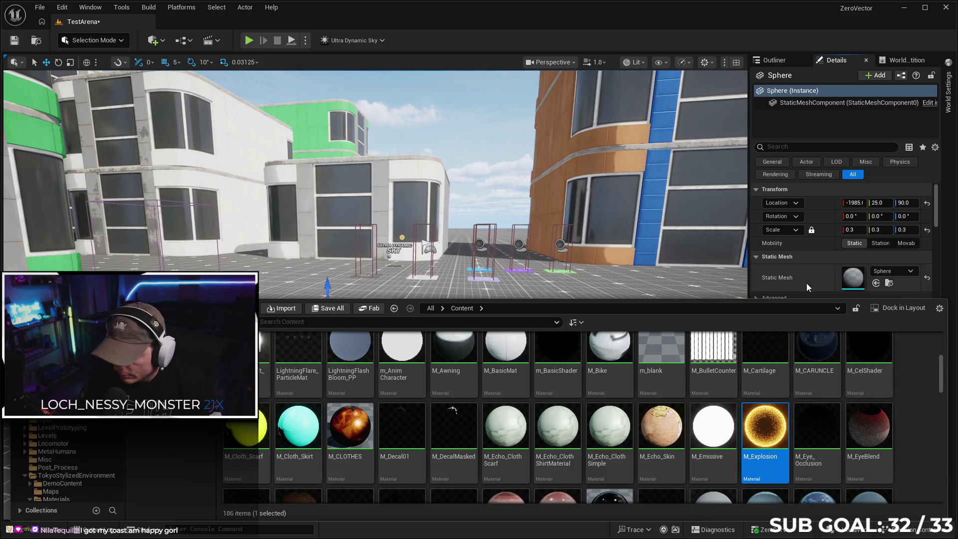
pyautogui.scroll(-1, 806, 270)
pyautogui.scroll(-1, 806, 270)
pyautogui.moveTo(765, 427); pyautogui.dragTo(854, 290)
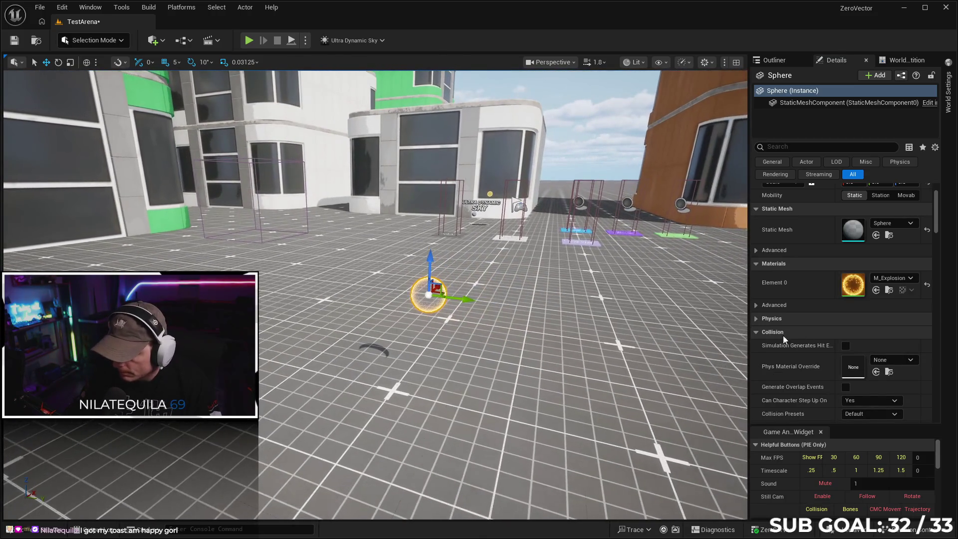
# Turn on Simulate Physics in the sphere's Physics settings
pyautogui.scroll(-2, 804, 330)
pyautogui.click(755, 271)
pyautogui.click(846, 285)
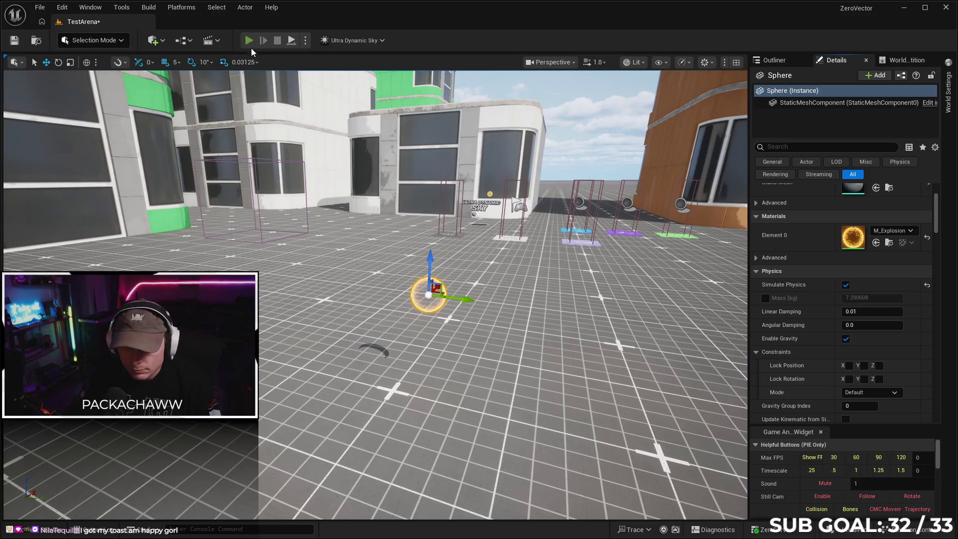
# Play-test the level, running the character into the sphere, then stop
pyautogui.click(249, 42)
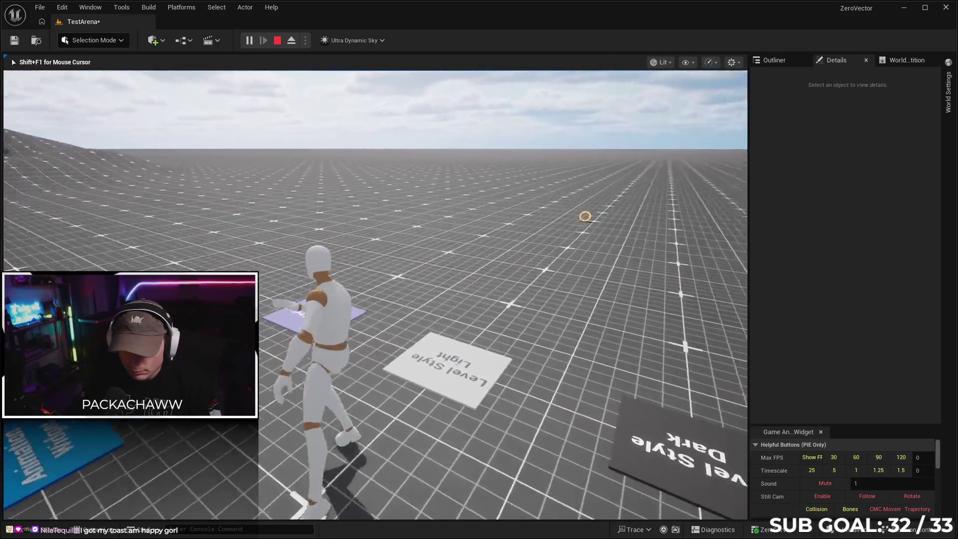
pyautogui.press('w')
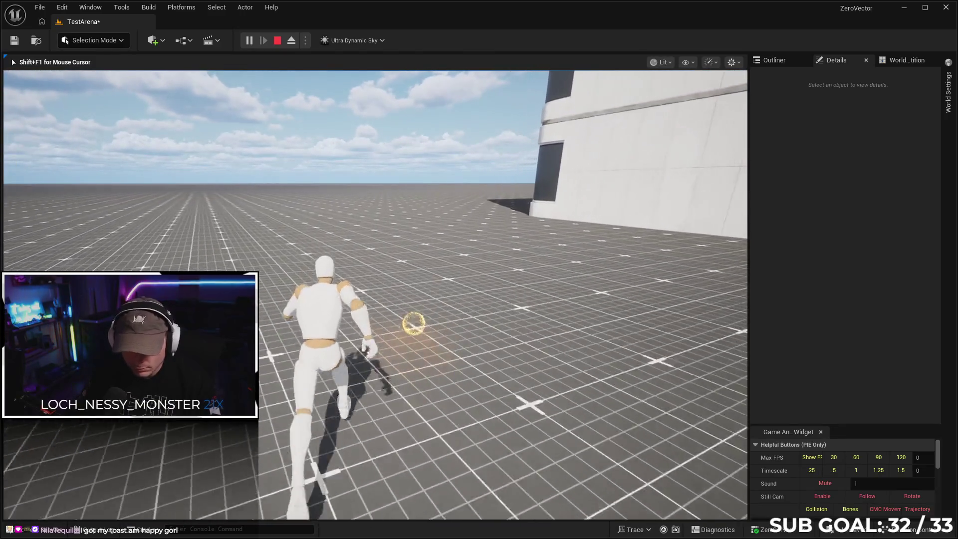
pyautogui.press('Escape')
pyautogui.scroll(-3, 824, 349)
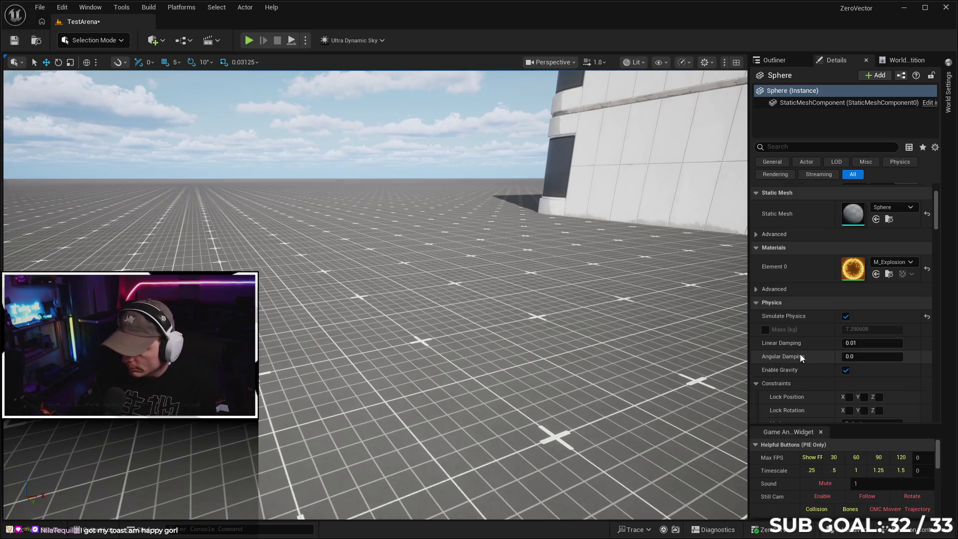
# Override the sphere's mass to 1000 kg and run two play tests with the character
pyautogui.scroll(-3, 773, 325)
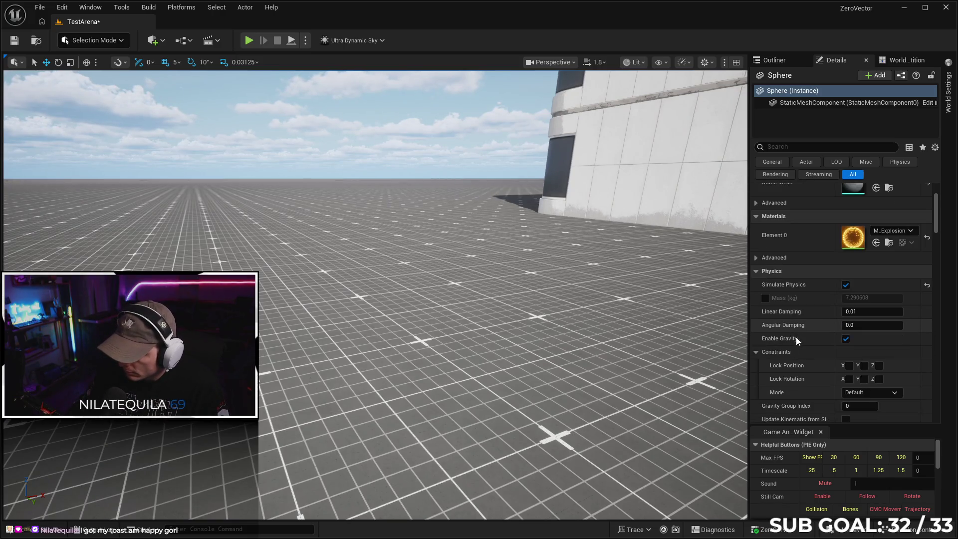
pyautogui.click(765, 282)
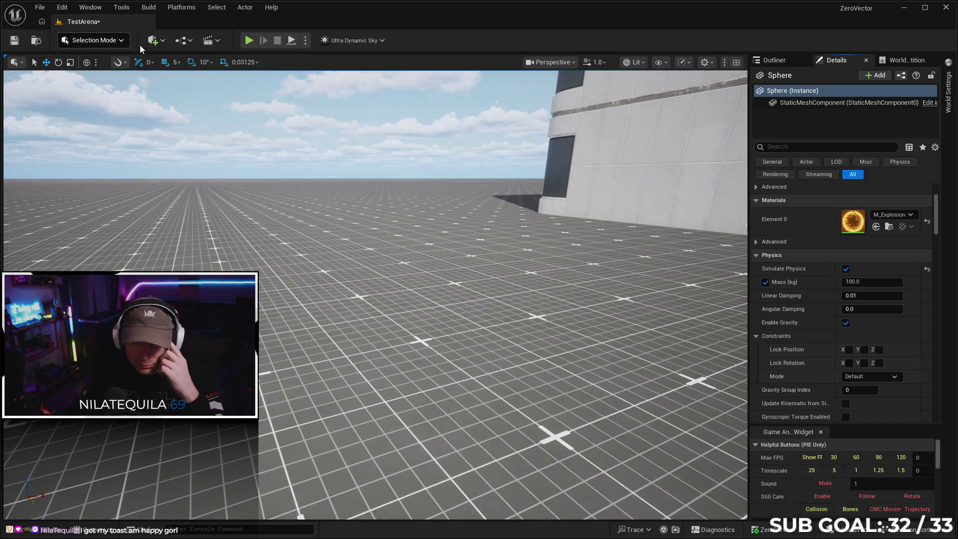
pyautogui.click(249, 41)
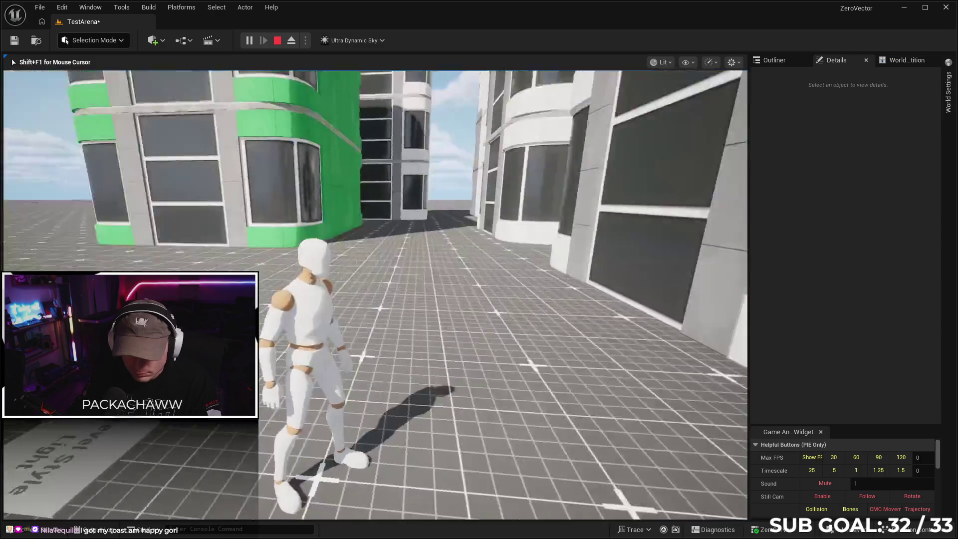
pyautogui.press('w')
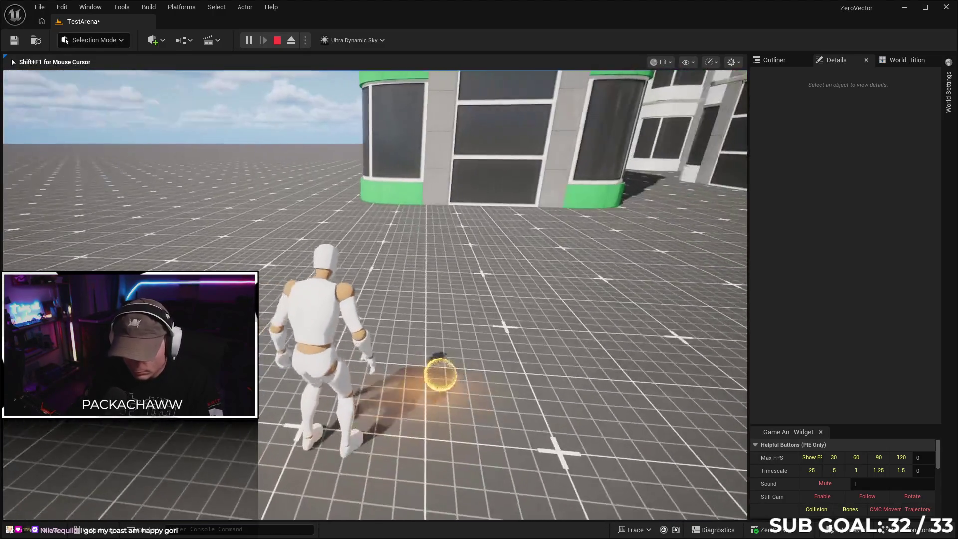
pyautogui.press('c')
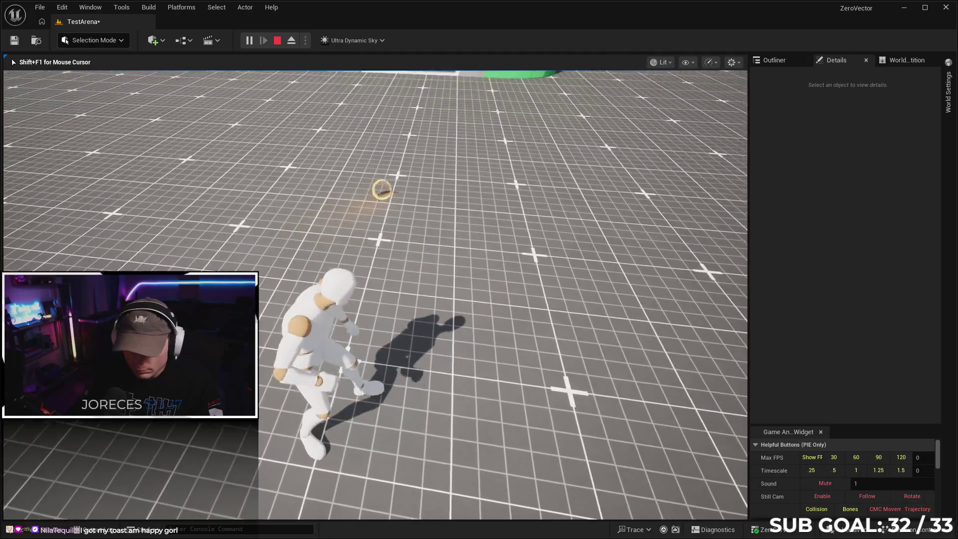
pyautogui.press('w')
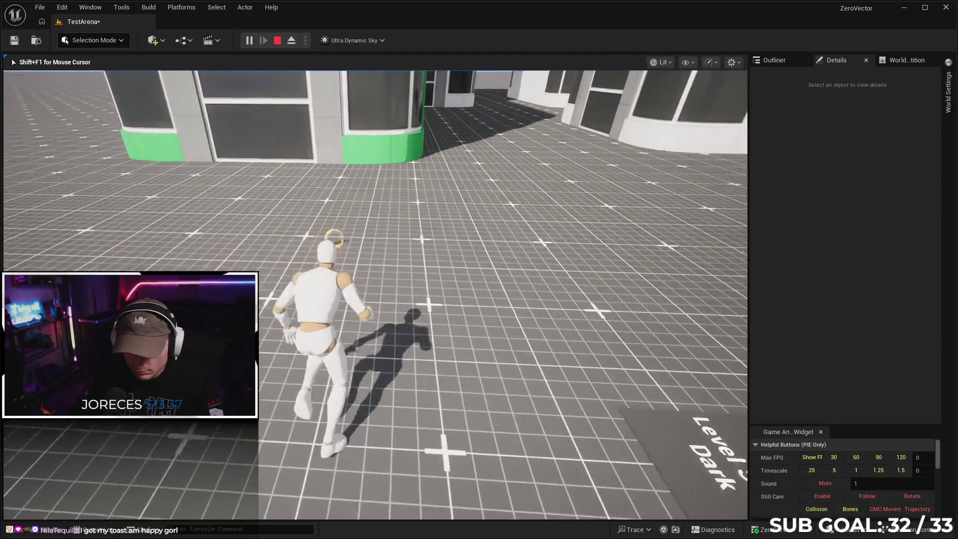
pyautogui.press('Escape')
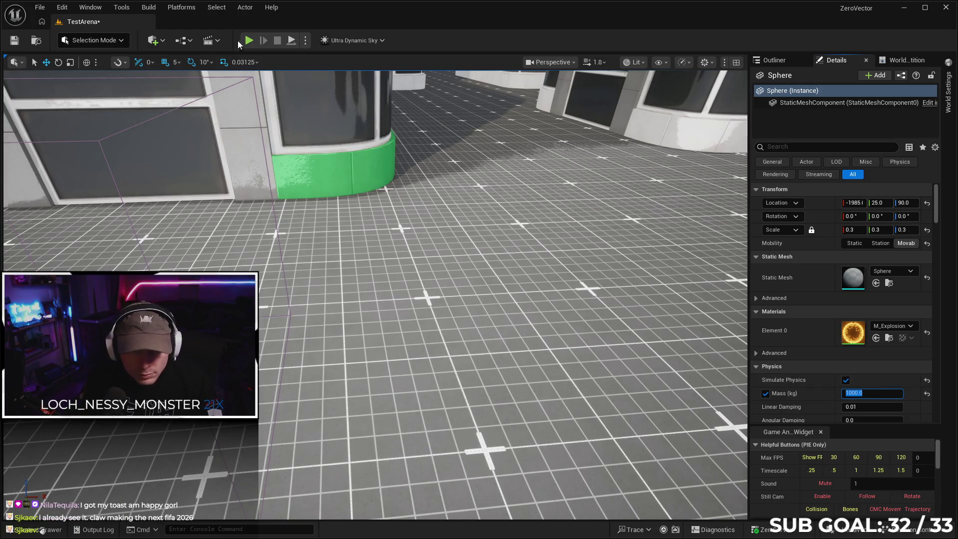
pyautogui.hotkey('alt', 'p')
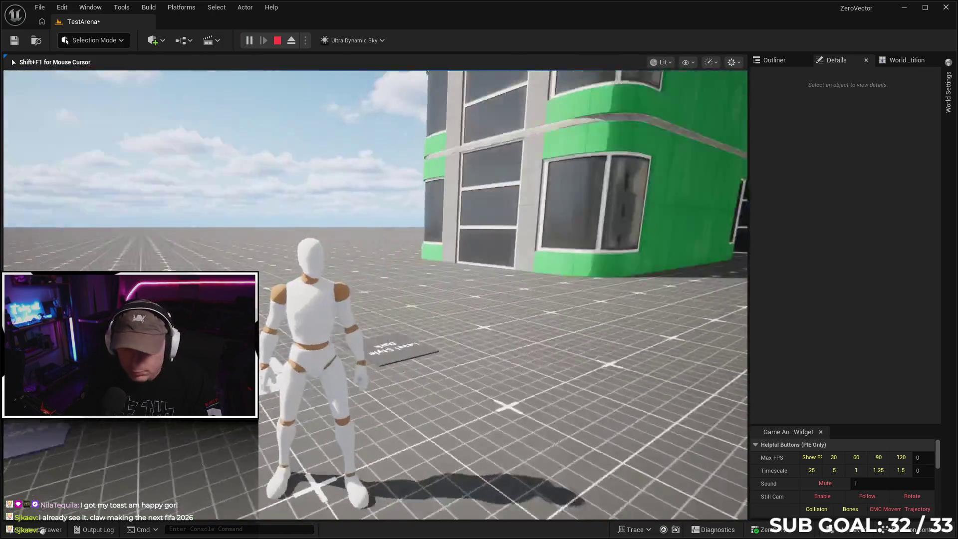
pyautogui.press('w')
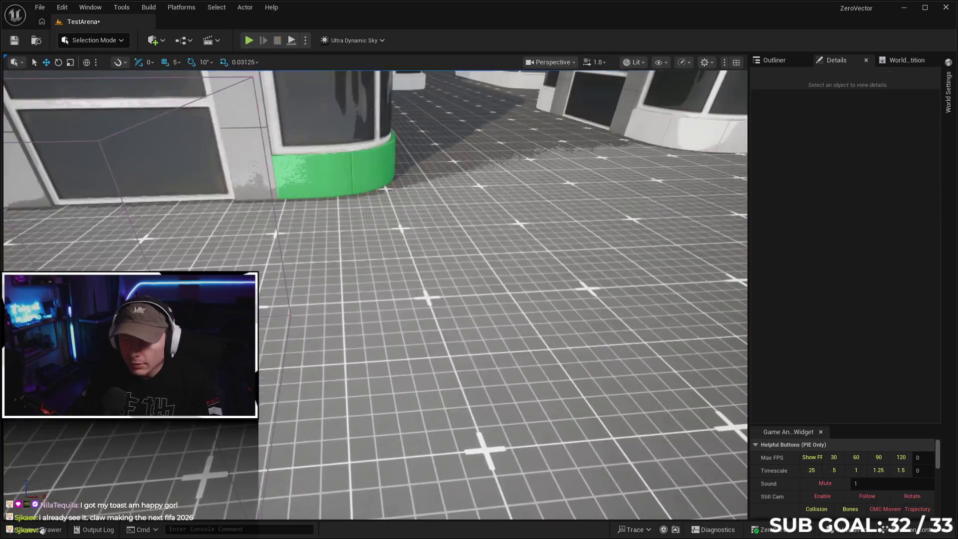
# End the play session and change the sphere's mass to 100 kg
pyautogui.press('Escape')
pyautogui.click(849, 392)
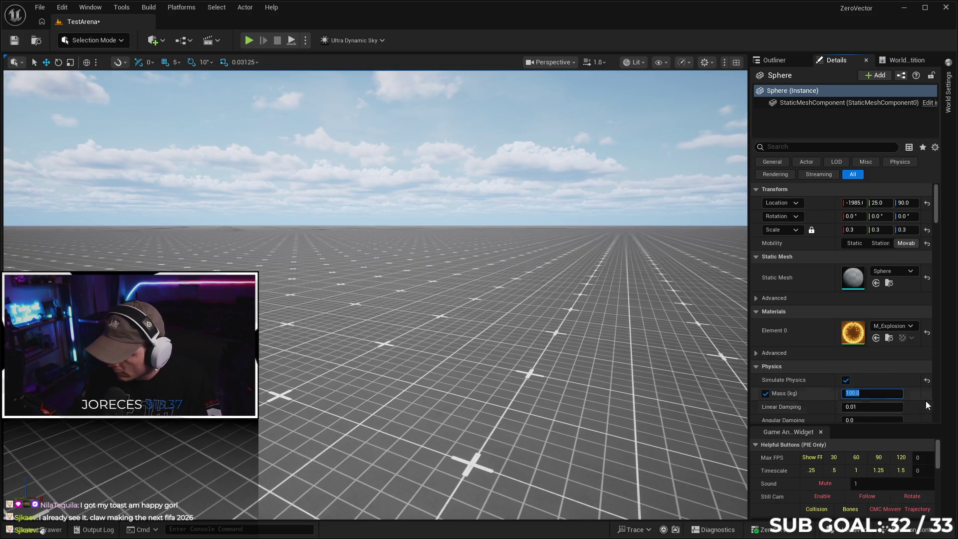
pyautogui.press('Return')
pyautogui.scroll(-2, 898, 384)
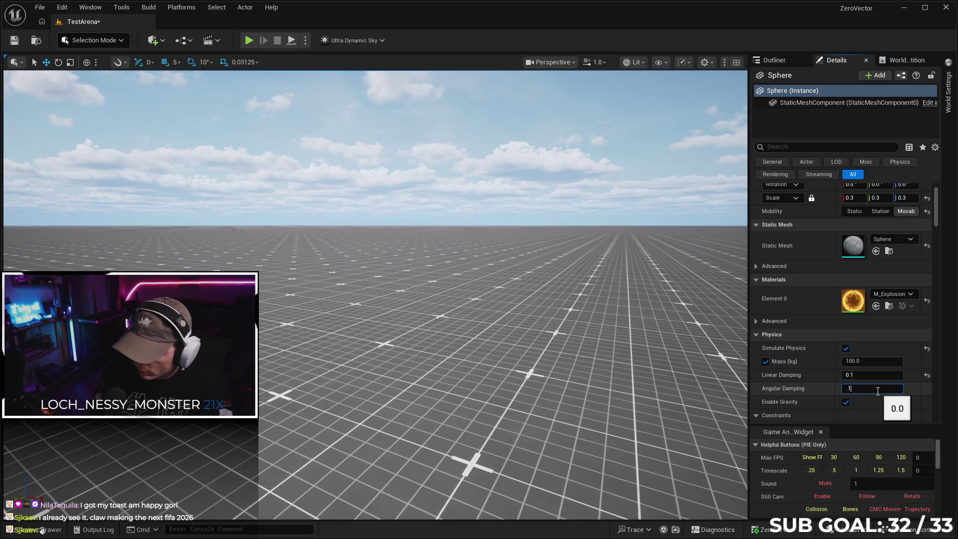
# Play-test by running the character onto the glowing ring, then stop the session
pyautogui.click(249, 41)
pyautogui.press('w')
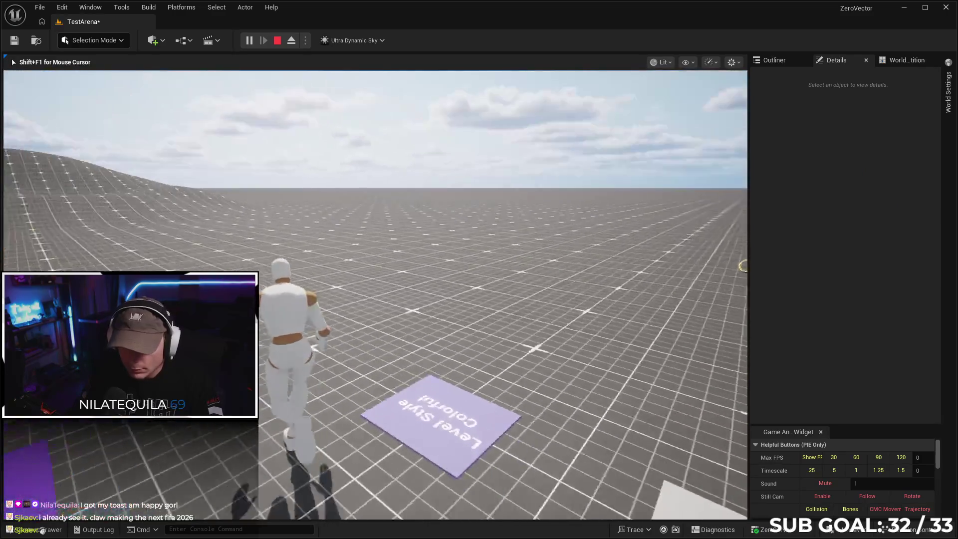
pyautogui.press('w')
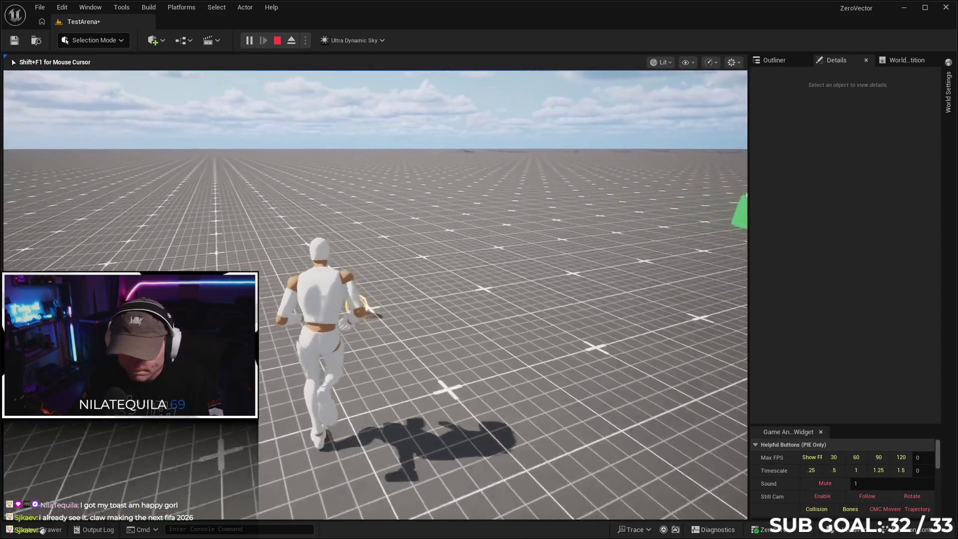
pyautogui.press('w')
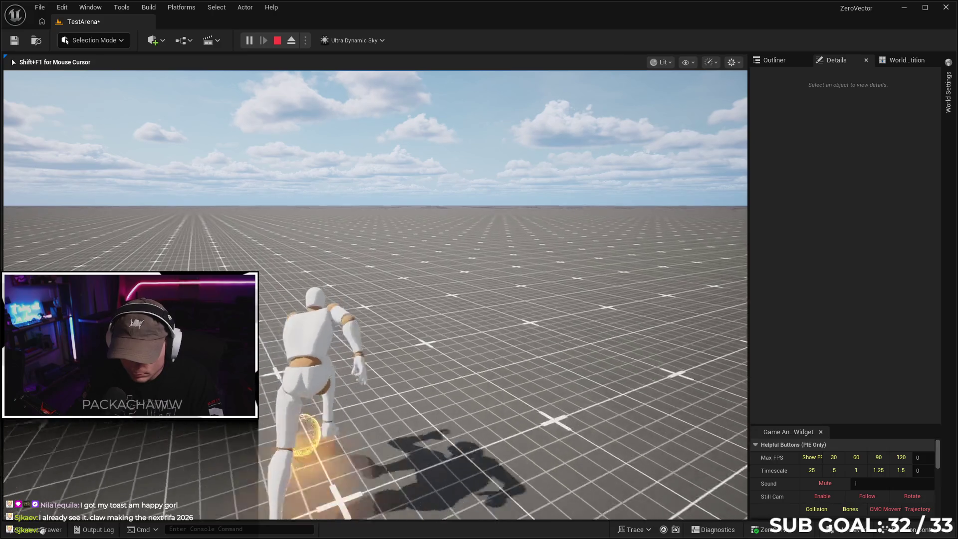
pyautogui.press('w')
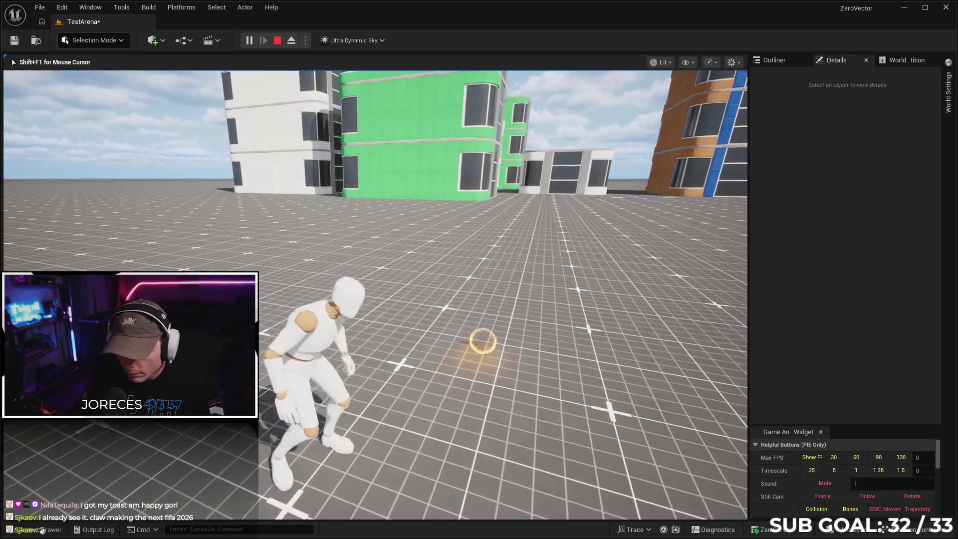
pyautogui.press('w')
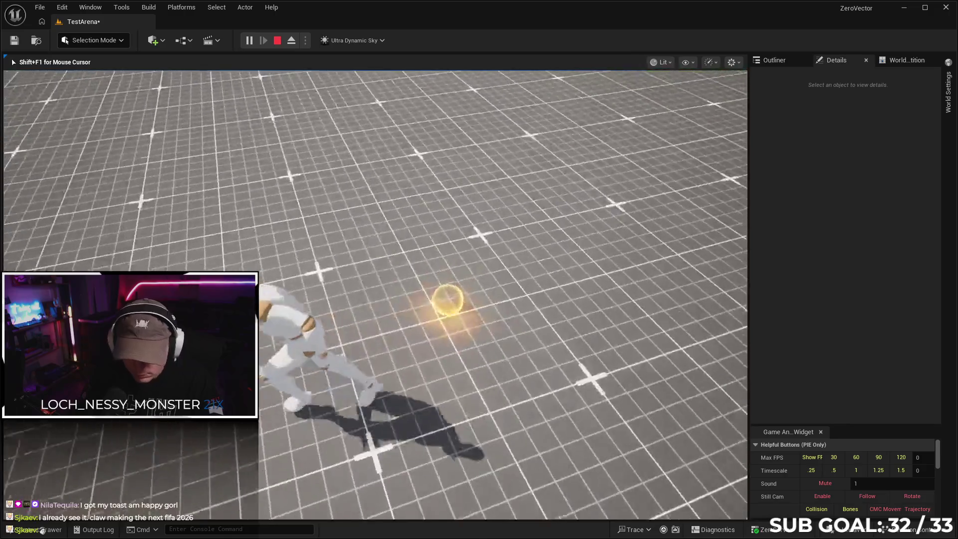
pyautogui.press('Escape')
pyautogui.scroll(-2, 796, 336)
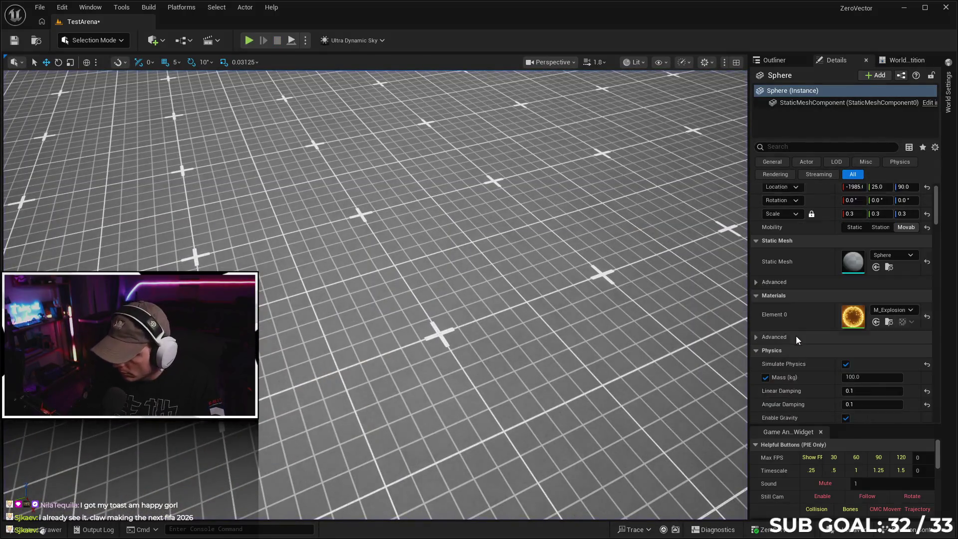
# Review the Sphere's Physics and Collision details, collapsing the Constraints section
pyautogui.scroll(-1, 797, 329)
pyautogui.scroll(-2, 797, 364)
pyautogui.click(756, 335)
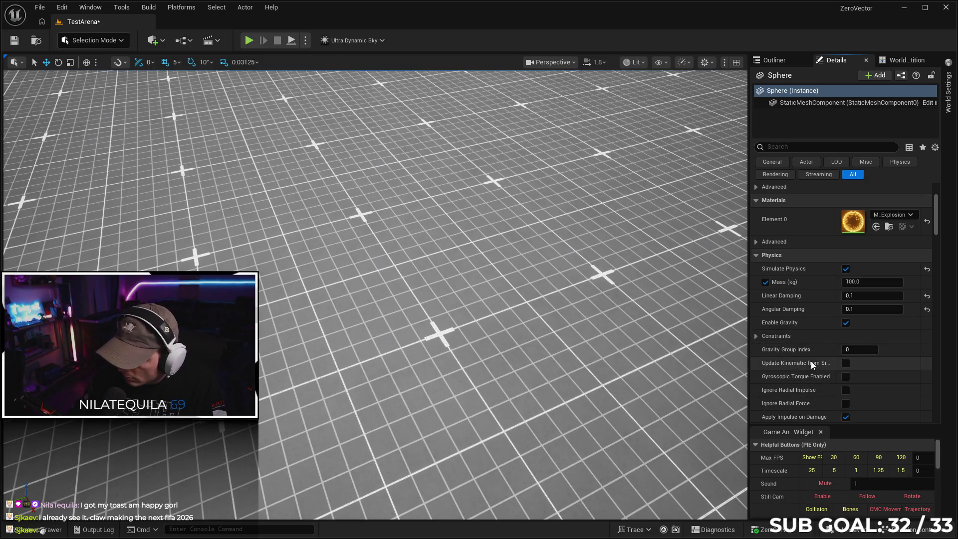
pyautogui.scroll(-3, 818, 388)
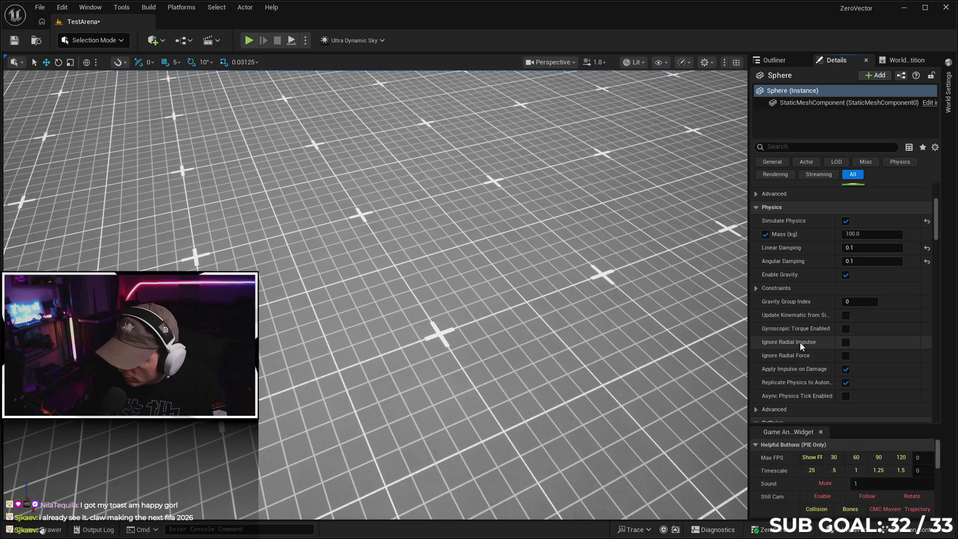
pyautogui.scroll(-2, 778, 349)
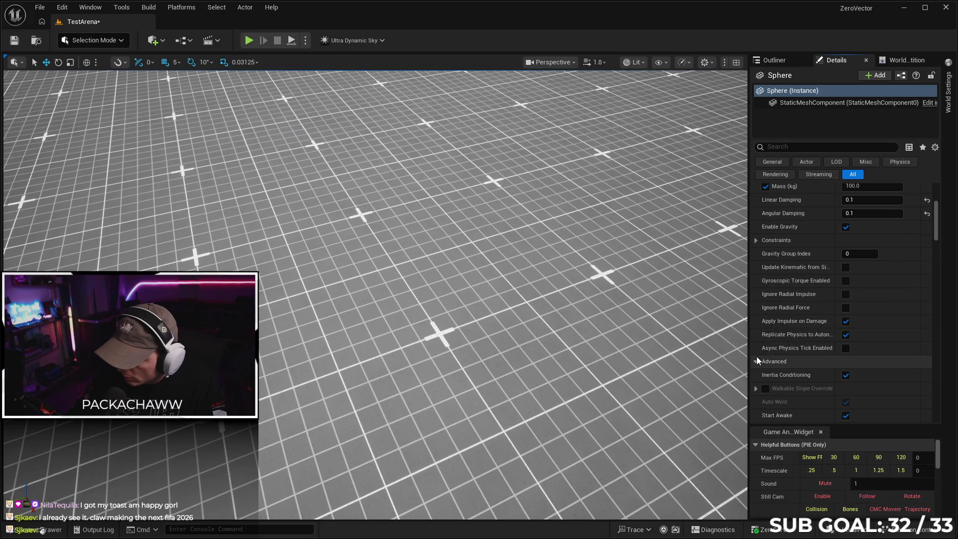
pyautogui.scroll(-3, 763, 362)
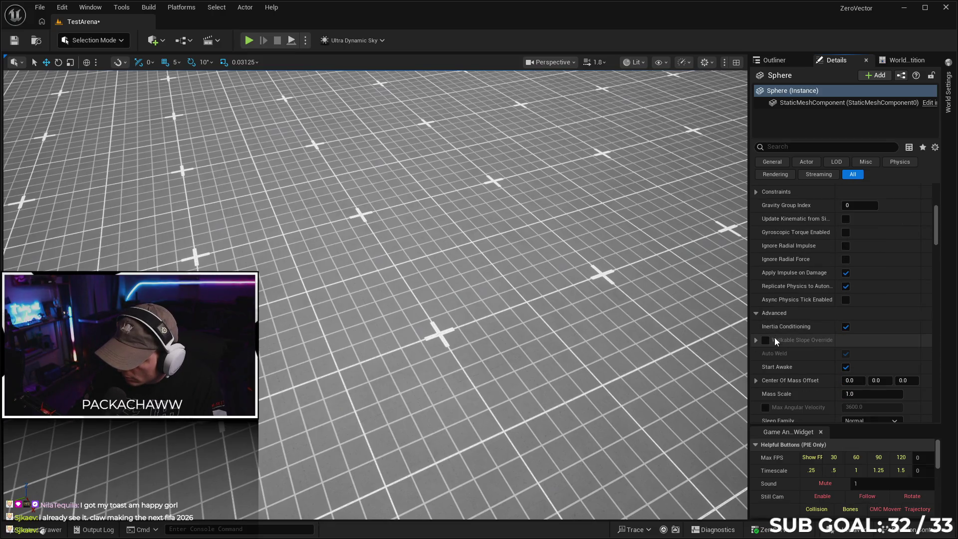
pyautogui.scroll(-3, 774, 337)
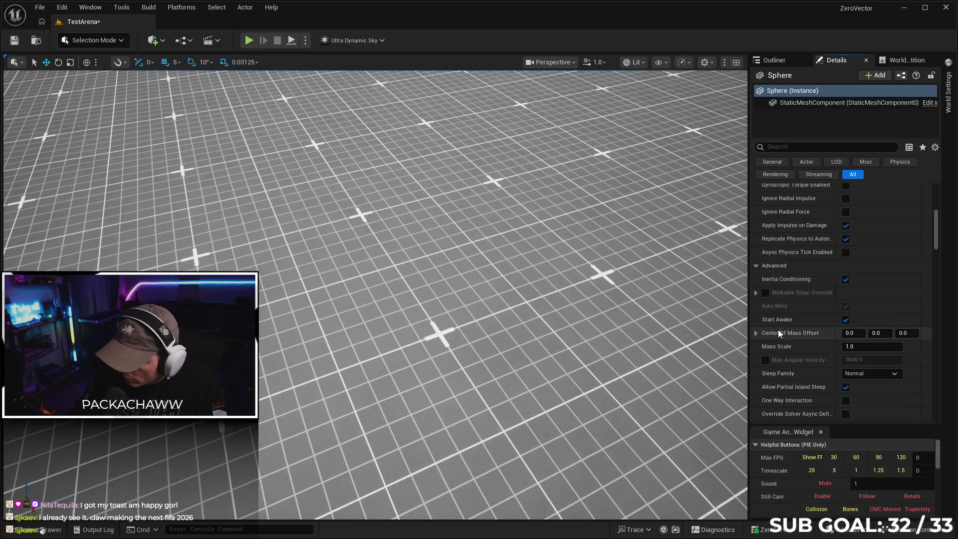
pyautogui.scroll(-6, 778, 330)
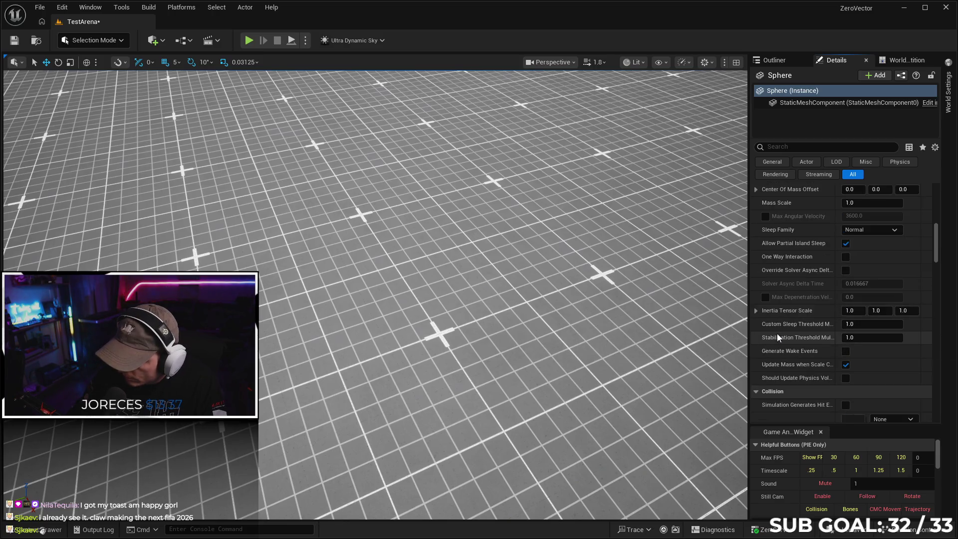
pyautogui.scroll(-5, 788, 355)
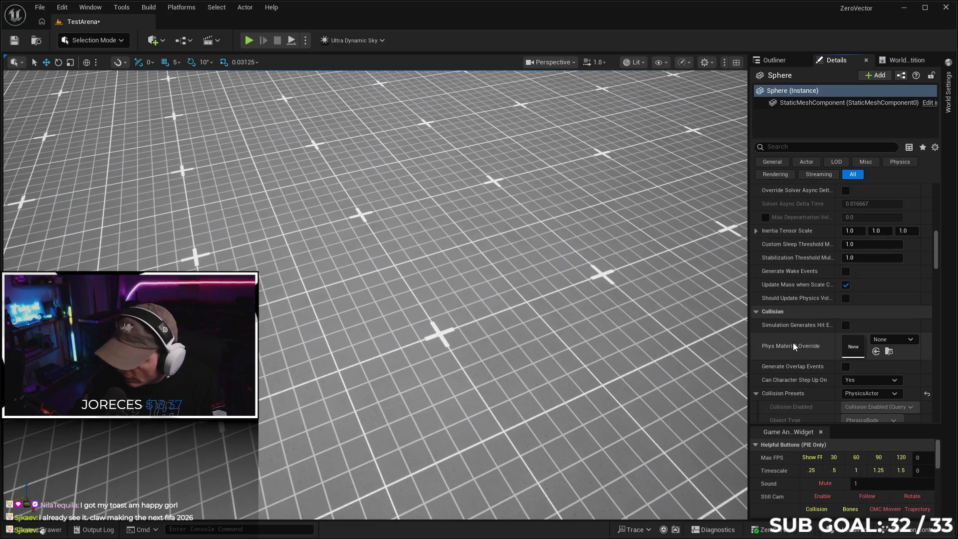
pyautogui.scroll(-4, 804, 328)
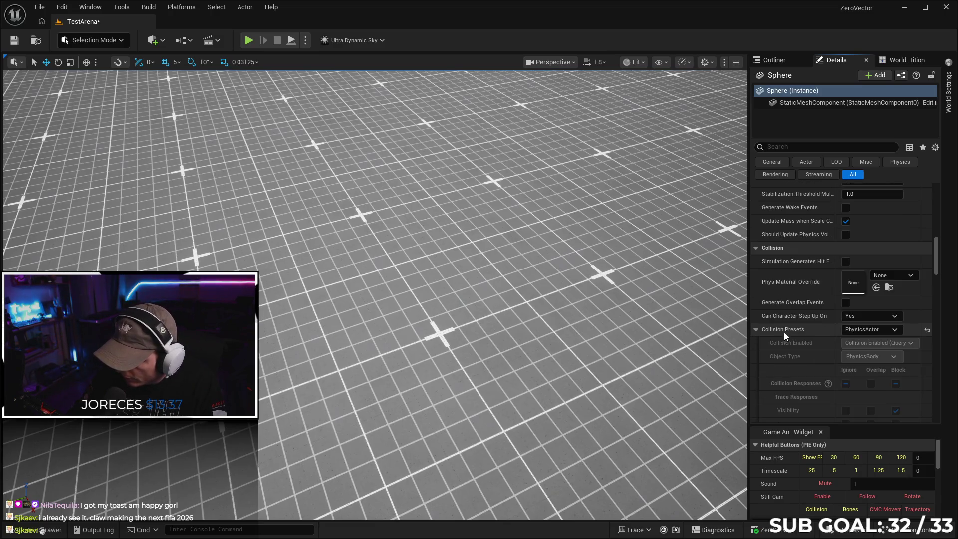
pyautogui.scroll(-8, 798, 327)
pyautogui.scroll(-8, 799, 327)
pyautogui.scroll(-7, 809, 330)
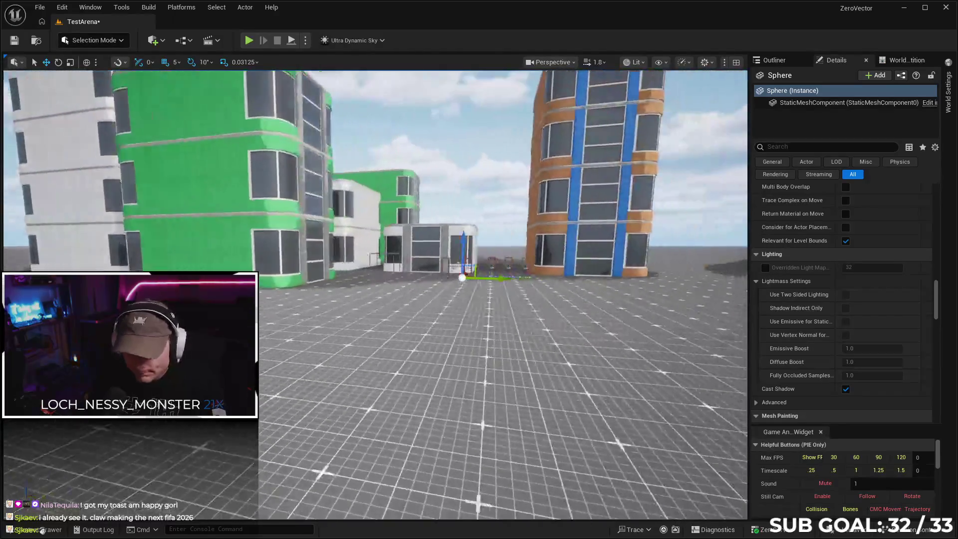
# Fly the viewport toward the buildings and back, then make it fullscreen with F11
pyautogui.press('w')
pyautogui.press('s')
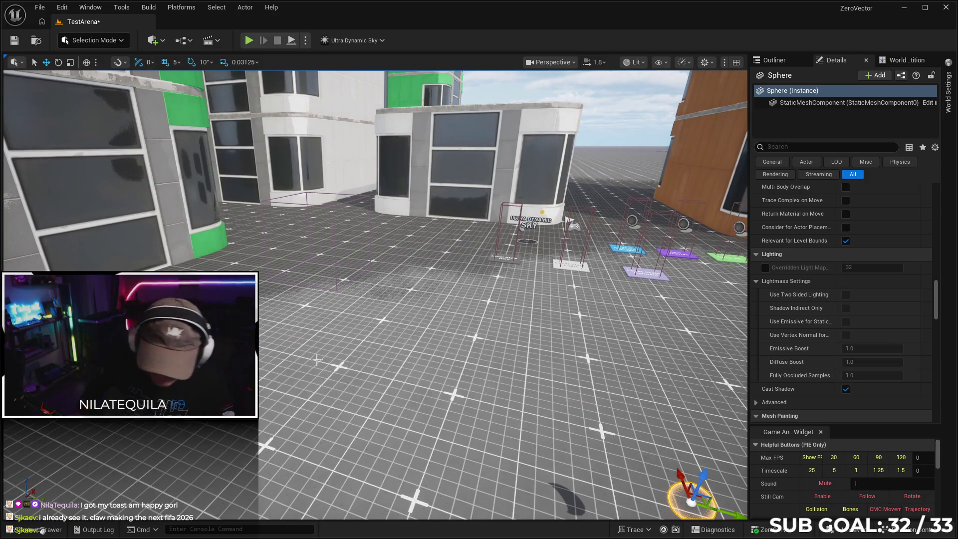
pyautogui.moveTo(164, 486)
pyautogui.mouseDown()
pyautogui.moveTo(260, 487)
pyautogui.moveTo(150, 479)
pyautogui.moveTo(163, 486)
pyautogui.mouseUp()
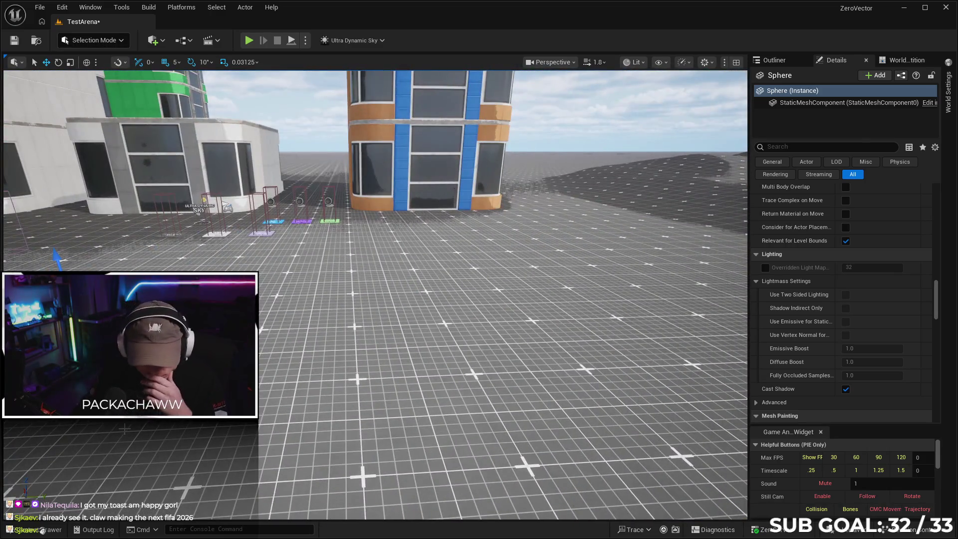
pyautogui.press('F11')
pyautogui.press('F11')
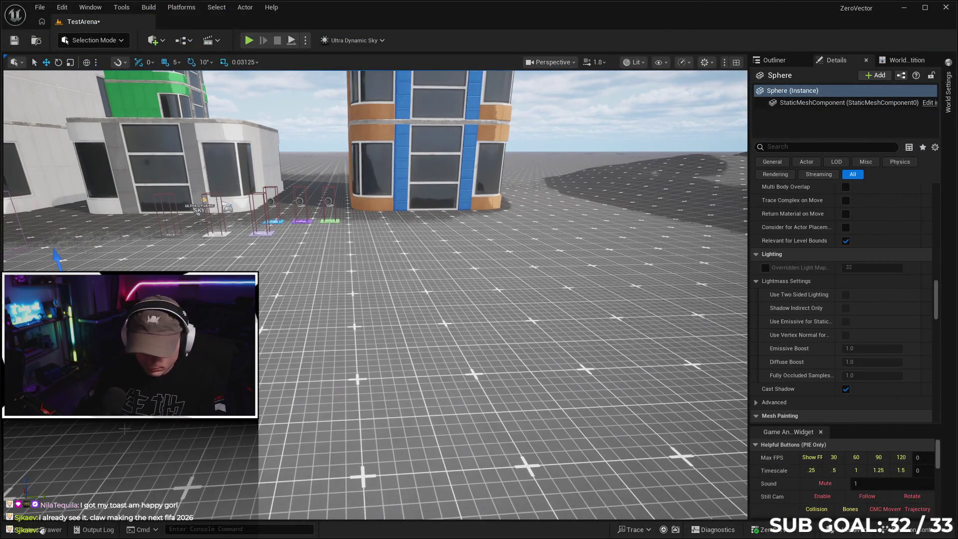
# Close the Unreal editor without saving and start a new web search in the browser
pyautogui.click(945, 8)
pyautogui.press('Escape')
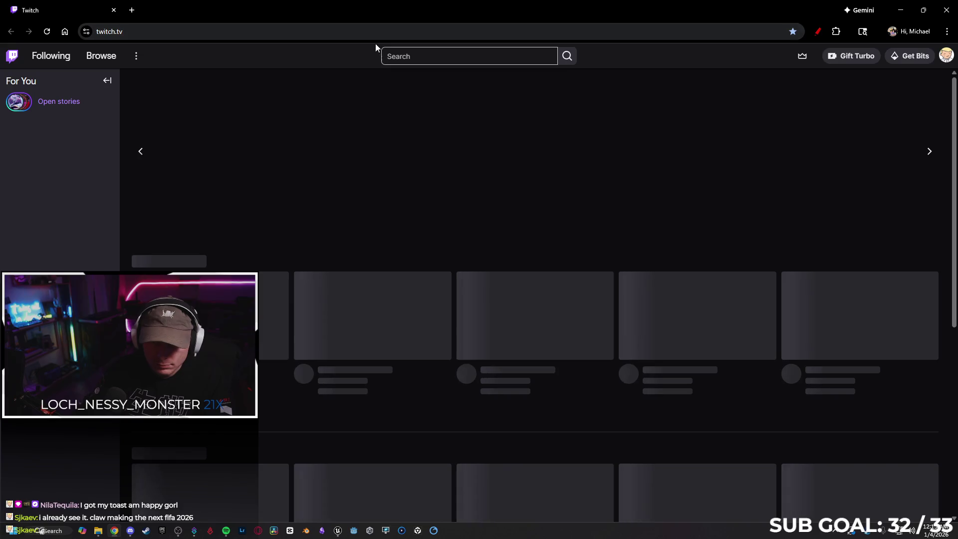
pyautogui.click(341, 30)
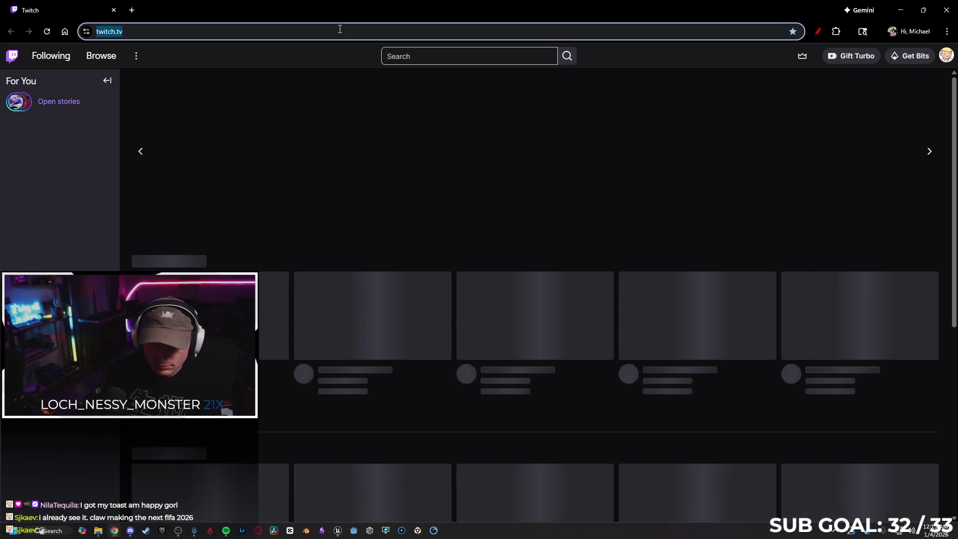
# Google 'pickup ball unreal' and scroll through the tutorial results
pyautogui.write('simple')
pyautogui.press('BackSpace')
pyautogui.press('BackSpace')
pyautogui.press('BackSpace')
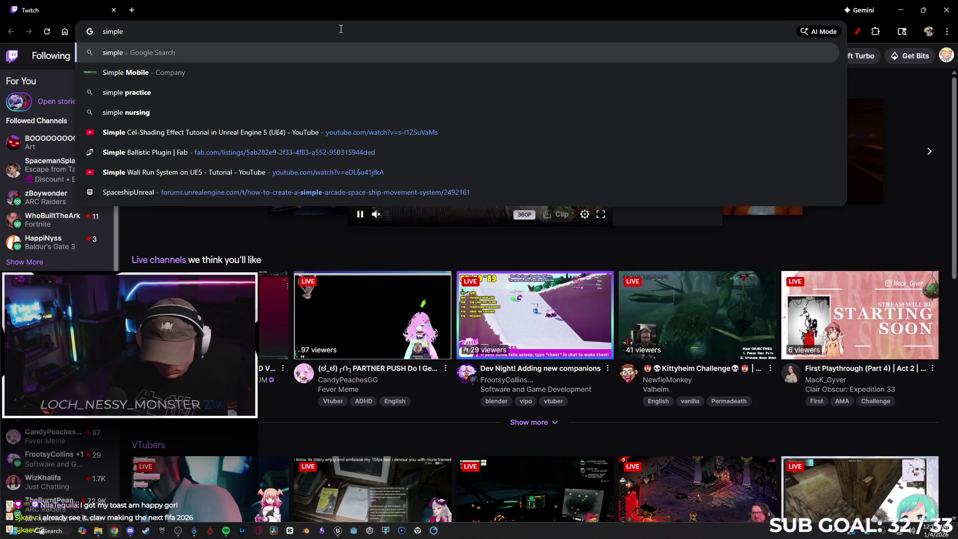
pyautogui.write('pickup bal')
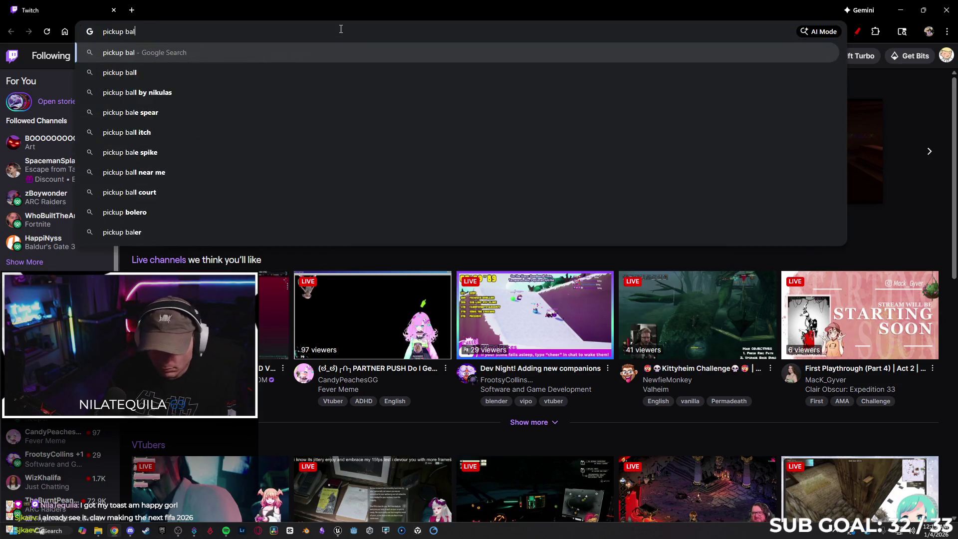
pyautogui.write('l unreal')
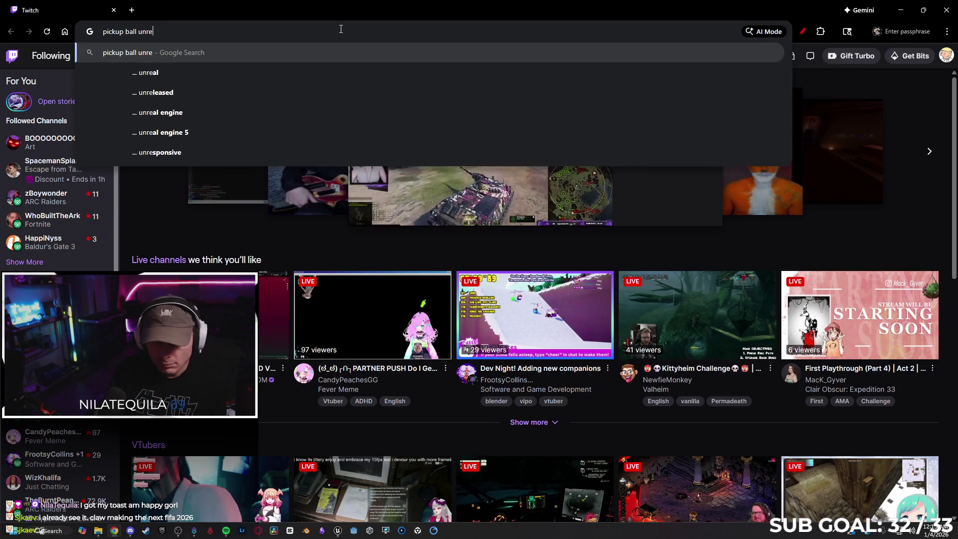
pyautogui.press('Return')
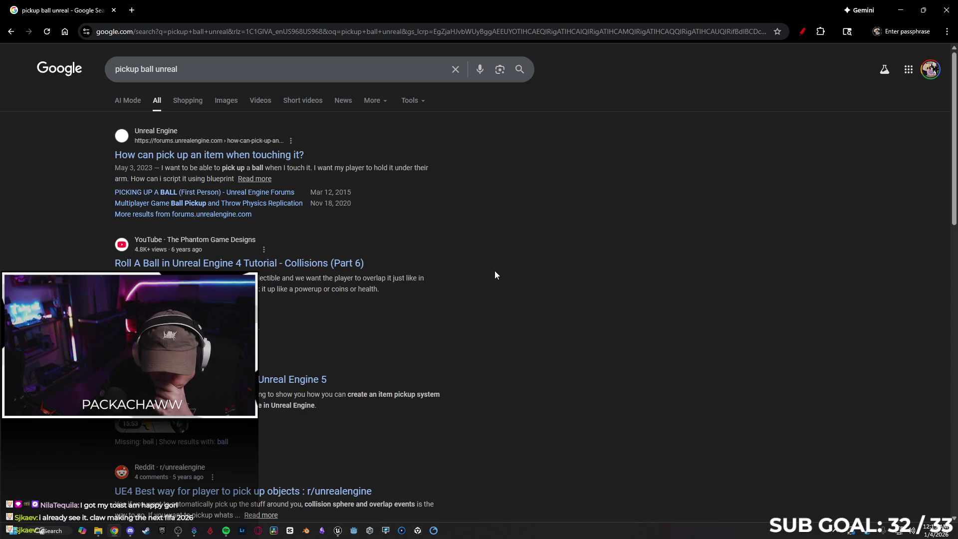
pyautogui.scroll(-3, 495, 327)
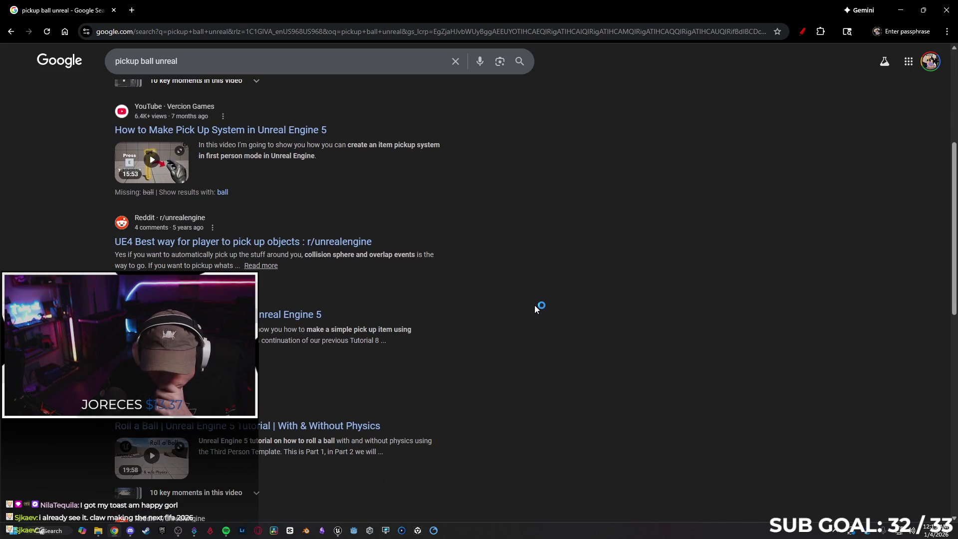
pyautogui.scroll(-2, 533, 309)
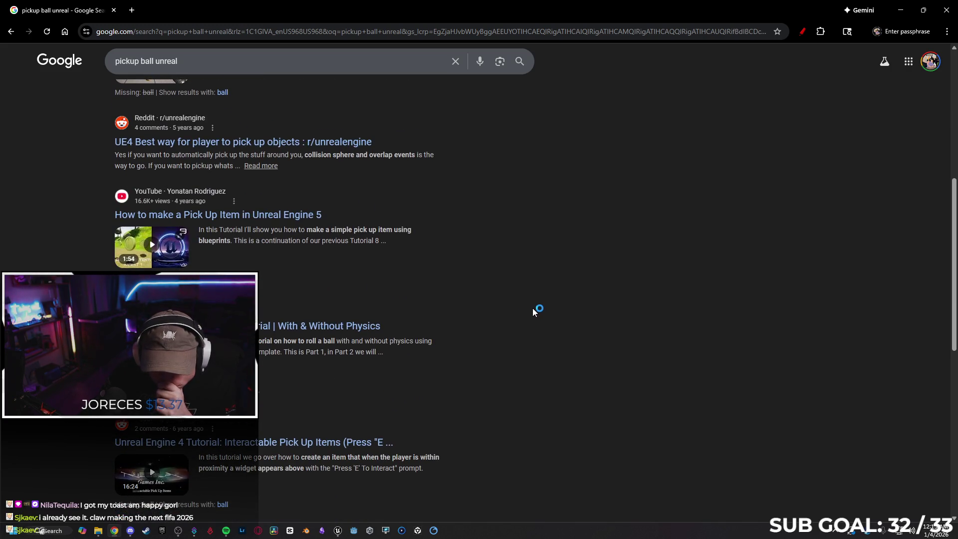
pyautogui.scroll(-3, 533, 309)
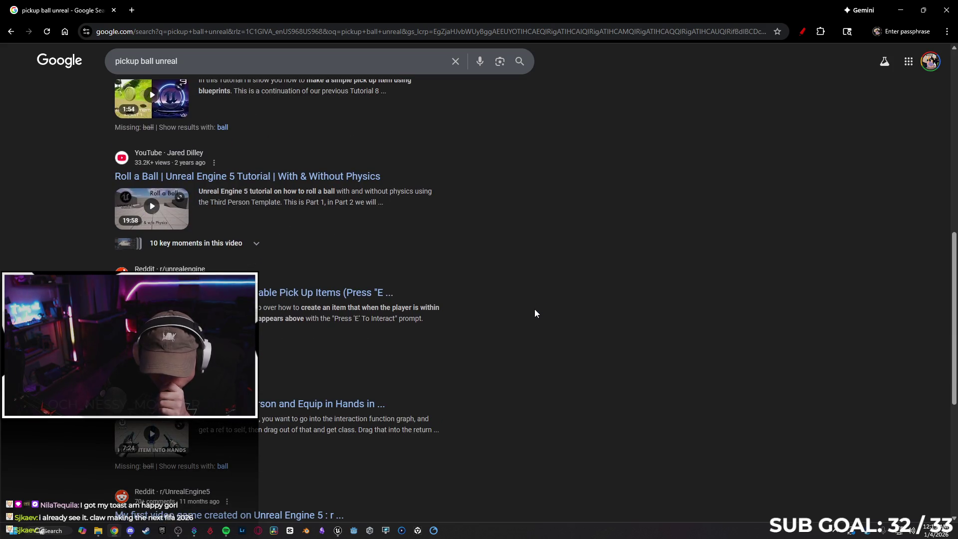
pyautogui.scroll(-4, 535, 310)
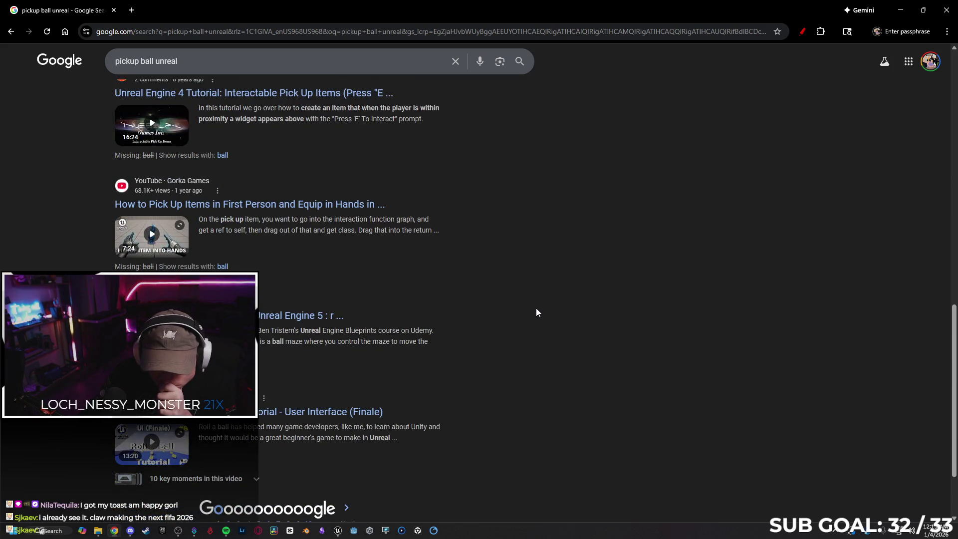
pyautogui.scroll(-2, 537, 308)
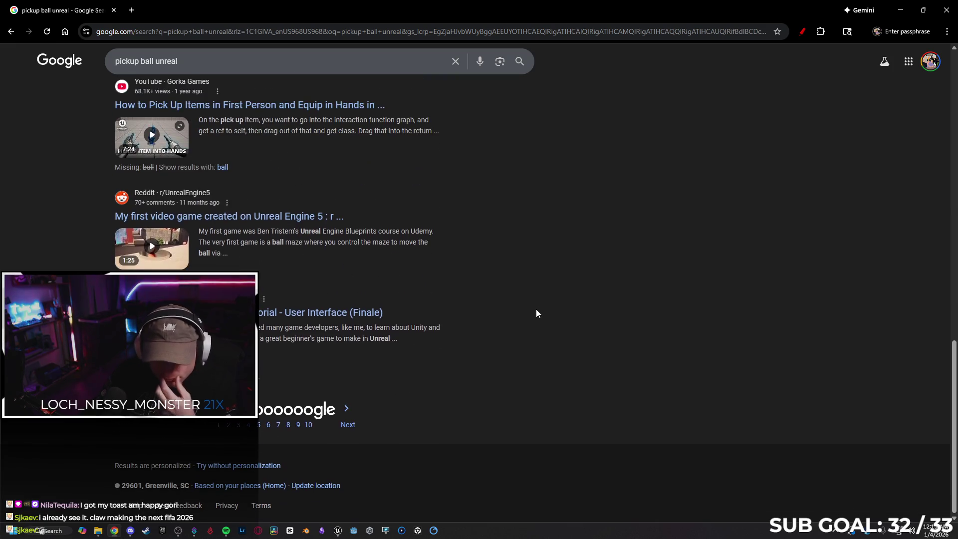
pyautogui.scroll(7, 536, 312)
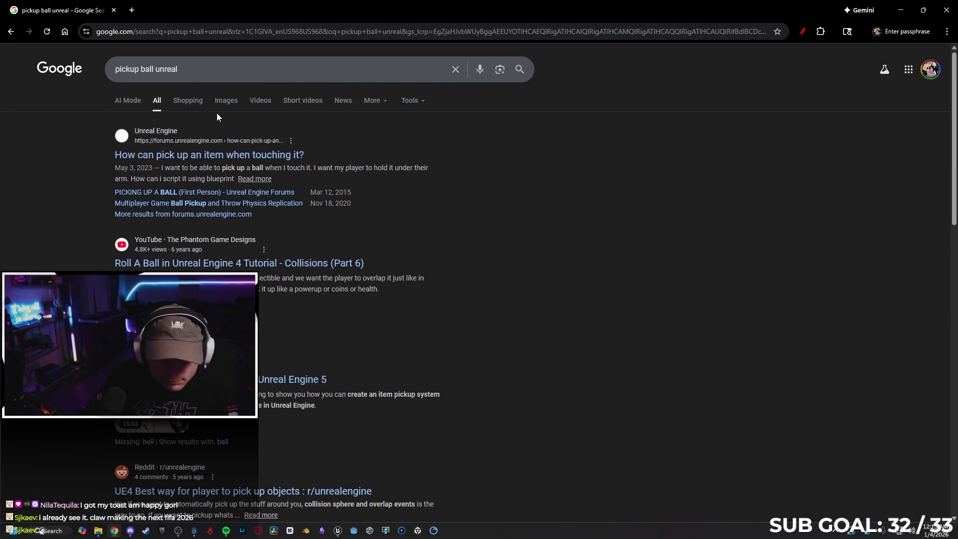
# Go to YouTube in the same tab and select its search box
pyautogui.click(162, 33)
pyautogui.write('you')
pyautogui.press('Return')
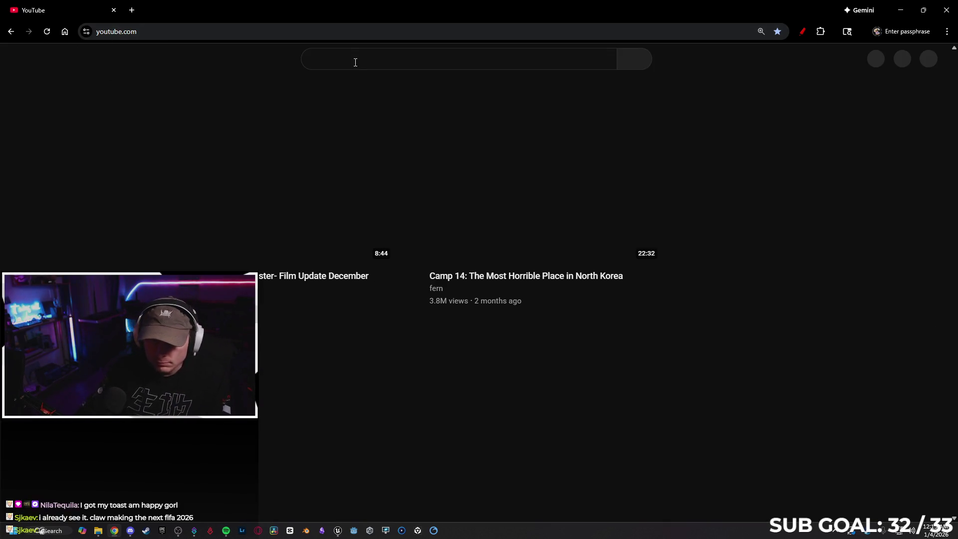
pyautogui.click(355, 62)
# Search YouTube for 'pickup ball unreal' and open the Throwing Objects/Ball in Unreal Engine 5.4 video
pyautogui.write('pickup ')
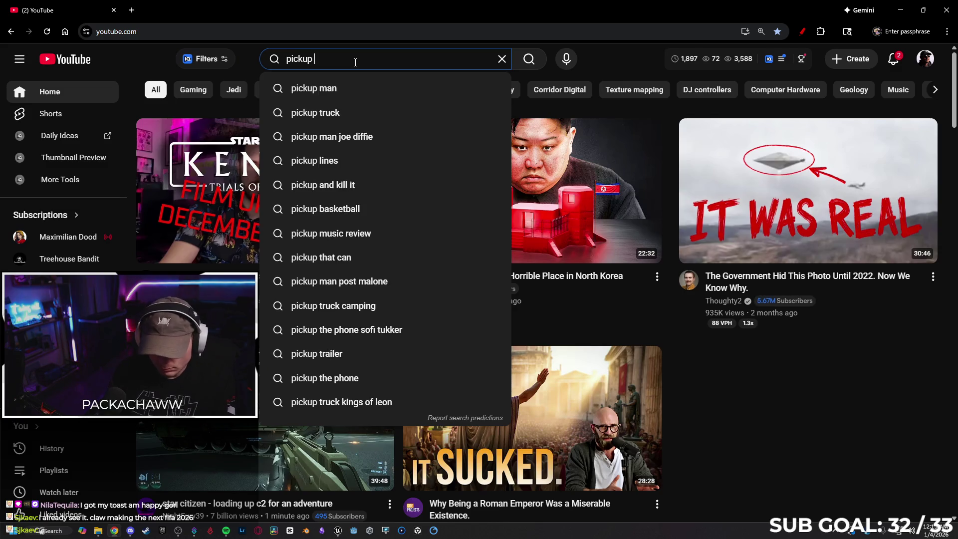
pyautogui.write('ball unreal')
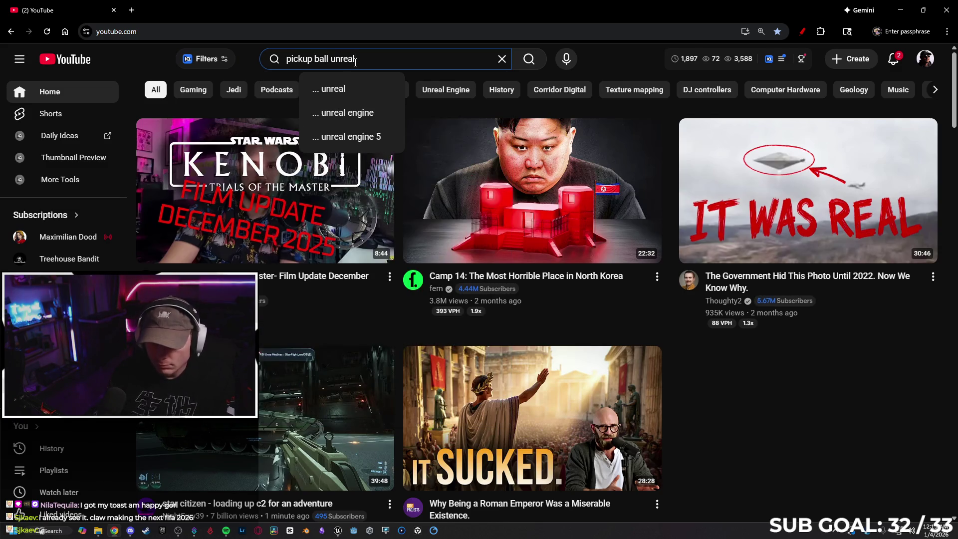
pyautogui.press('Return')
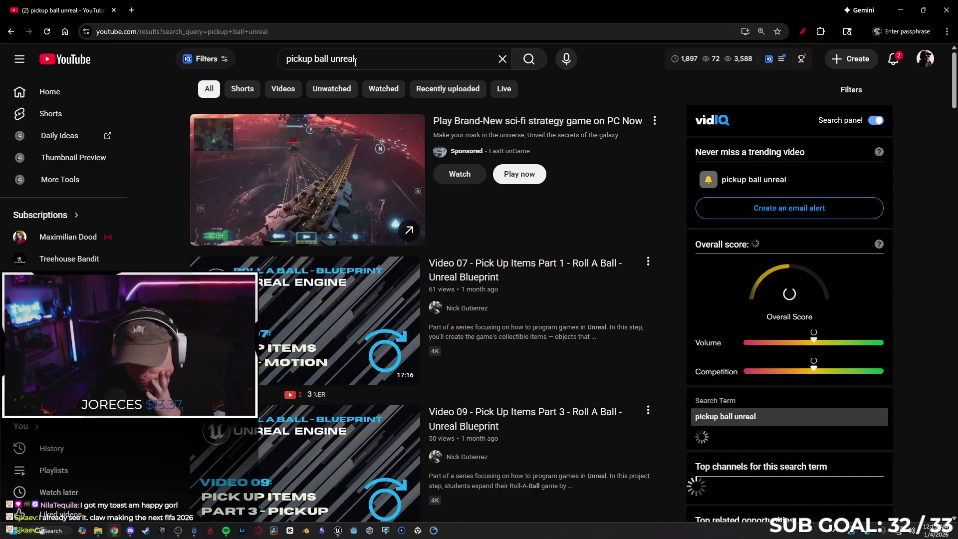
pyautogui.scroll(-4, 557, 124)
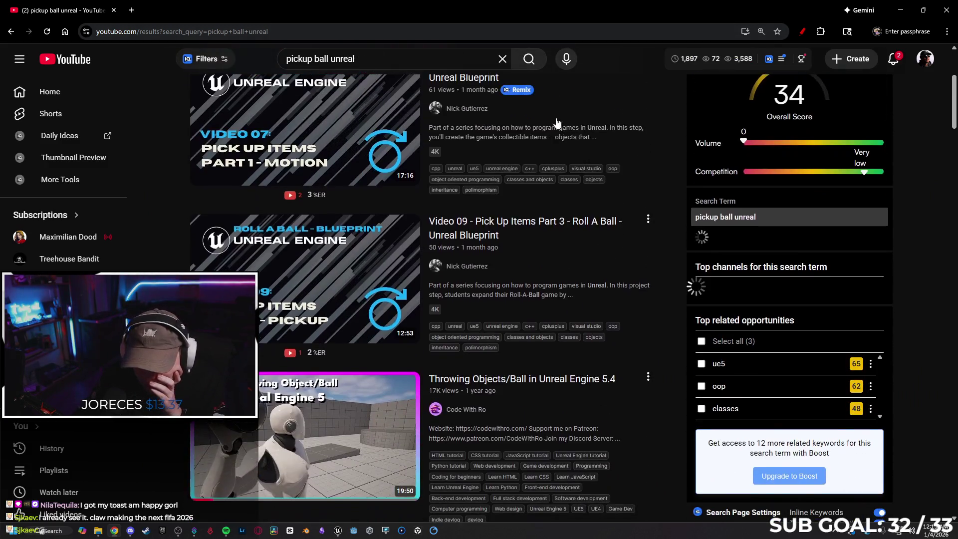
pyautogui.scroll(-2, 557, 123)
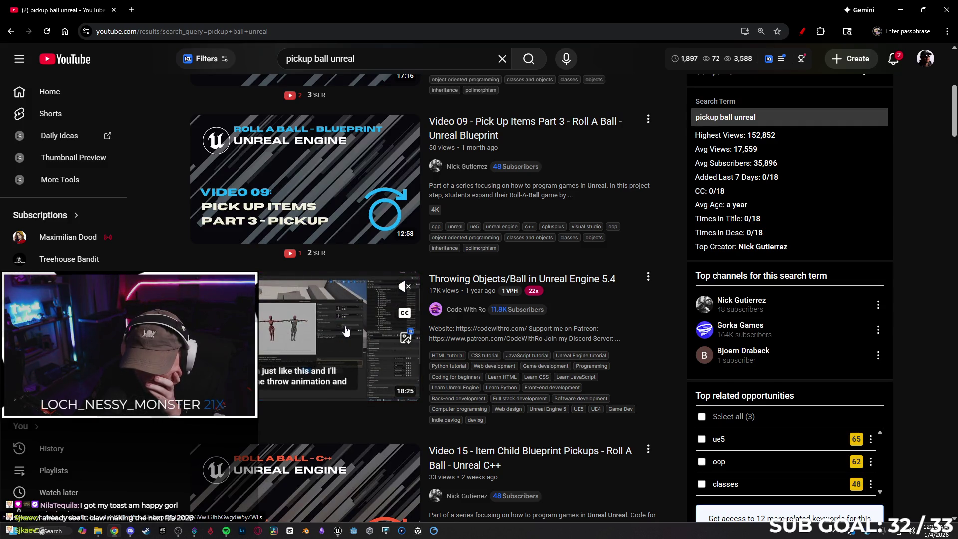
pyautogui.click(346, 331)
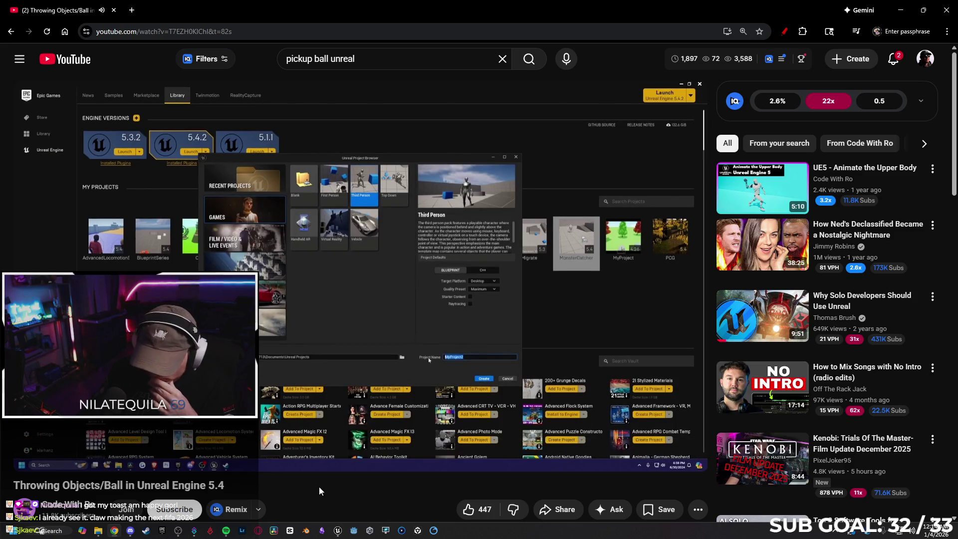
# Skip the video ahead to the Mixamo throw-animation download part
pyautogui.press('Right')
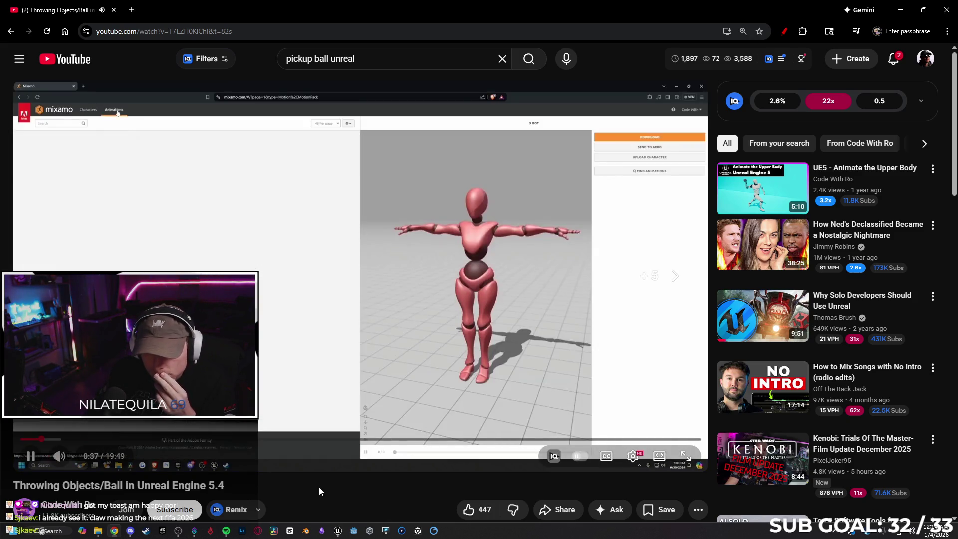
pyautogui.press('Right')
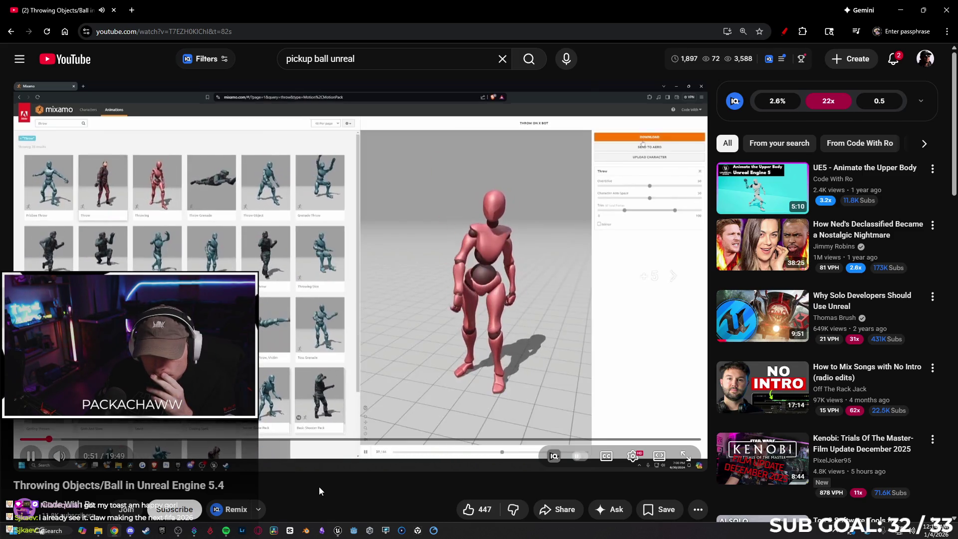
pyautogui.press('Right')
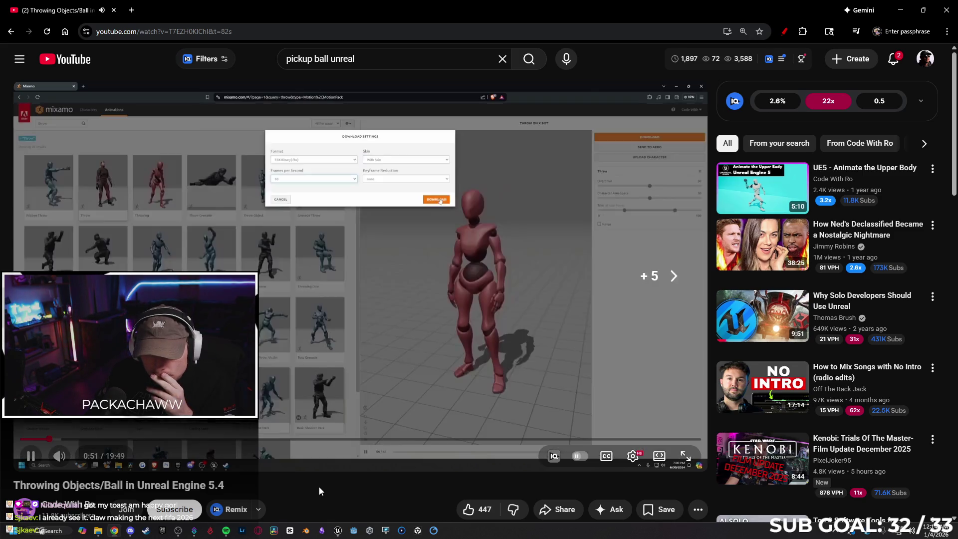
pyautogui.press('Left')
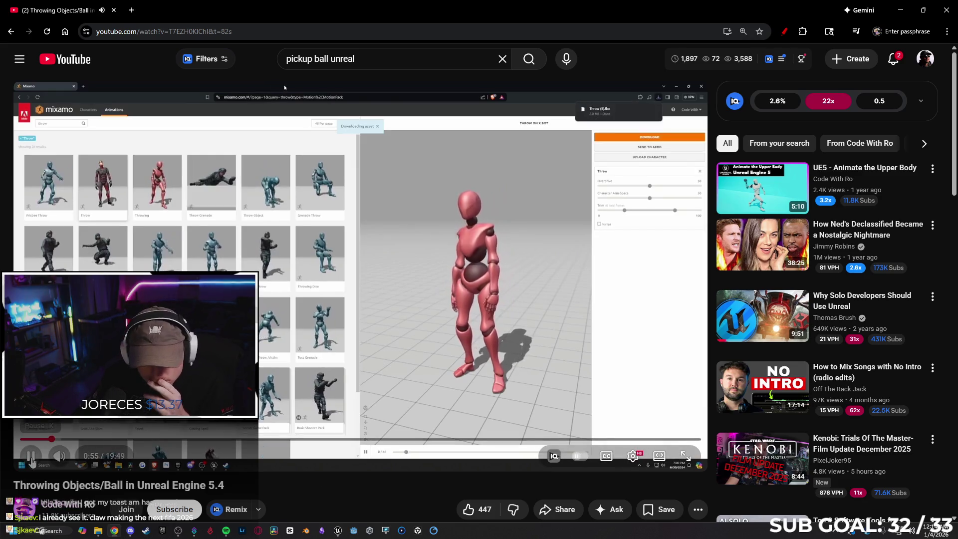
pyautogui.click(132, 10)
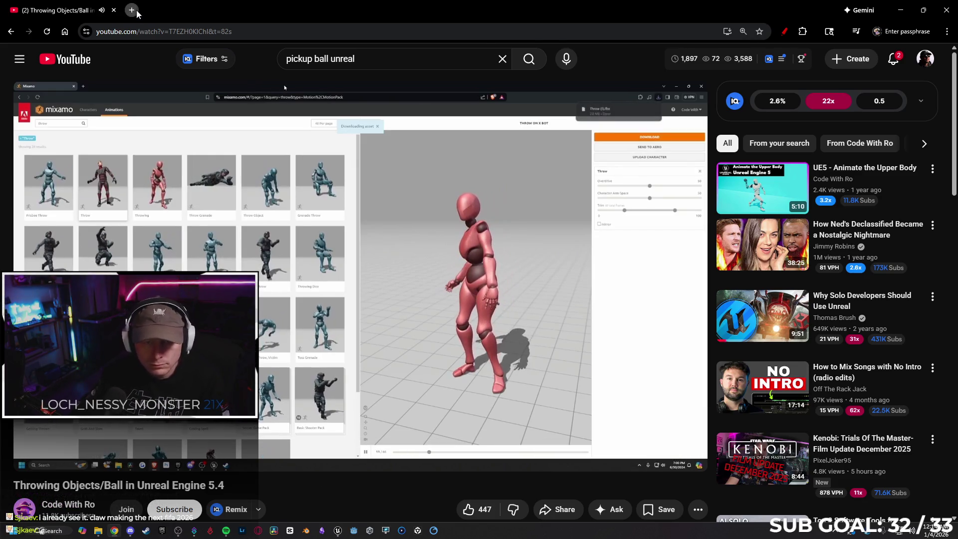
# Search Google for 'gemini' and open the Gemini app
pyautogui.write('unreal')
pyautogui.press('BackSpace')
pyautogui.press('BackSpace')
pyautogui.press('BackSpace')
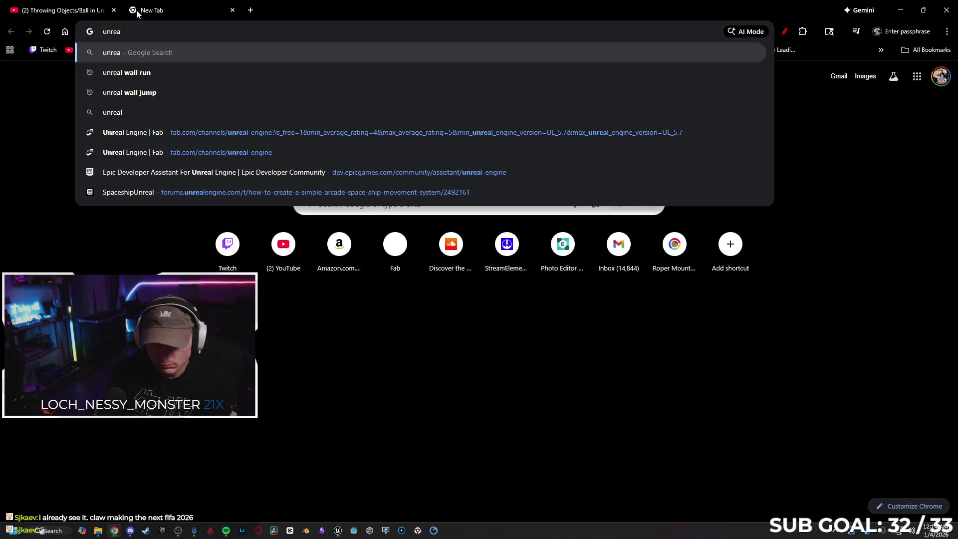
pyautogui.write('gemini')
pyautogui.press('Return')
pyautogui.click(169, 193)
pyautogui.write('I want a simple system where I can pick up a ball and throw it in unreal engine 5.7 in a GASP pro')
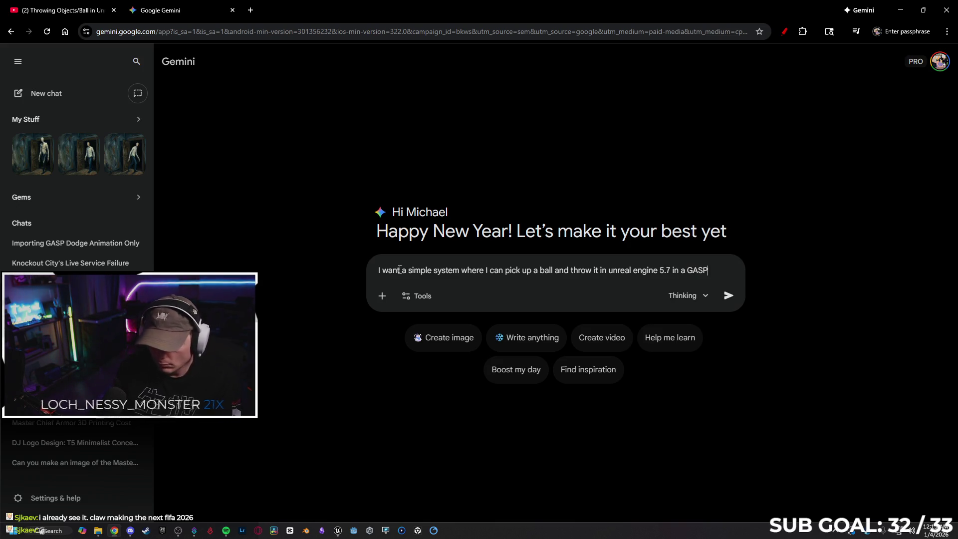
# Ask Gemini for UE 5.7 GASP ball pick-up-and-throw steps and read its reply
pyautogui.write('ject')
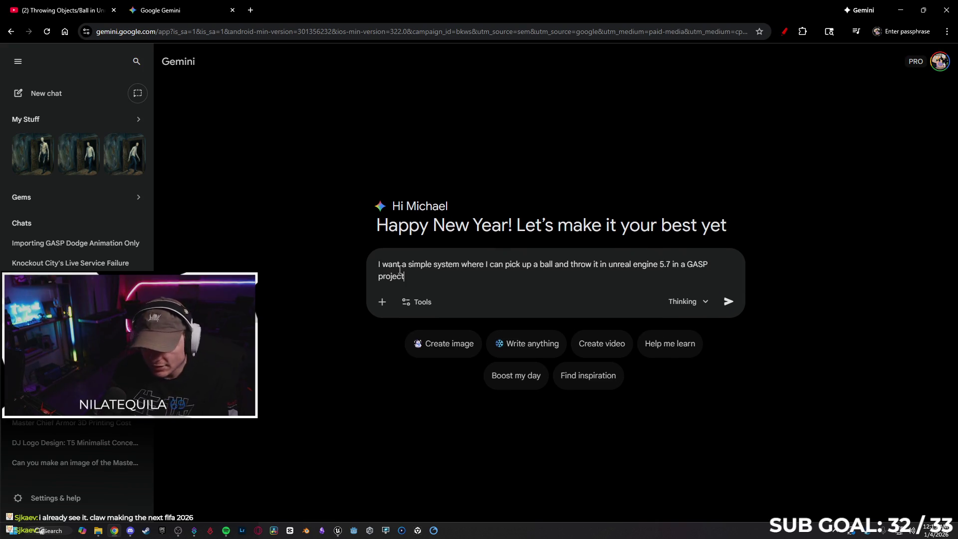
pyautogui.press('Return')
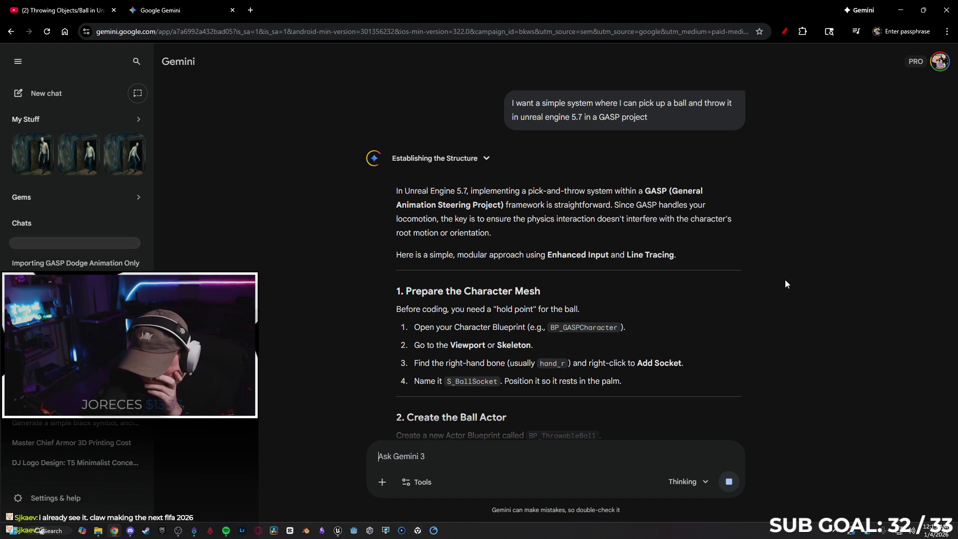
pyautogui.scroll(-2, 787, 283)
pyautogui.scroll(-1, 795, 287)
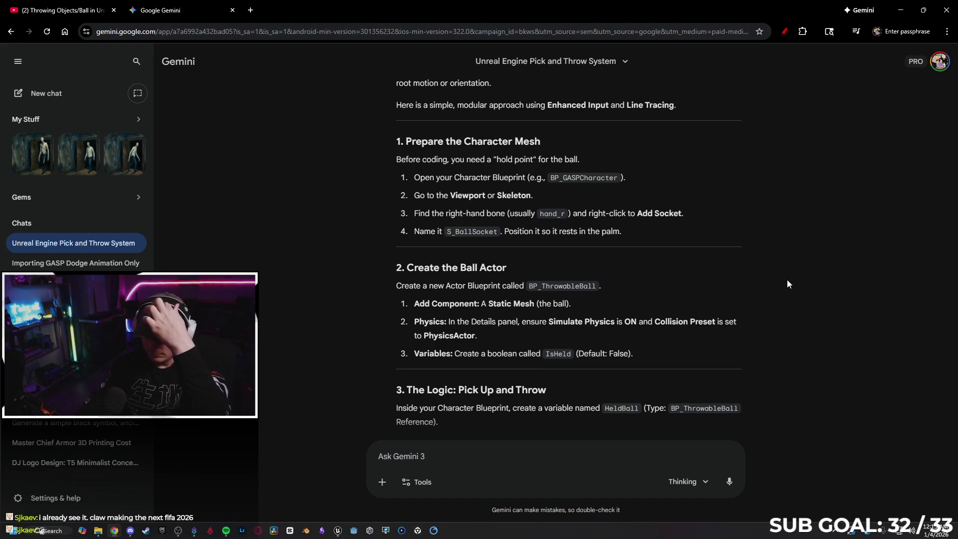
pyautogui.scroll(-5, 778, 287)
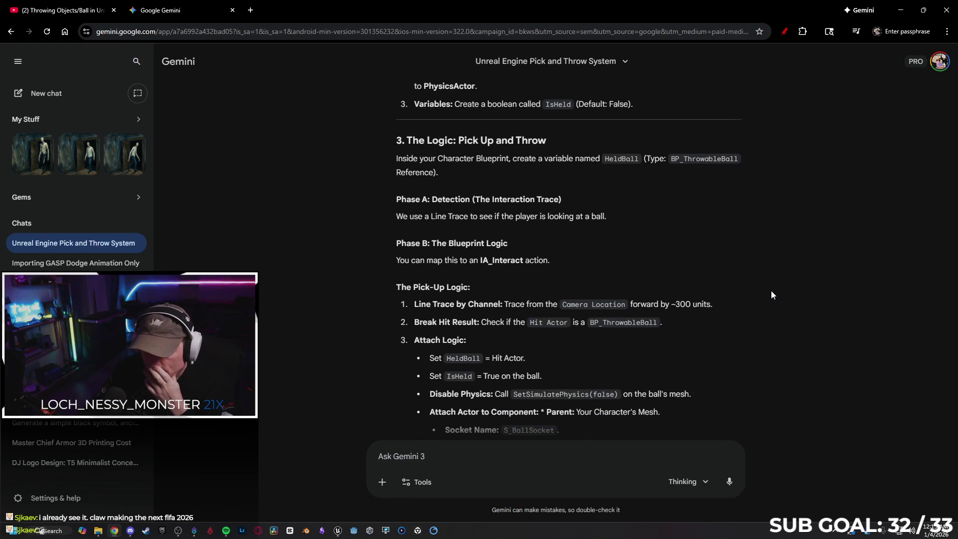
pyautogui.click(338, 532)
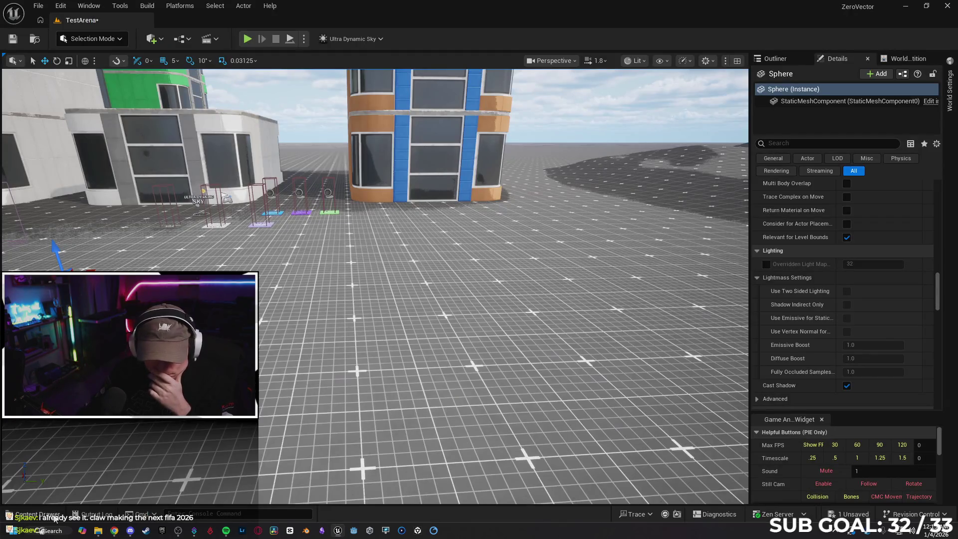
# Reset the Content Browser filters so all 23 Content items show, removing the Material filter
pyautogui.click(54, 517)
pyautogui.scroll(3, 381, 415)
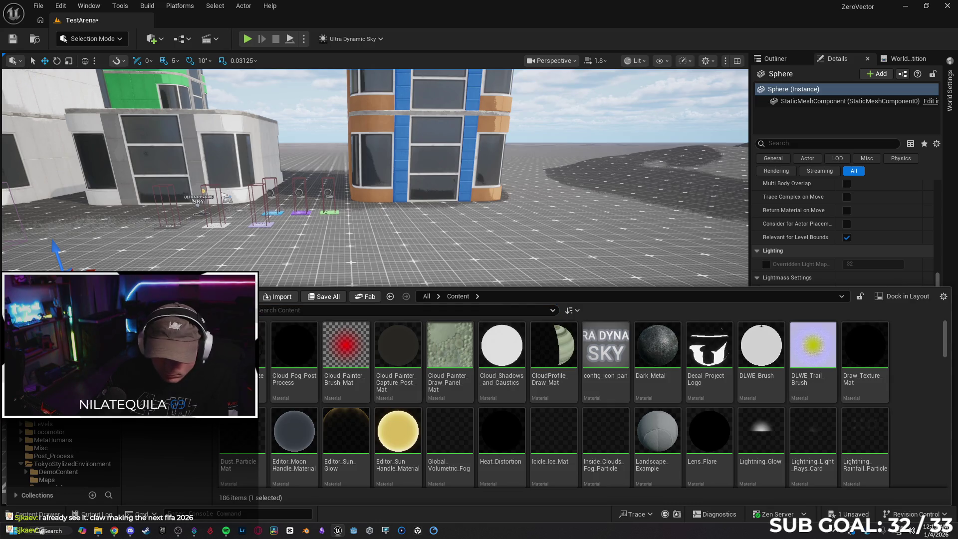
pyautogui.click(226, 310)
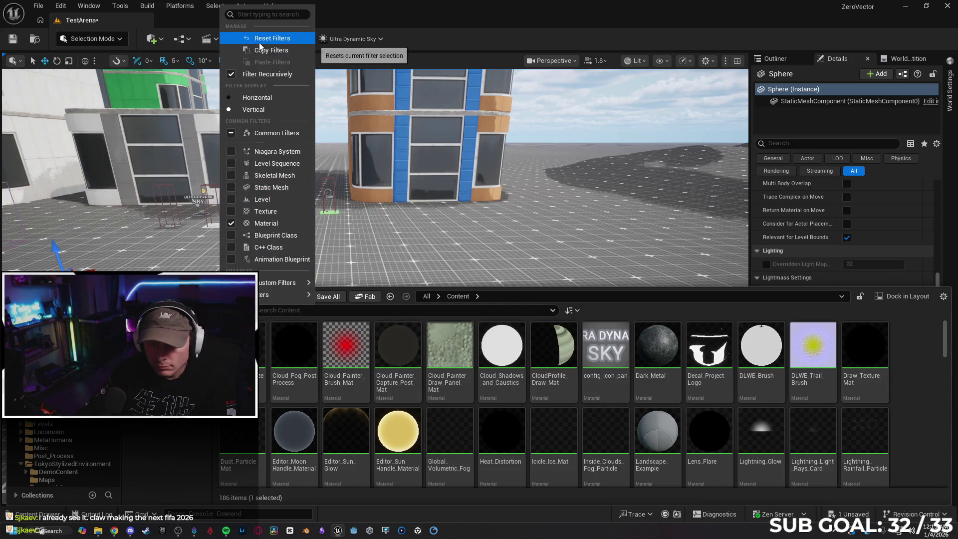
pyautogui.click(259, 43)
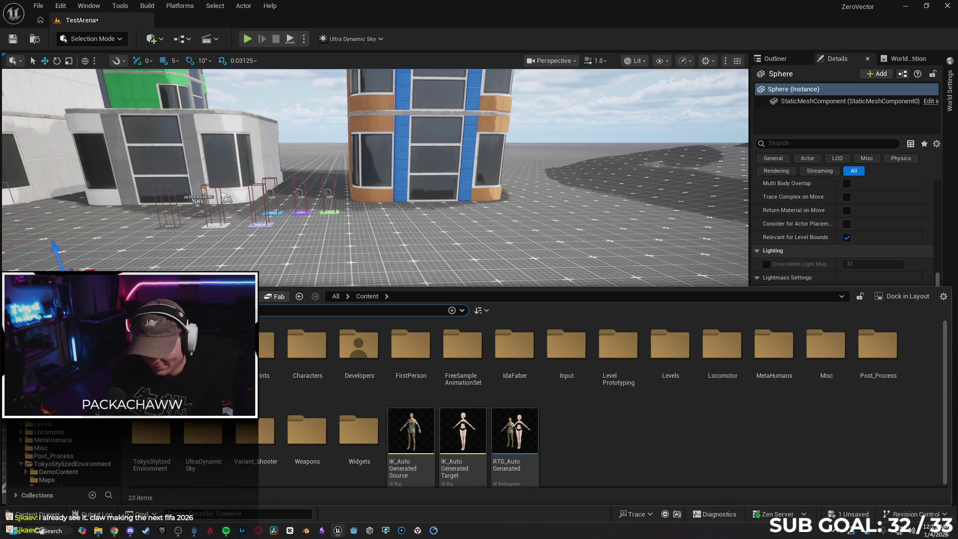
pyautogui.write('sun')
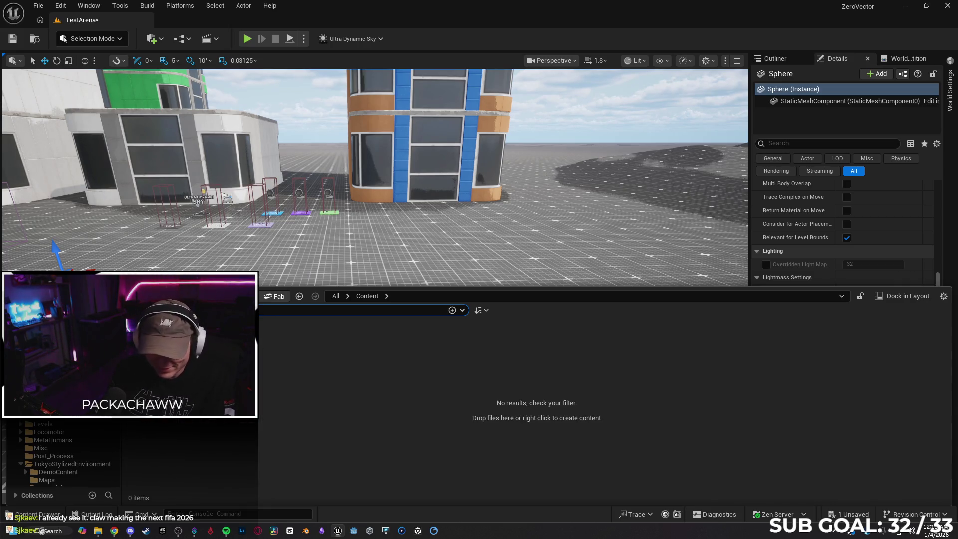
pyautogui.press('BackSpace')
pyautogui.press('BackSpace')
pyautogui.press('BackSpace')
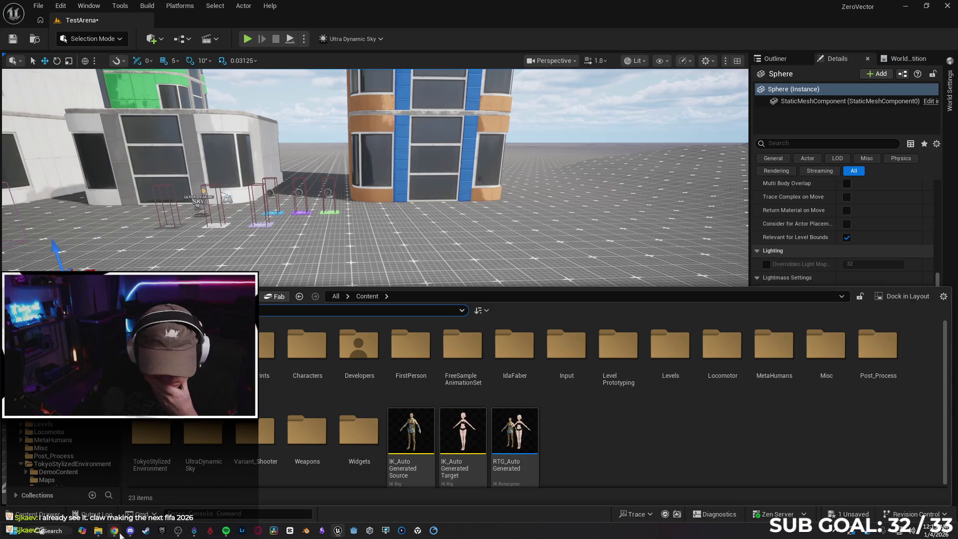
pyautogui.click(117, 532)
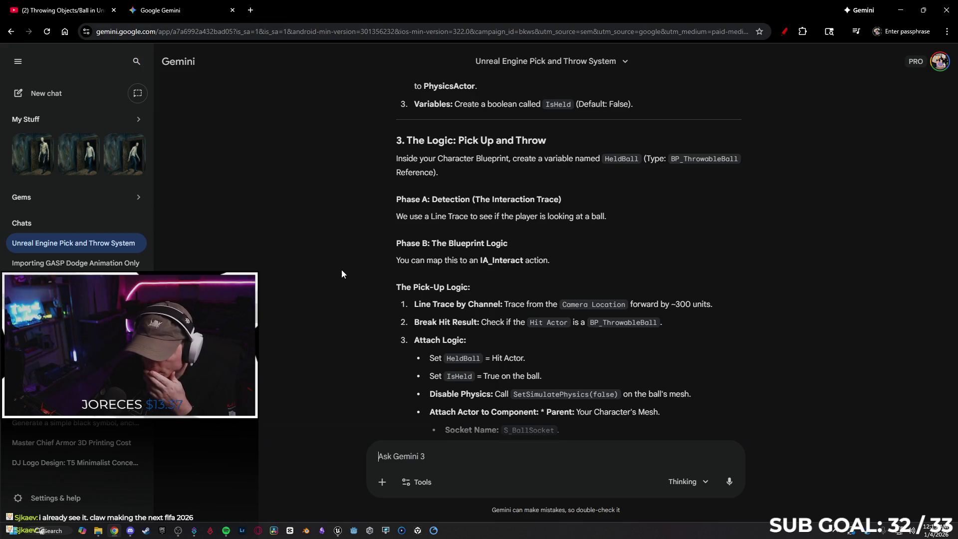
# Scroll Gemini's reply down to the Phase B throw logic, then return to Unreal
pyautogui.scroll(-3, 341, 272)
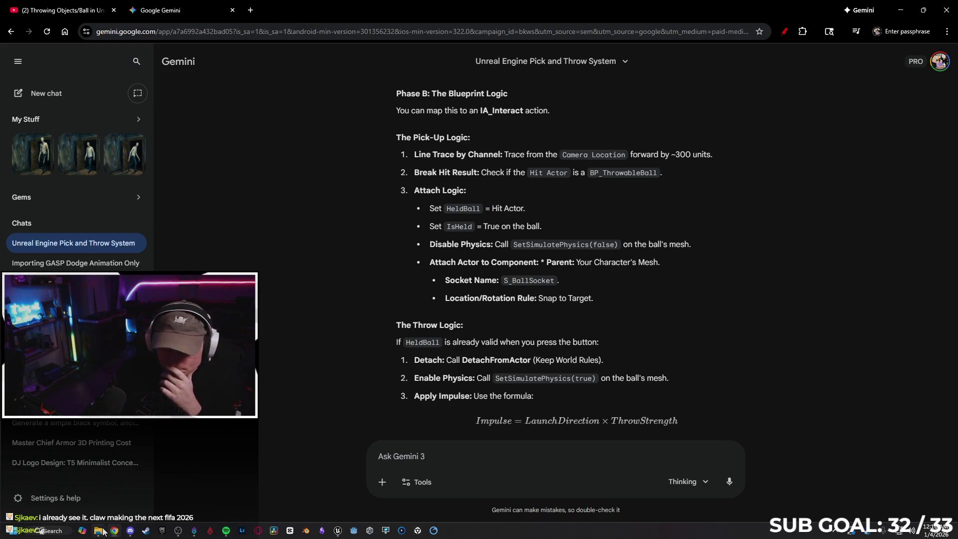
pyautogui.click(339, 534)
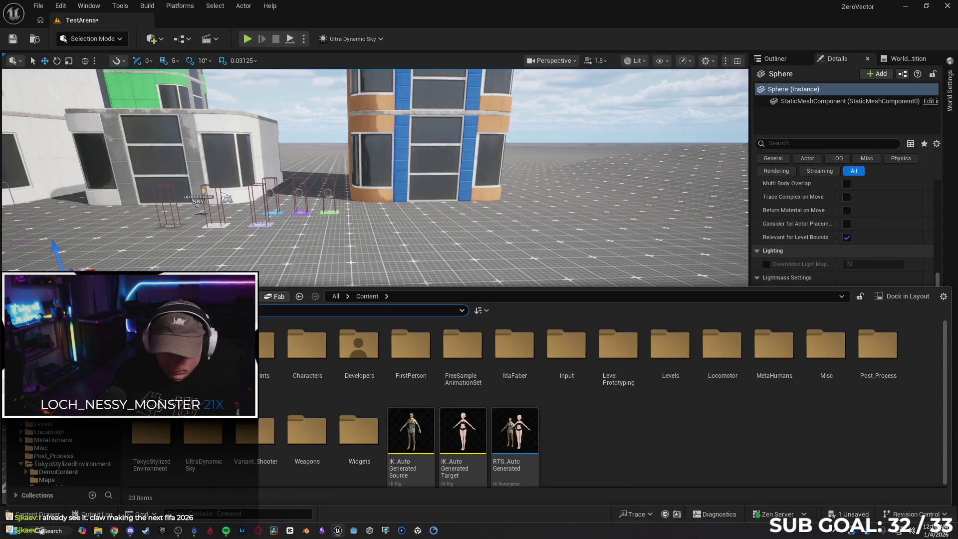
# Search 'picku' and preview the A_ItemPickup_fromIdle_RH_100cm pickup animation
pyautogui.write('picku')
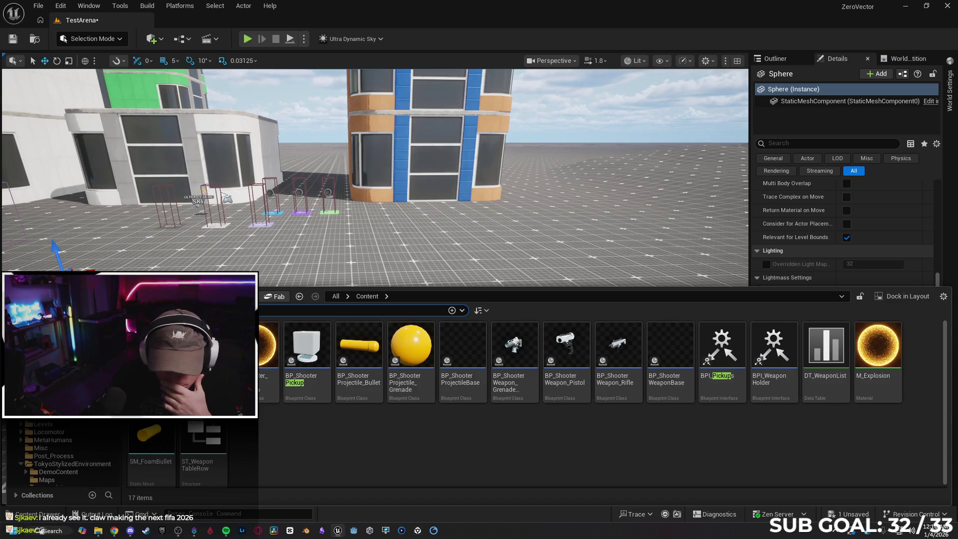
pyautogui.click(269, 349)
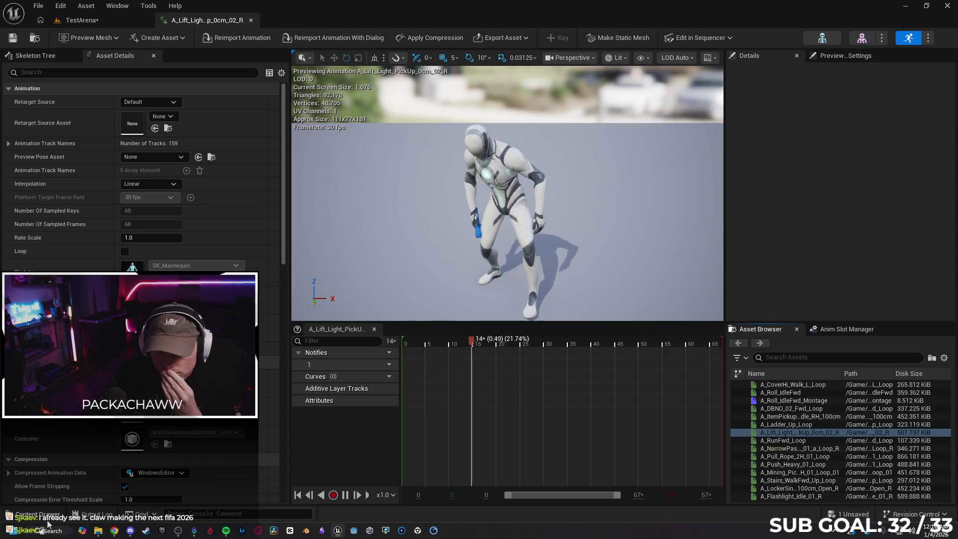
pyautogui.click(35, 514)
pyautogui.click(151, 432)
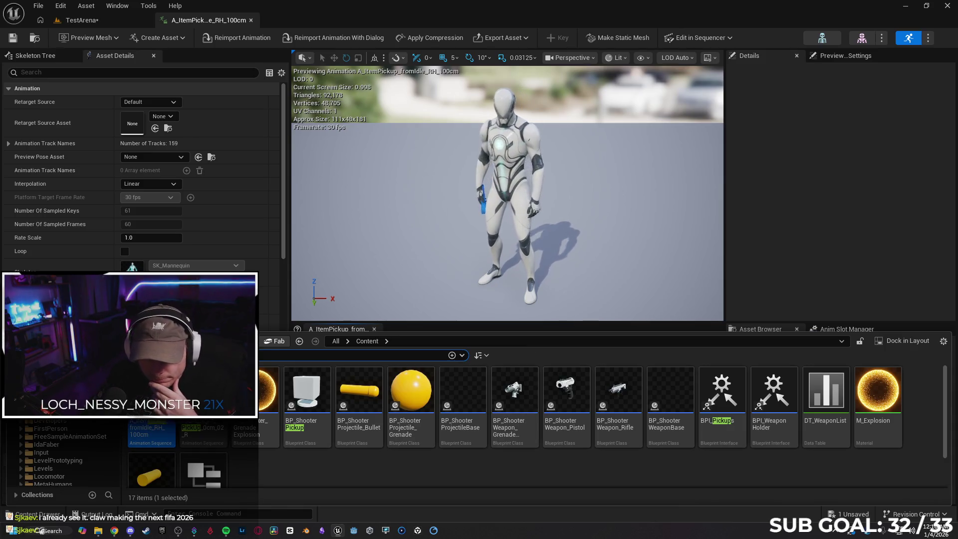
# Clear the Content Browser search and close the animation editor
pyautogui.hotkey('ctrl', 'a')
pyautogui.press('BackSpace')
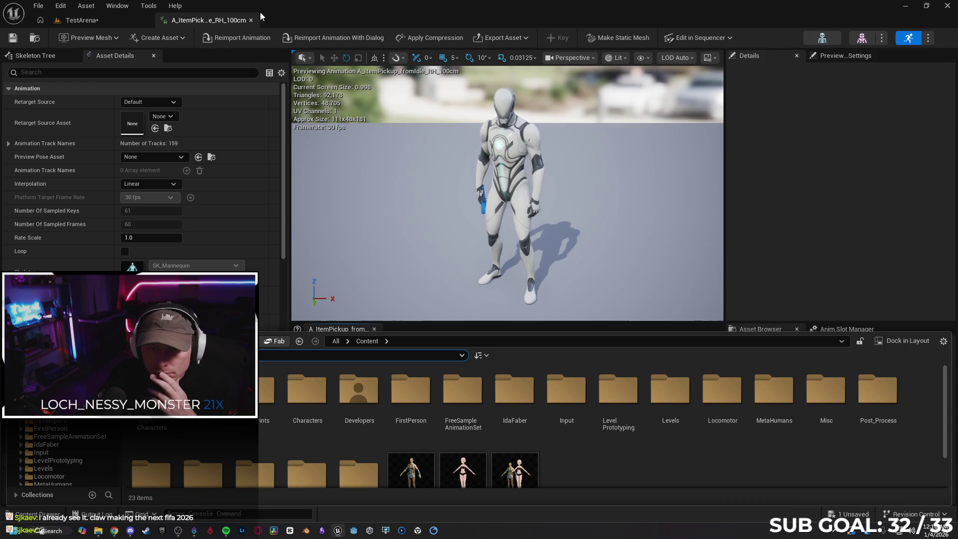
pyautogui.click(251, 20)
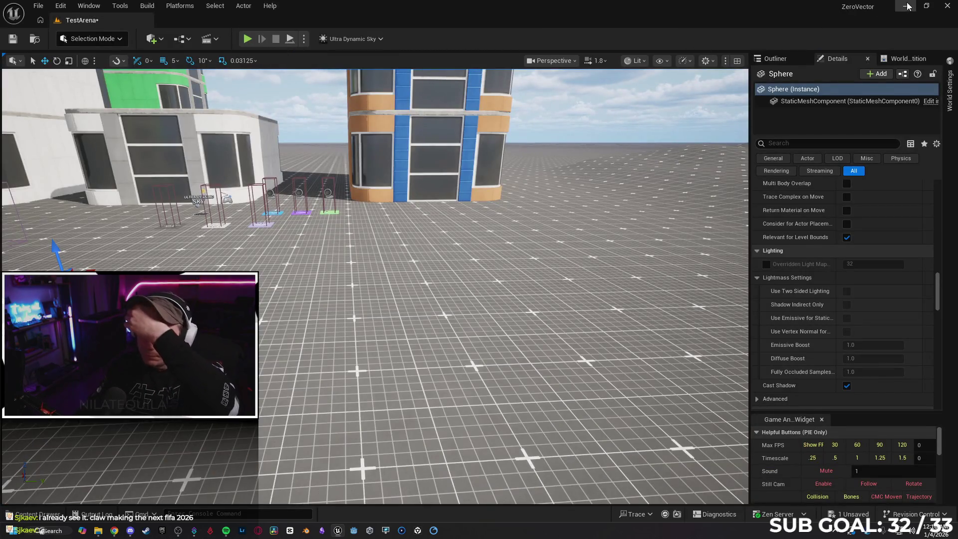
# Minimize Unreal and scroll Gemini's Pick and Throw answer to the Phase B pick-up logic
pyautogui.click(905, 6)
pyautogui.scroll(2, 713, 282)
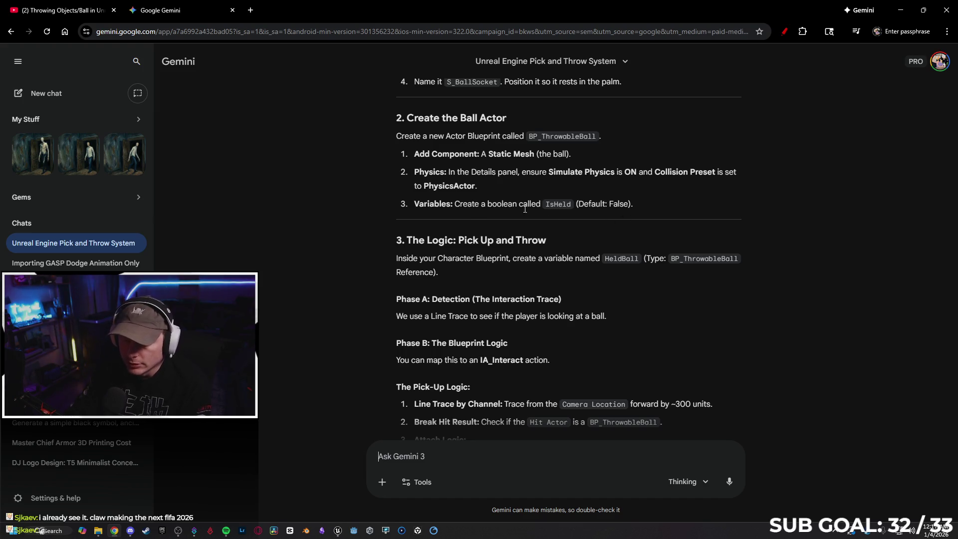
pyautogui.scroll(-2, 525, 209)
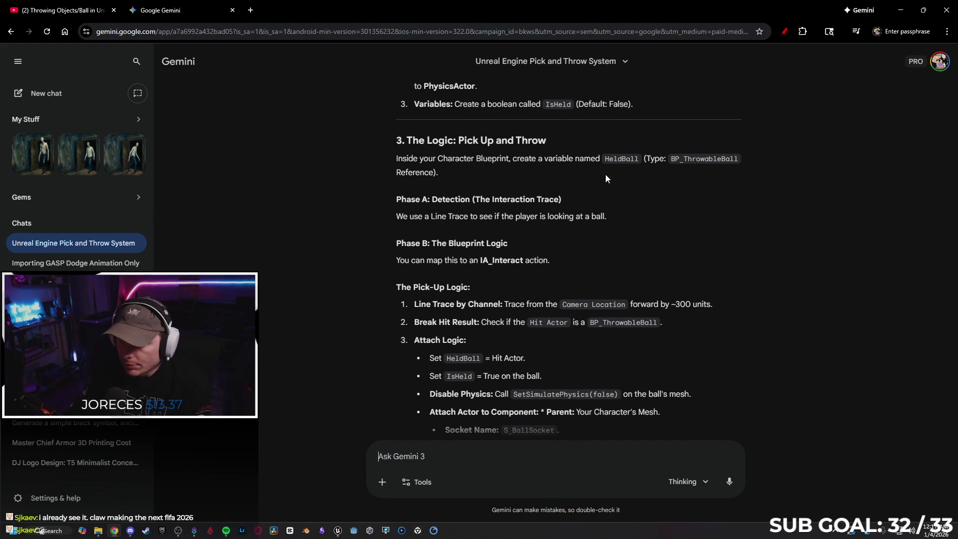
pyautogui.scroll(-1, 584, 180)
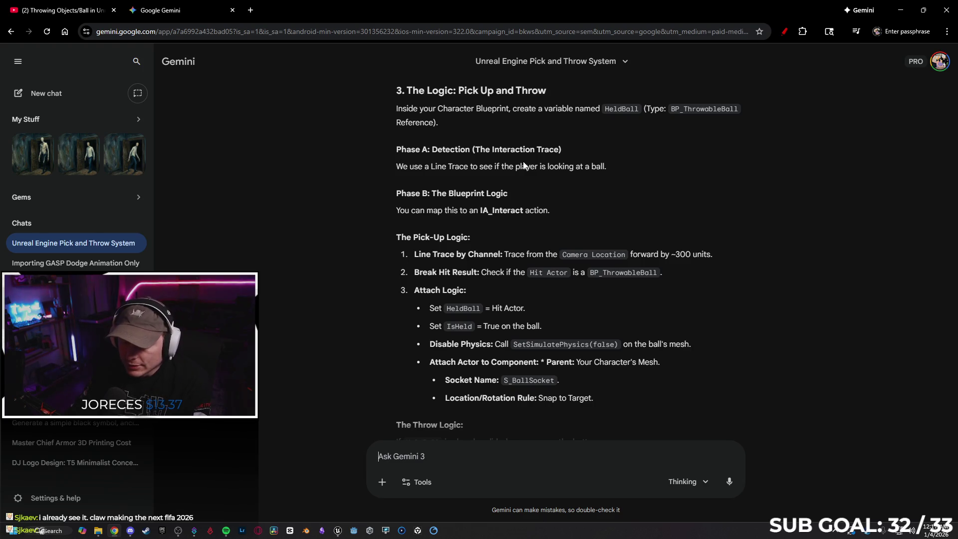
pyautogui.scroll(-1, 574, 166)
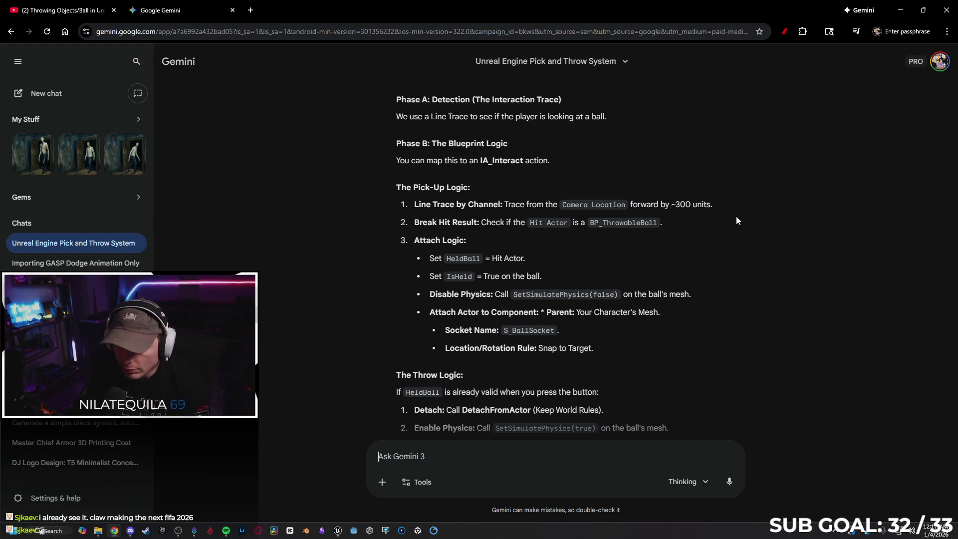
pyautogui.scroll(-1, 737, 220)
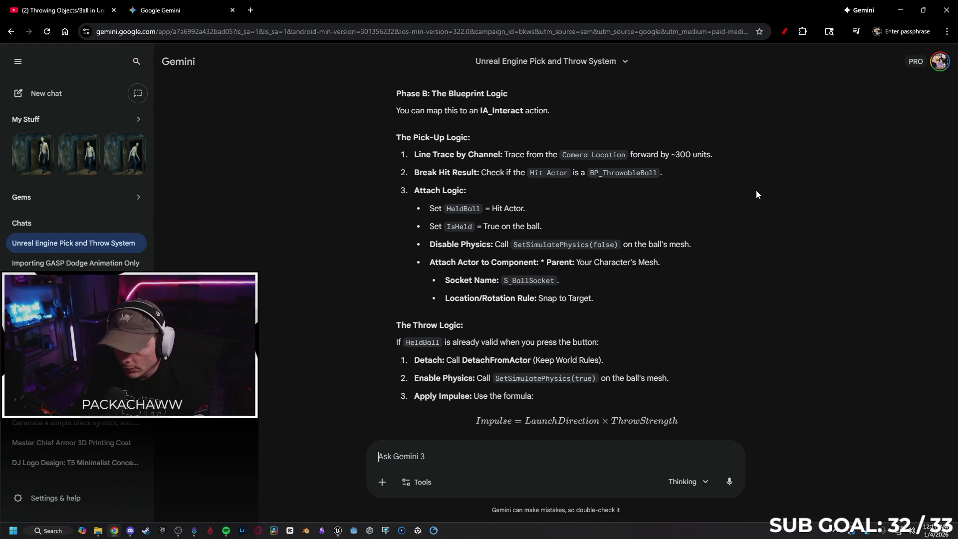
pyautogui.scroll(-5, 746, 194)
pyautogui.scroll(-4, 743, 193)
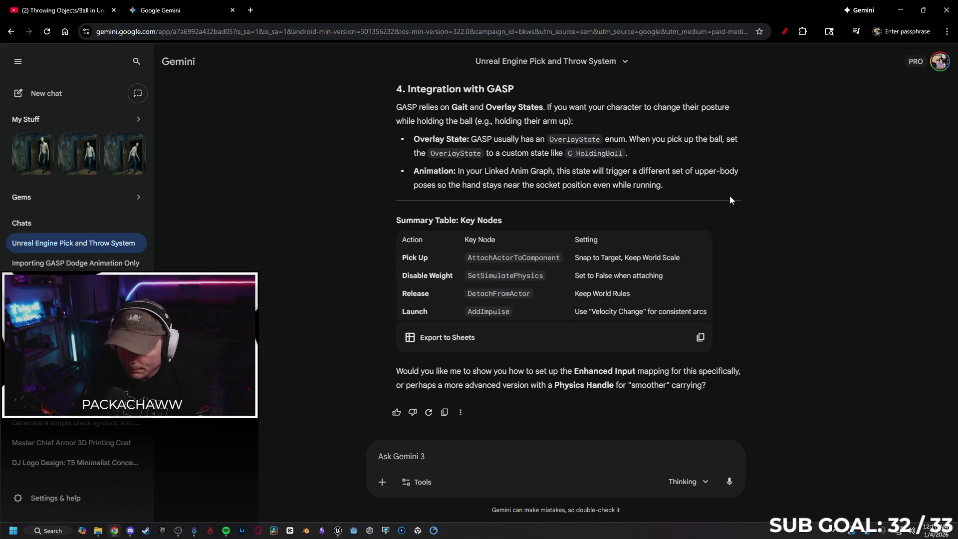
pyautogui.scroll(10, 749, 220)
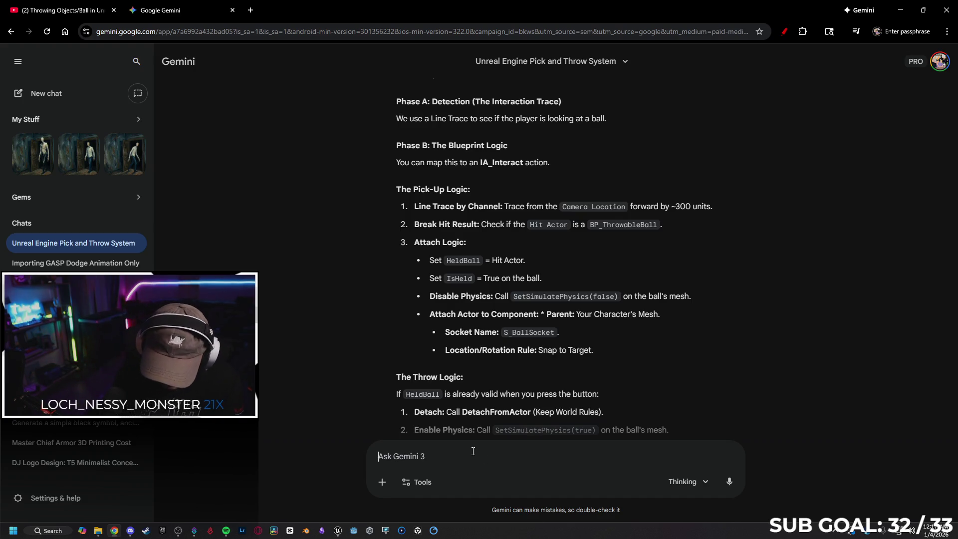
# Type the follow-up 'Redo this but make the player pick up the ball when you touch it,' in Gemini
pyautogui.write('Redo t')
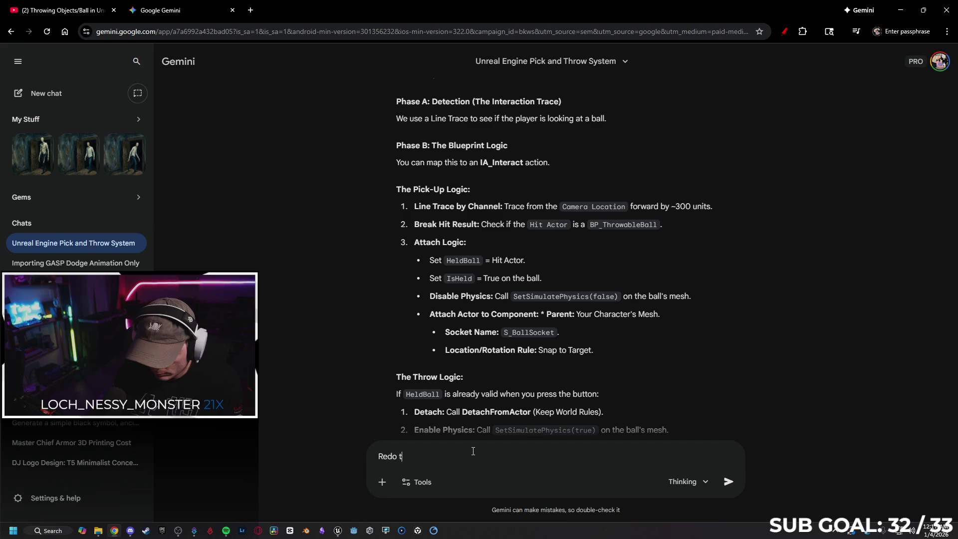
pyautogui.write('his but')
pyautogui.write(' make the player pick up t')
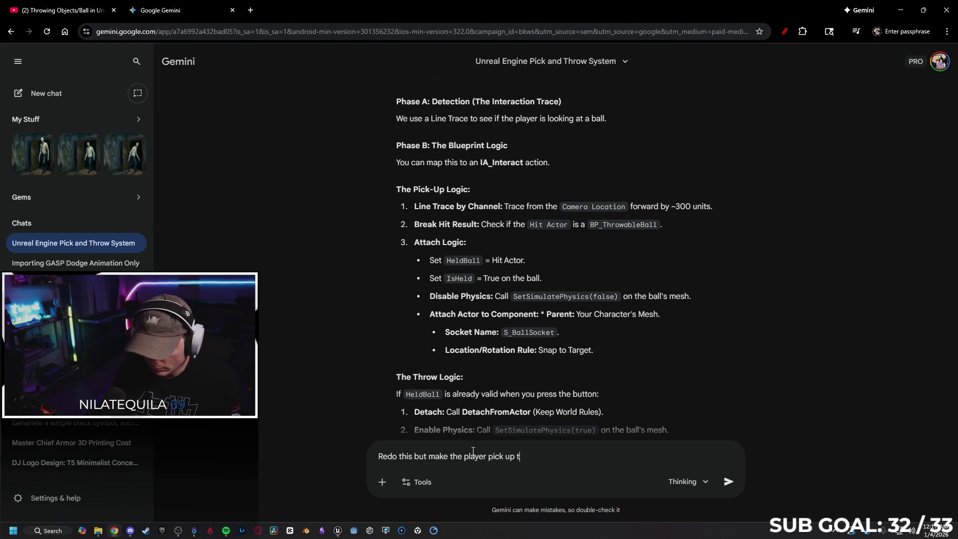
pyautogui.write('he ball')
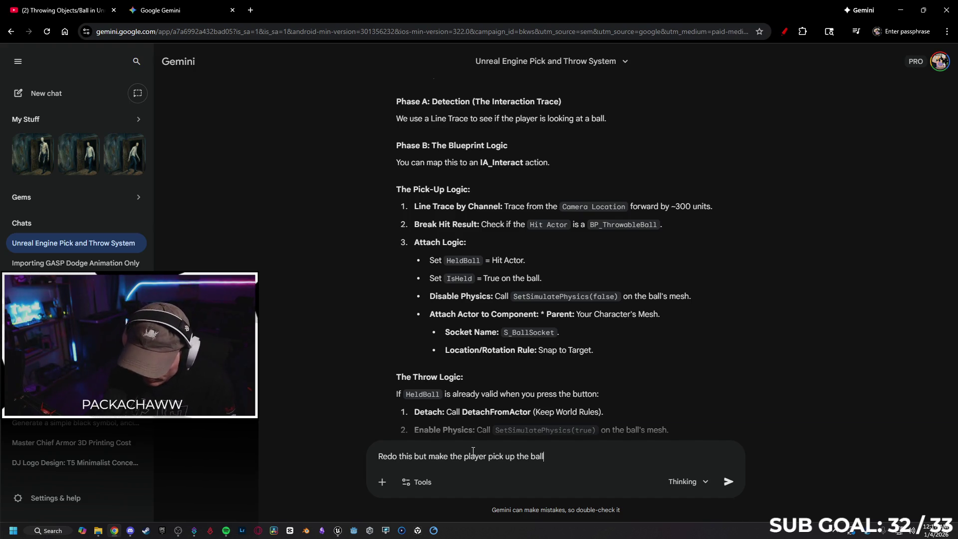
pyautogui.write(' when you h')
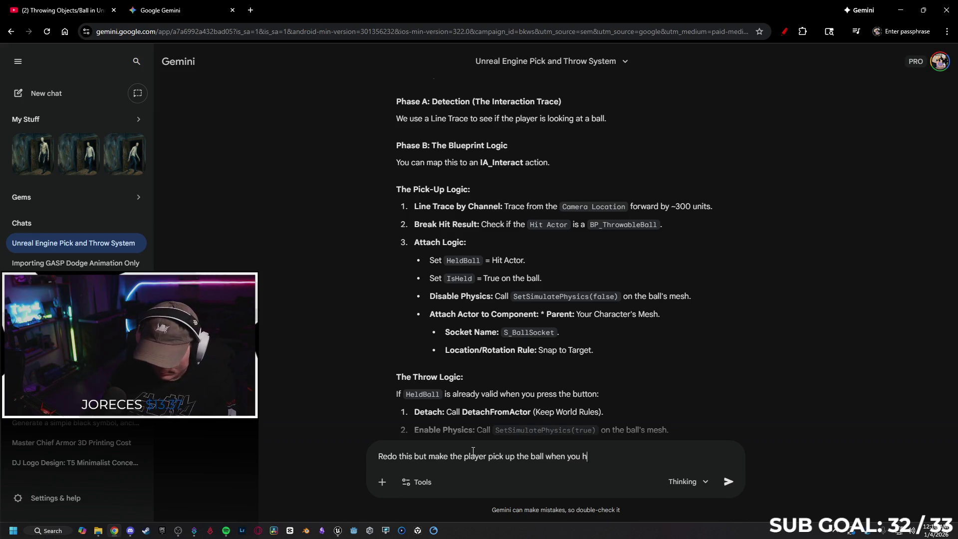
pyautogui.press('BackSpace')
pyautogui.write('touch it')
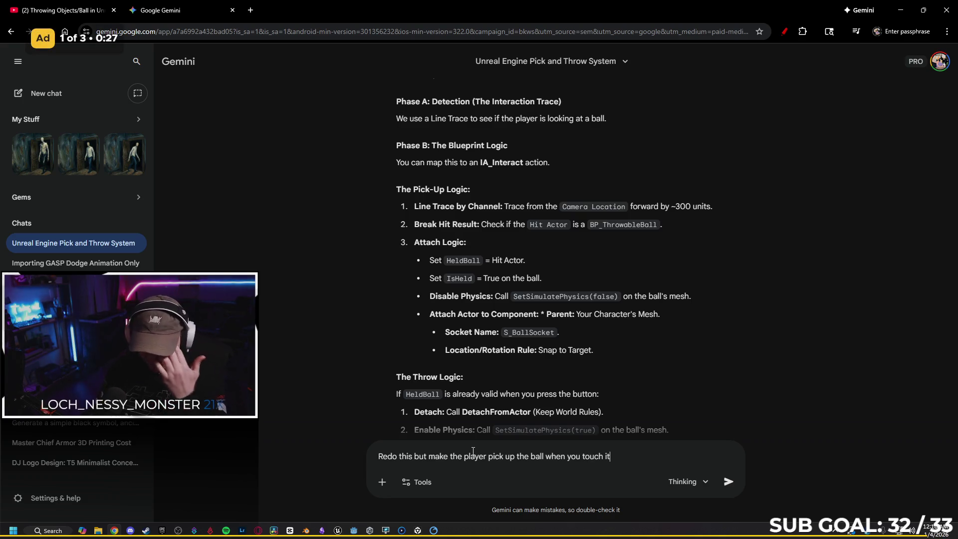
pyautogui.write(', on ca')
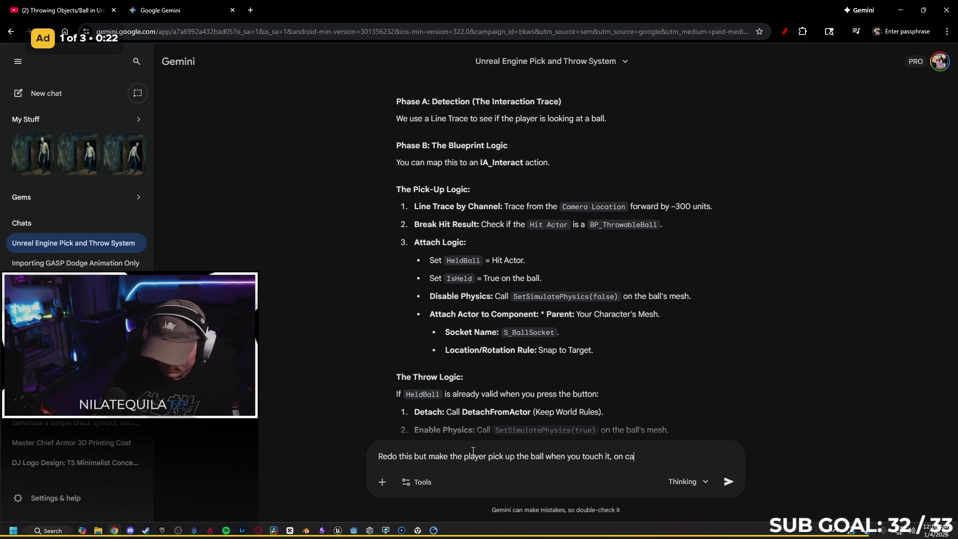
pyautogui.hotkey('alt', 'Tab')
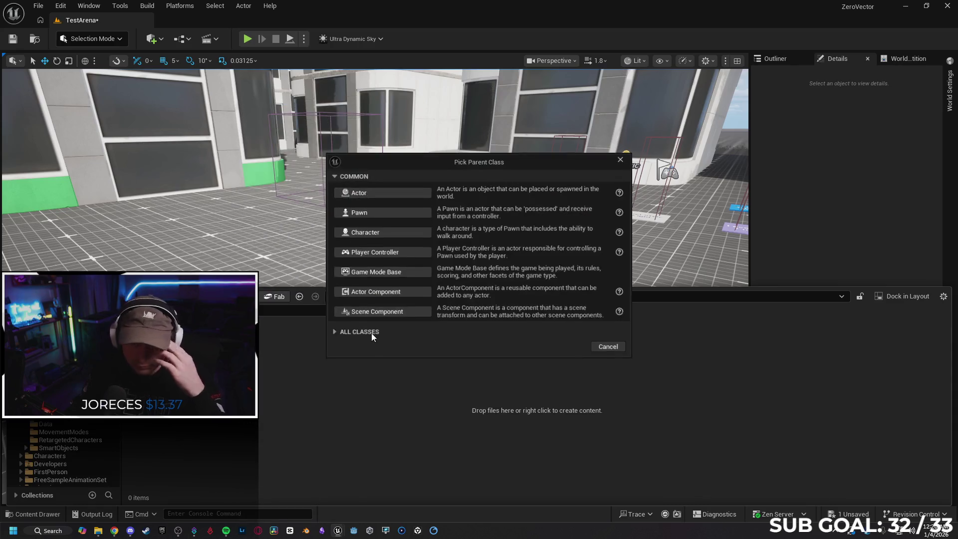
# Pick Actor as parent class for the Ball blueprint in Content/Blueprints/Balls and open it
pyautogui.click(382, 194)
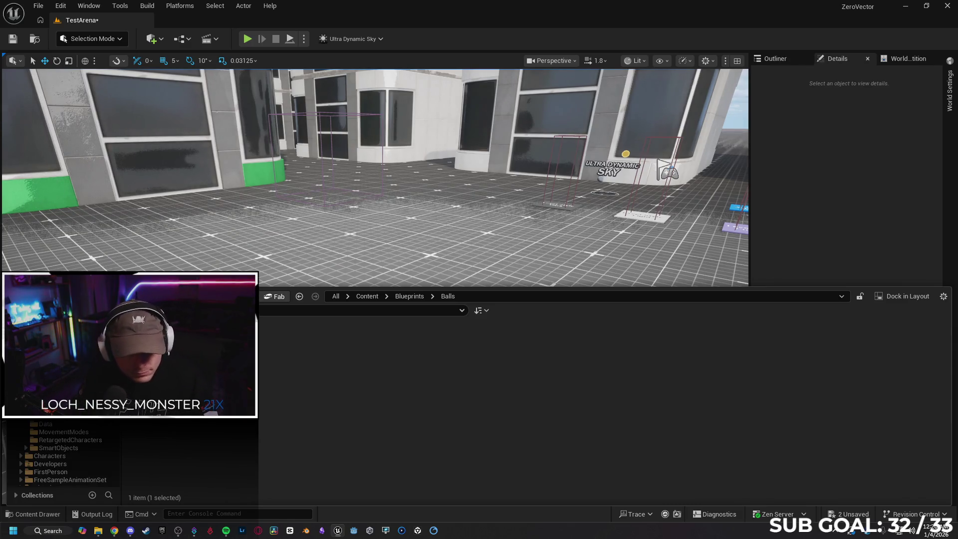
pyautogui.doubleClick(145, 344)
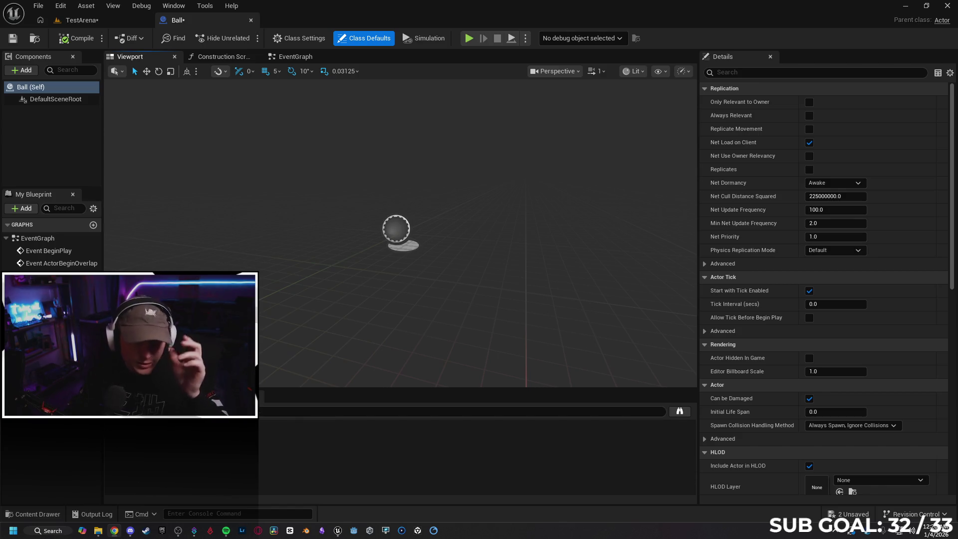
# Add a Static Mesh component, then delete the unwanted StaticMesh
pyautogui.click(32, 70)
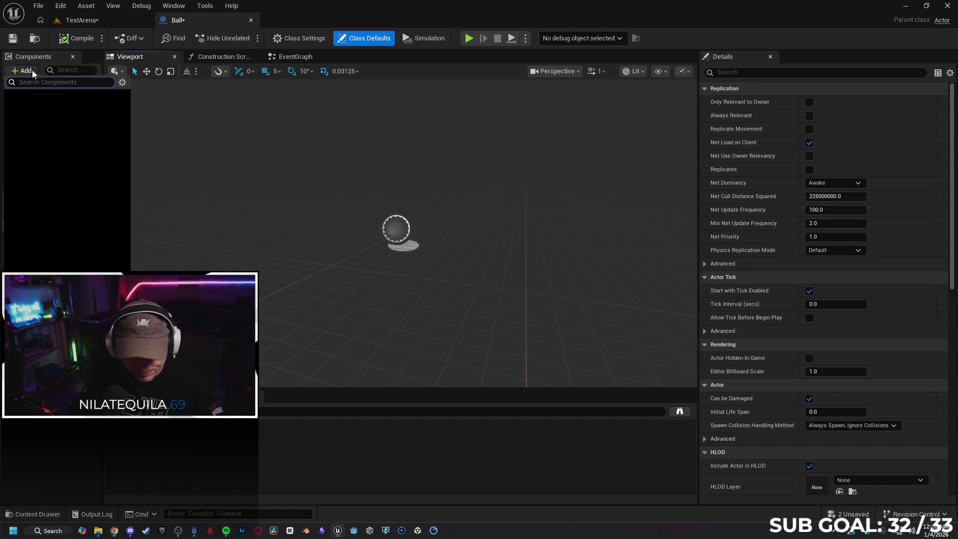
pyautogui.write('stat')
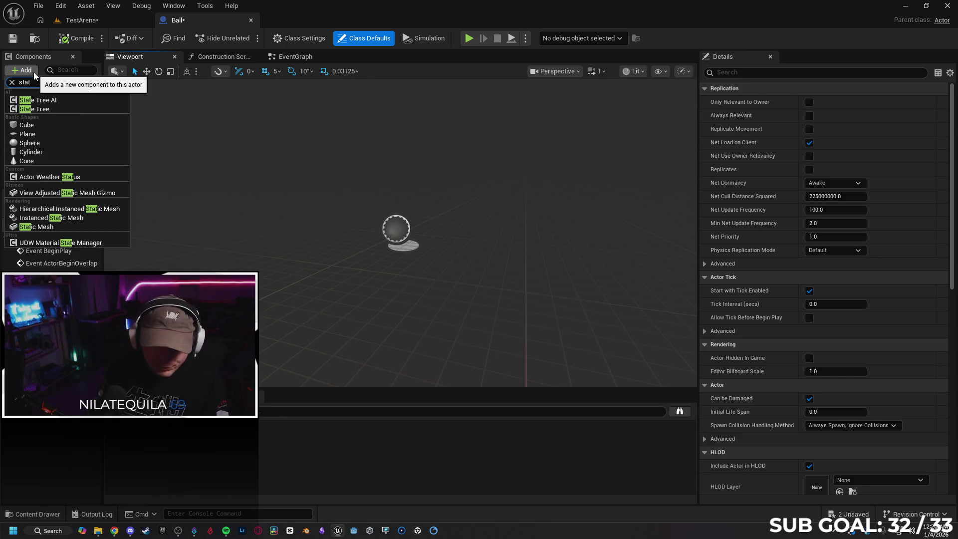
pyautogui.press('Down')
pyautogui.press('Down')
pyautogui.press('Down')
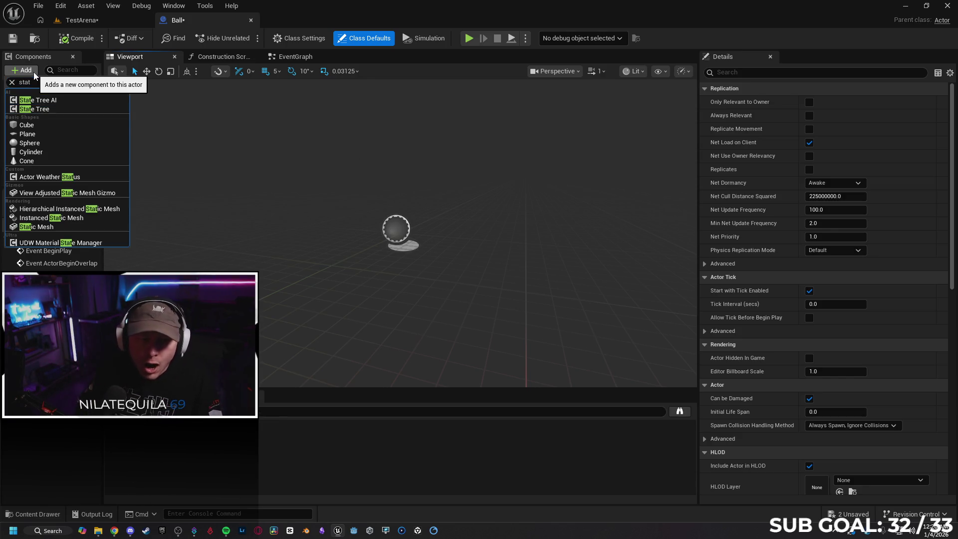
pyautogui.press('Down')
pyautogui.press('Down')
pyautogui.press('Down')
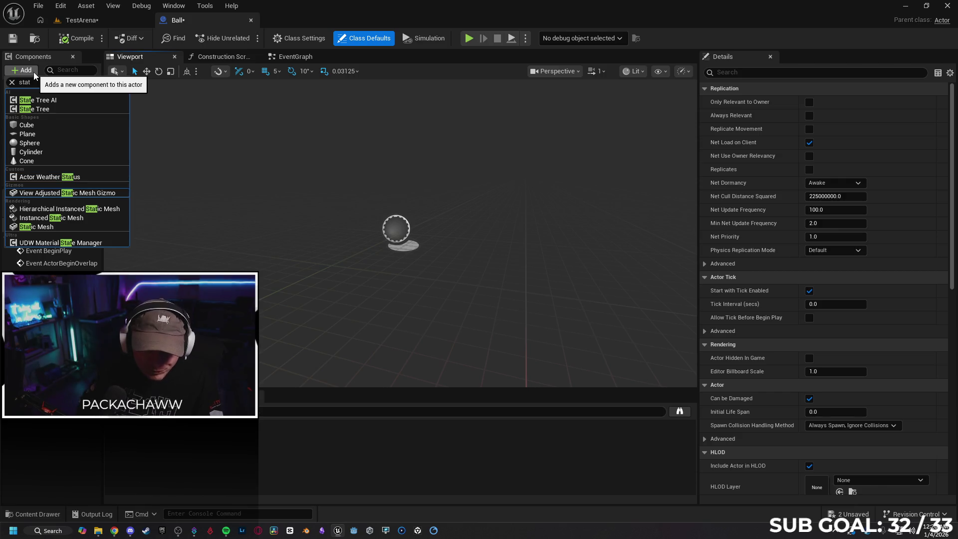
pyautogui.click(36, 227)
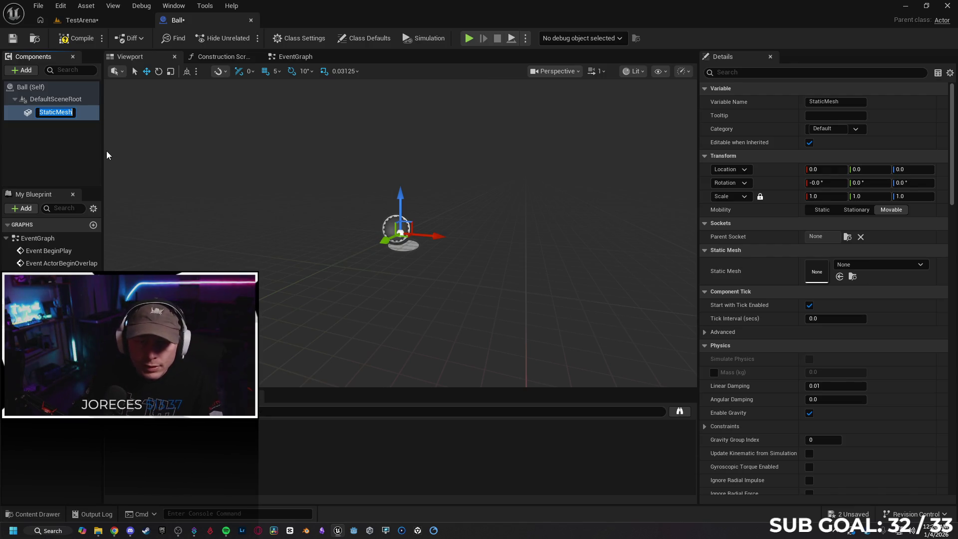
pyautogui.click(21, 71)
pyautogui.press('Escape')
pyautogui.click(74, 114)
pyautogui.press('Delete')
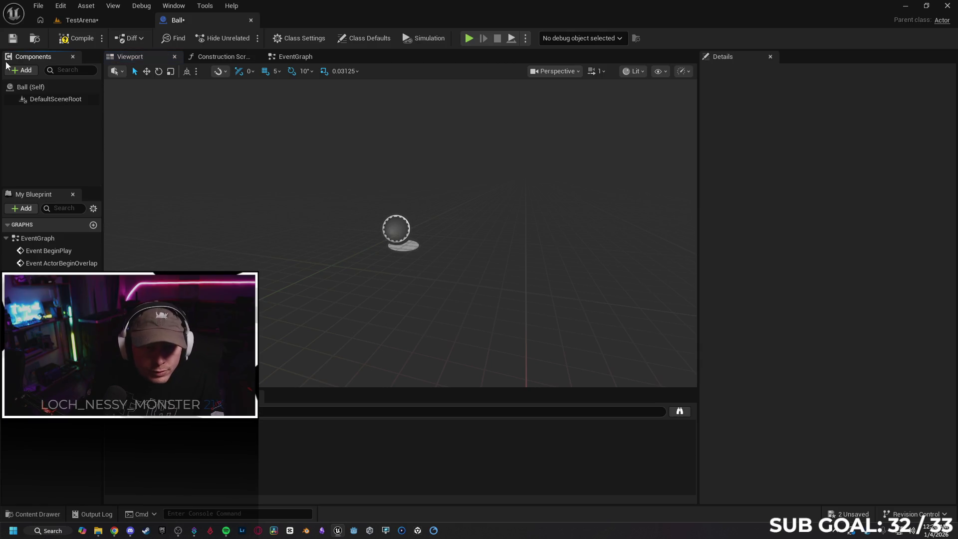
# Add a Sphere component and scale it to 0.3 on all axes
pyautogui.click(19, 72)
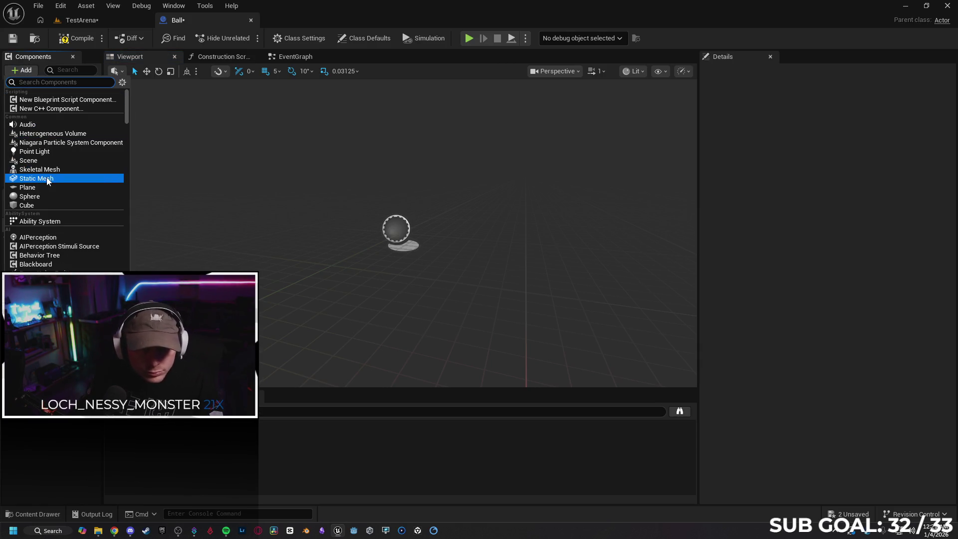
pyautogui.click(44, 196)
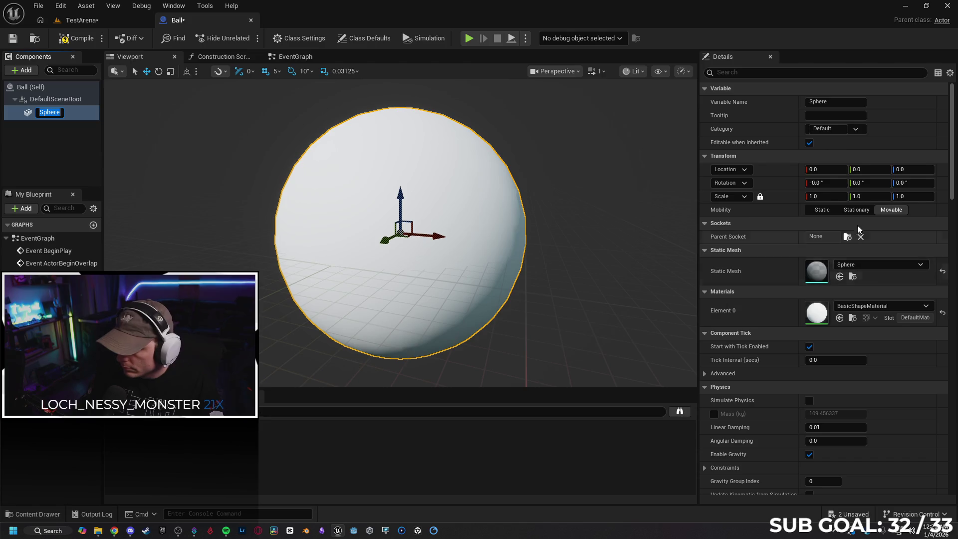
pyautogui.click(827, 197)
pyautogui.write('.3')
pyautogui.press('Return')
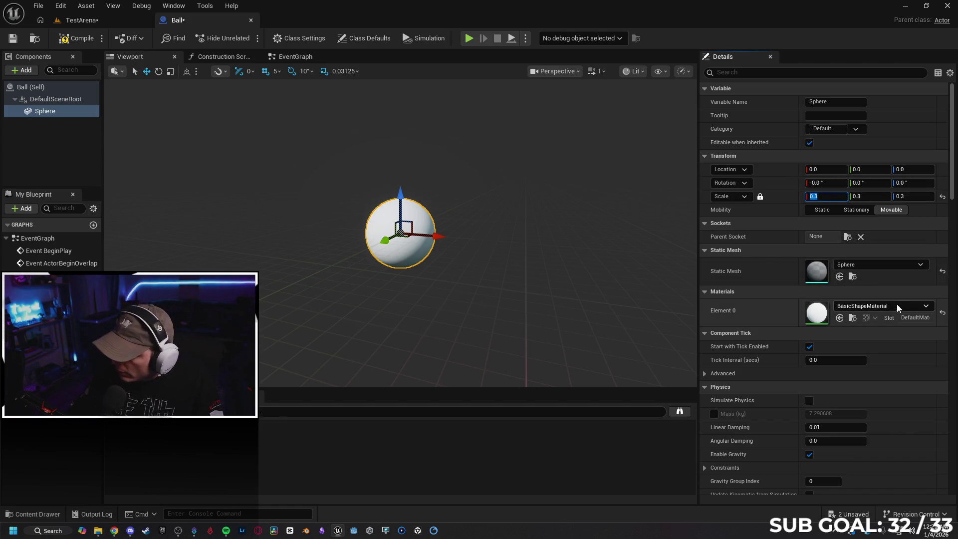
# Try CircleBrushMaterial_Linear and DaylightAmbientCubemap_Mat as the sphere's Element 0 material
pyautogui.click(876, 306)
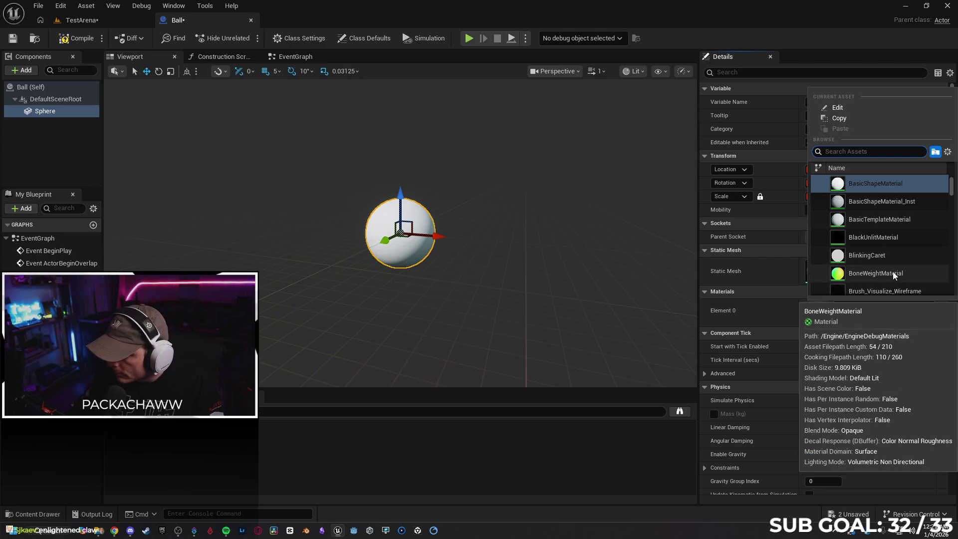
pyautogui.scroll(-3, 895, 250)
pyautogui.scroll(-3, 883, 229)
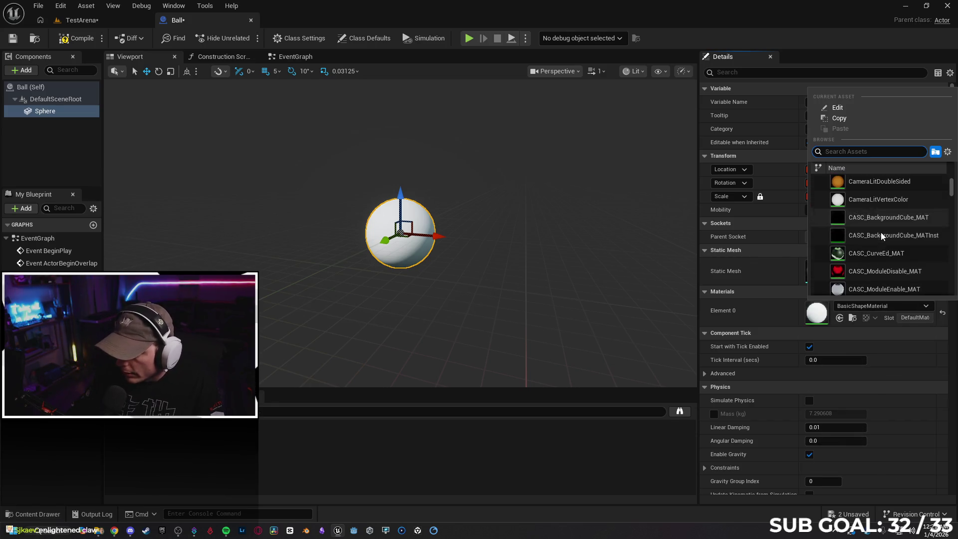
pyautogui.scroll(-3, 888, 225)
pyautogui.scroll(-2, 866, 262)
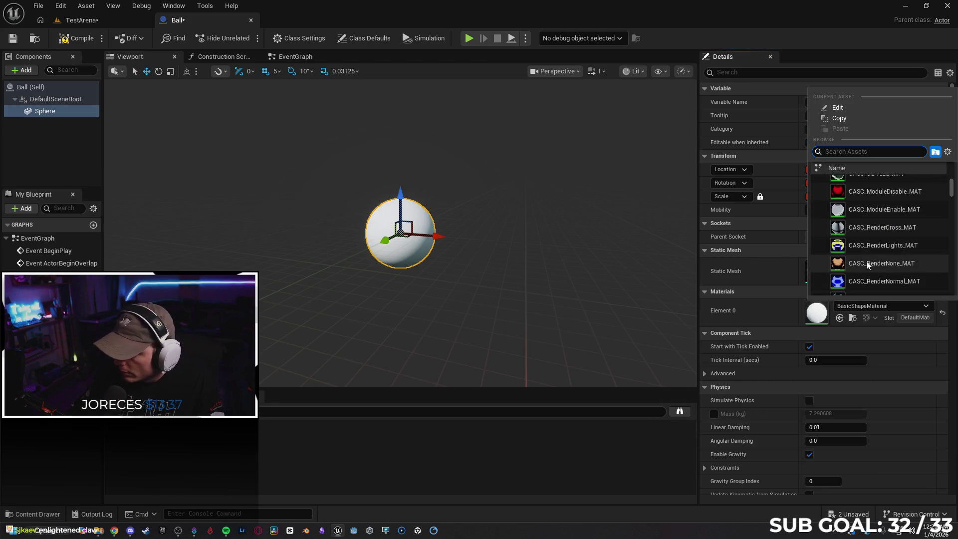
pyautogui.scroll(-3, 868, 250)
pyautogui.scroll(-2, 882, 201)
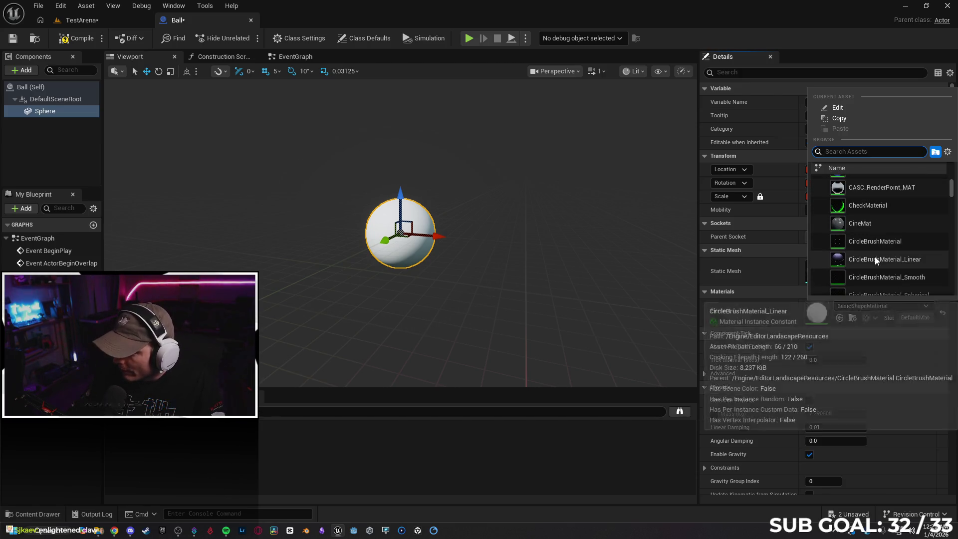
pyautogui.click(875, 257)
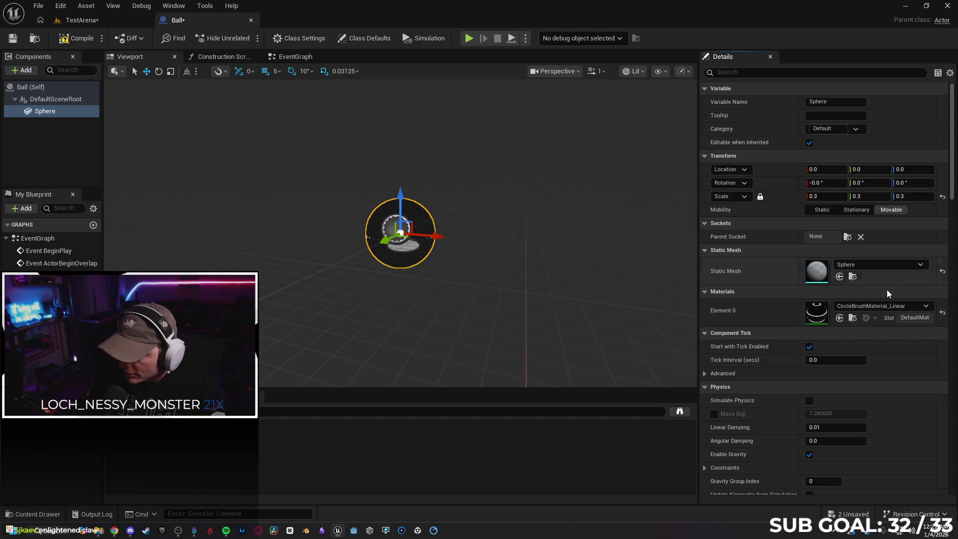
pyautogui.click(875, 308)
pyautogui.scroll(-5, 868, 235)
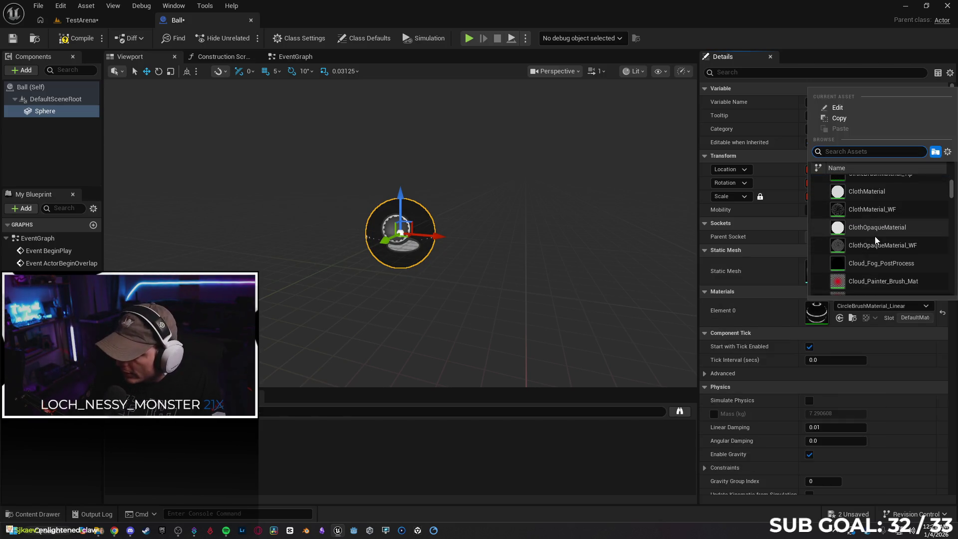
pyautogui.scroll(-4, 868, 225)
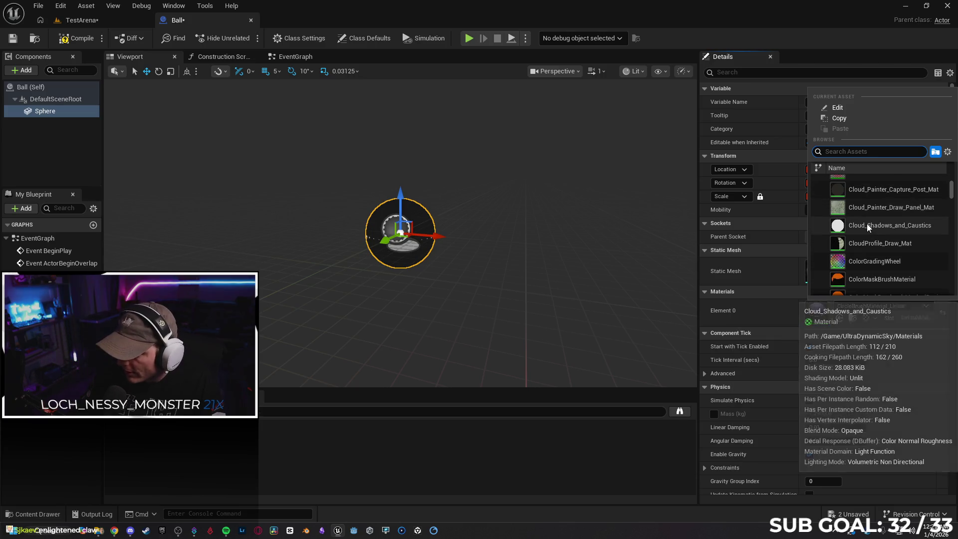
pyautogui.scroll(-3, 869, 231)
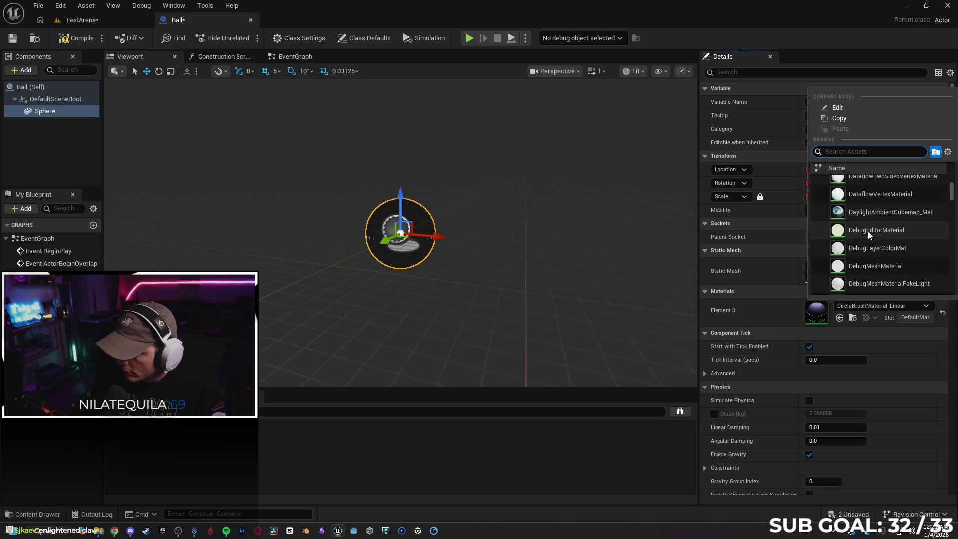
pyautogui.click(880, 278)
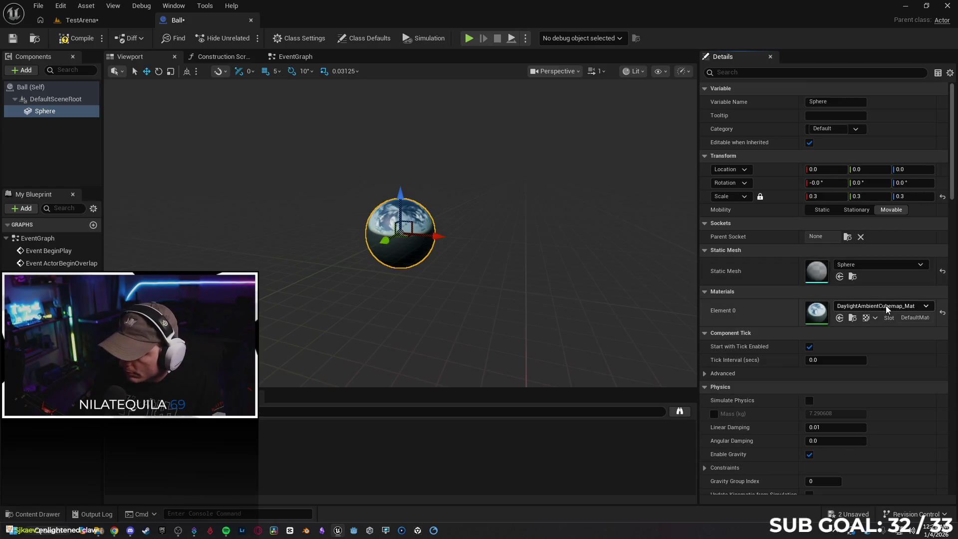
# Apply DiscMaterial to the sphere and turn on Simulate Physics
pyautogui.click(885, 306)
pyautogui.scroll(-3, 883, 219)
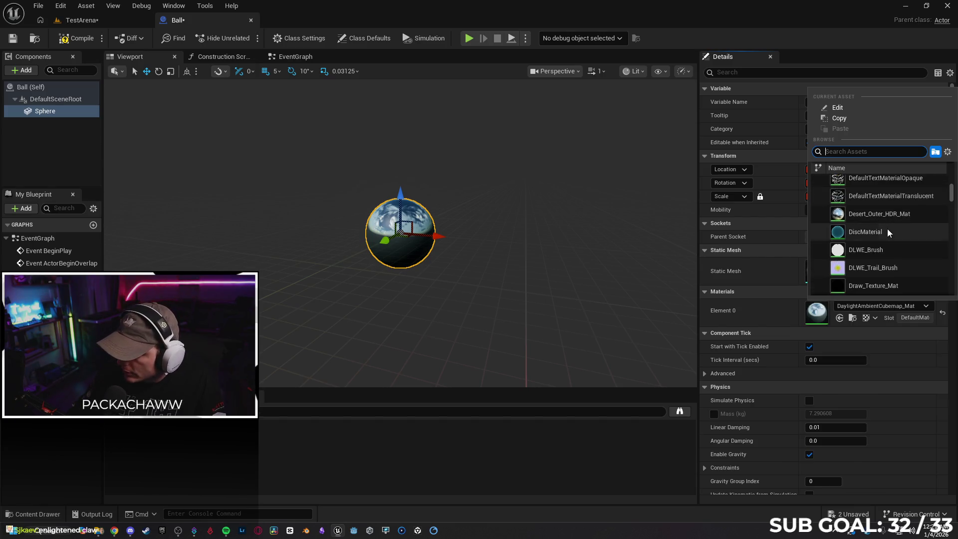
pyautogui.click(886, 230)
pyautogui.scroll(5, 501, 265)
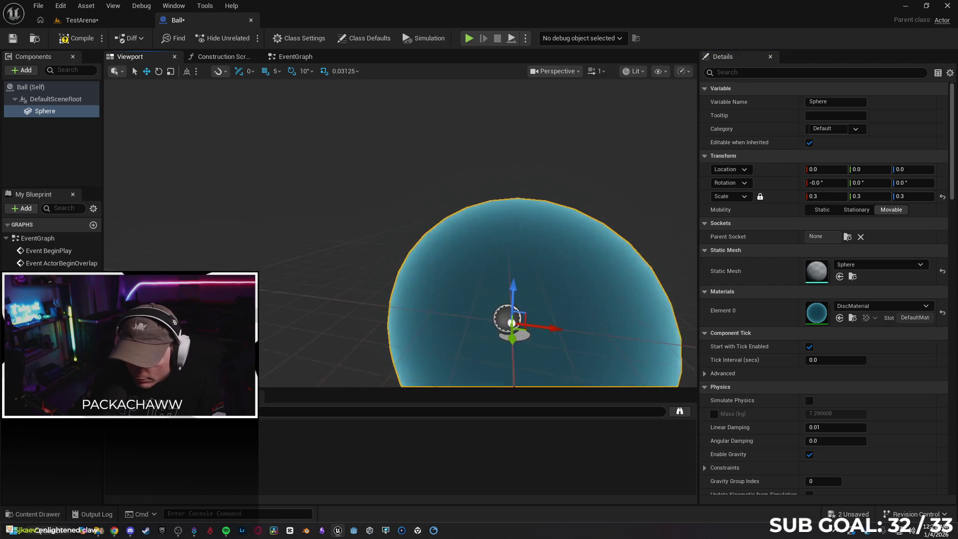
pyautogui.scroll(-5, 475, 269)
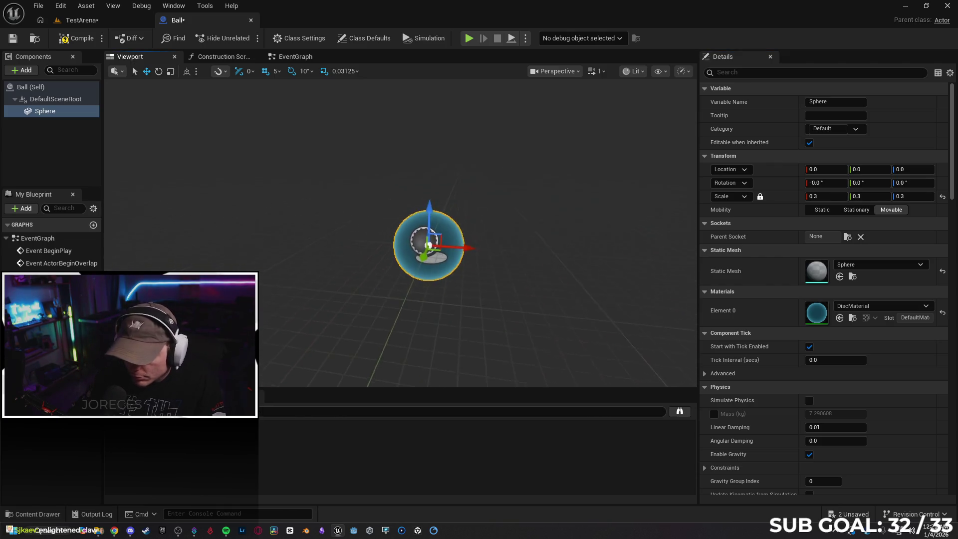
pyautogui.scroll(3, 475, 255)
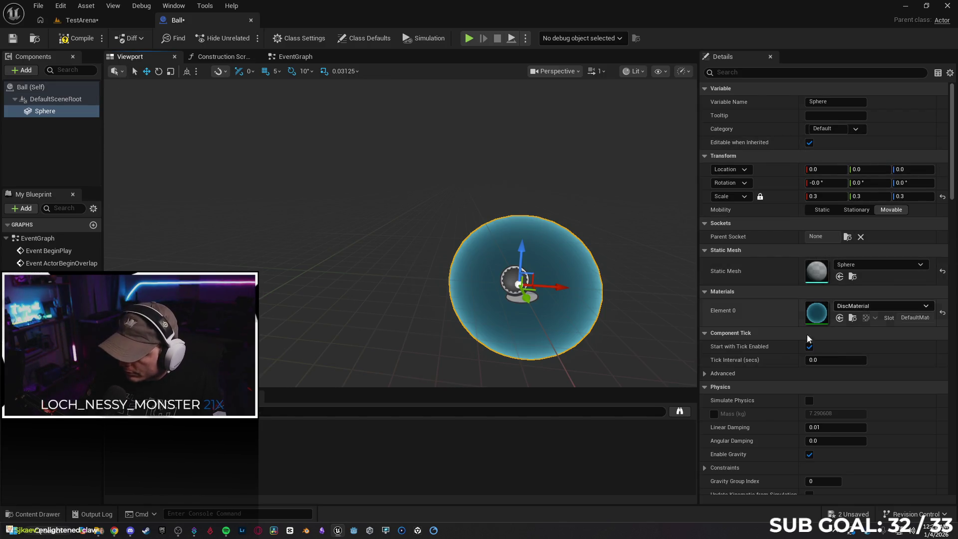
pyautogui.click(809, 400)
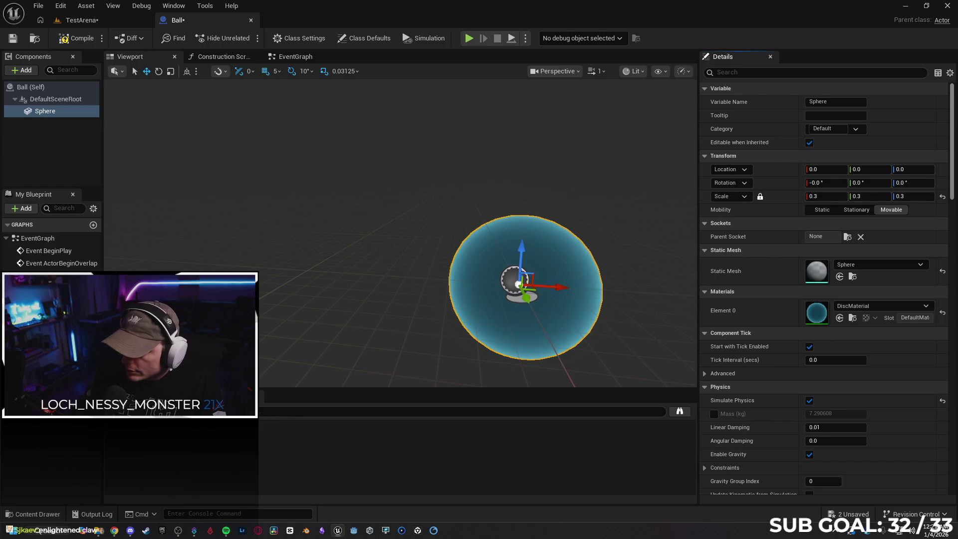
# Check the PhysicsActor collision preset and enable Use CCD on the sphere
pyautogui.moveTo(953, 135); pyautogui.dragTo(945, 264)
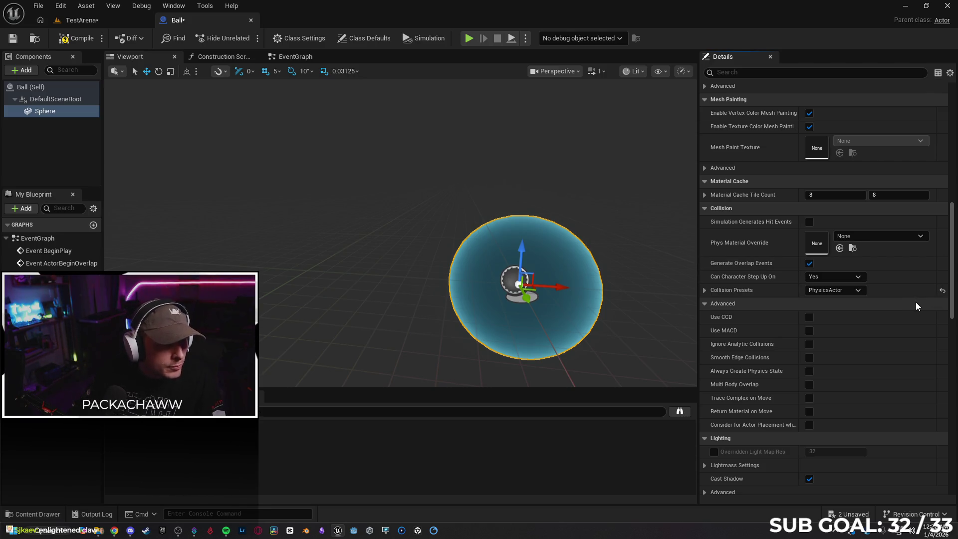
pyautogui.click(705, 291)
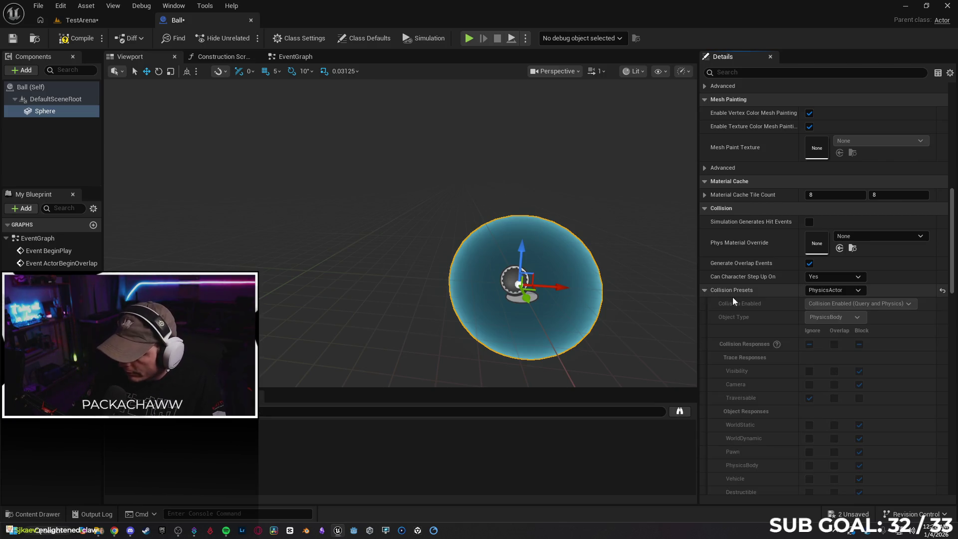
pyautogui.moveTo(952, 289); pyautogui.dragTo(953, 310)
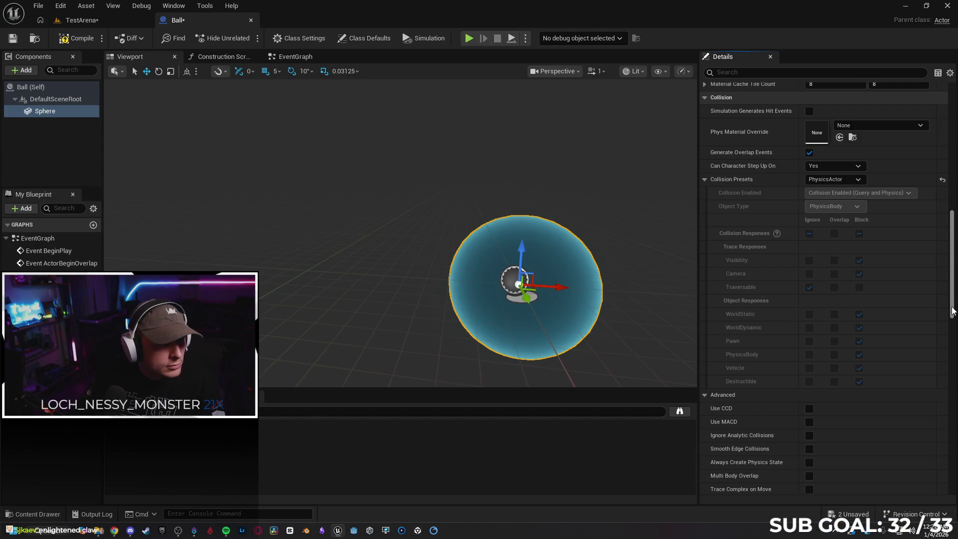
pyautogui.click(705, 179)
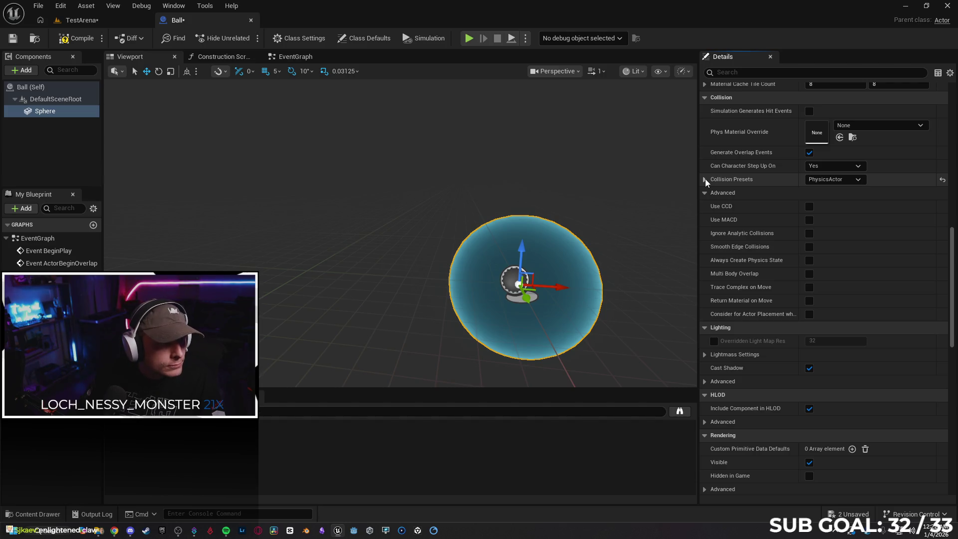
pyautogui.click(808, 206)
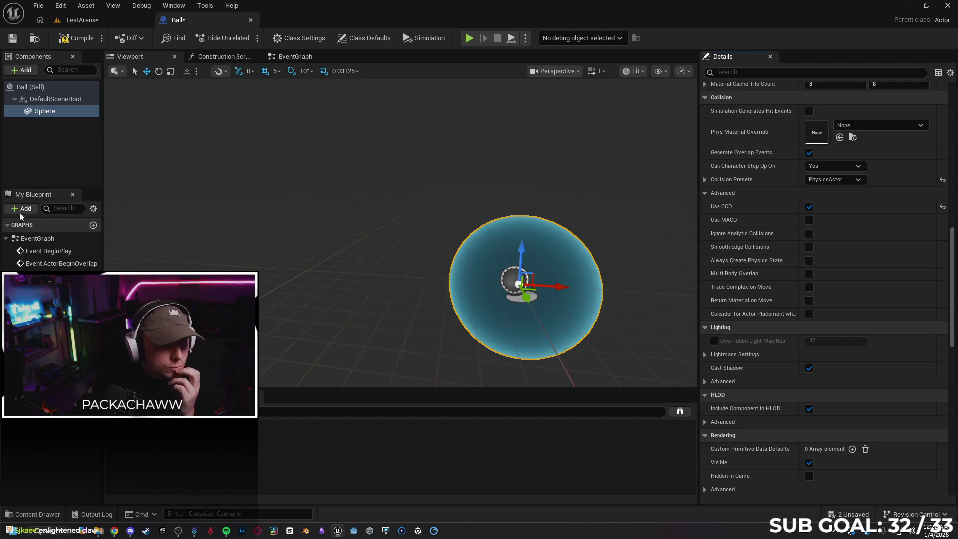
pyautogui.click(30, 70)
# Add a Capsule Collision under the Sphere and scale its height down to fit the ball
pyautogui.write('cap')
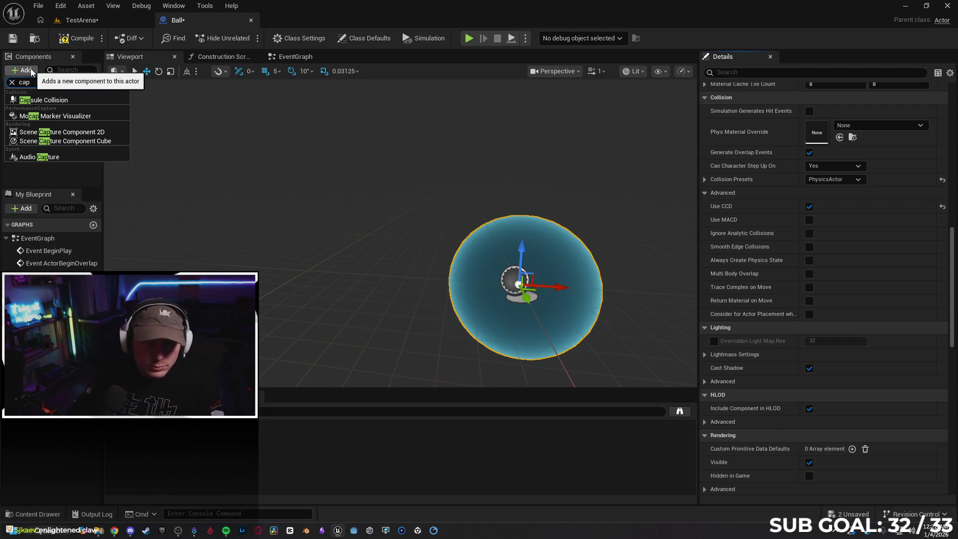
pyautogui.click(79, 102)
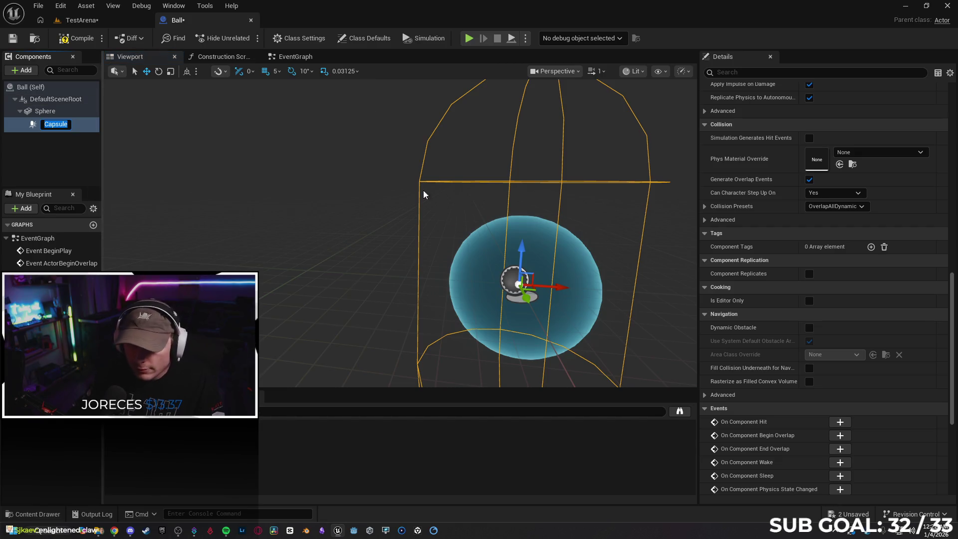
pyautogui.scroll(-3, 433, 199)
pyautogui.scroll(3, 365, 166)
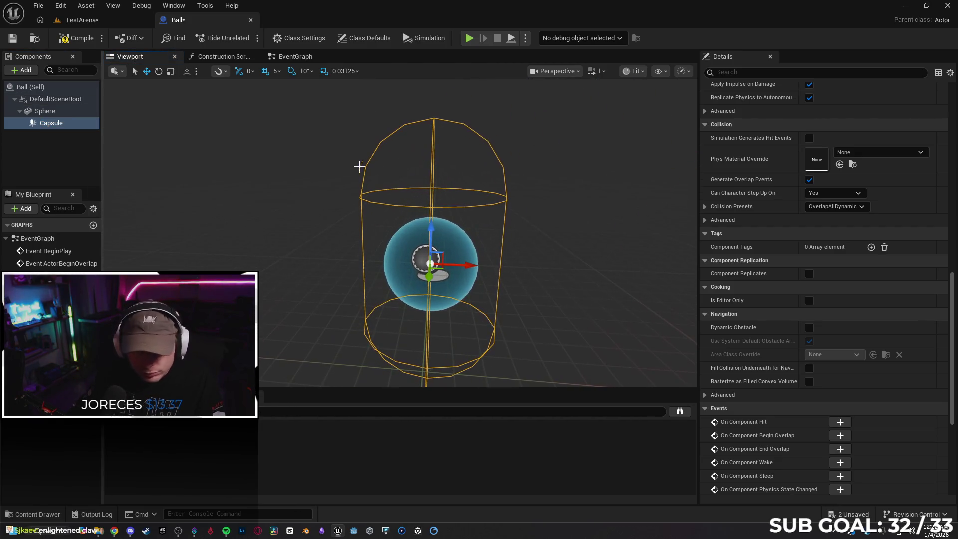
pyautogui.press('r')
pyautogui.moveTo(431, 231); pyautogui.dragTo(431, 264)
pyautogui.moveTo(573, 258)
pyautogui.mouseDown()
pyautogui.moveTo(499, 263)
pyautogui.moveTo(574, 263)
pyautogui.moveTo(544, 263)
pyautogui.mouseUp()
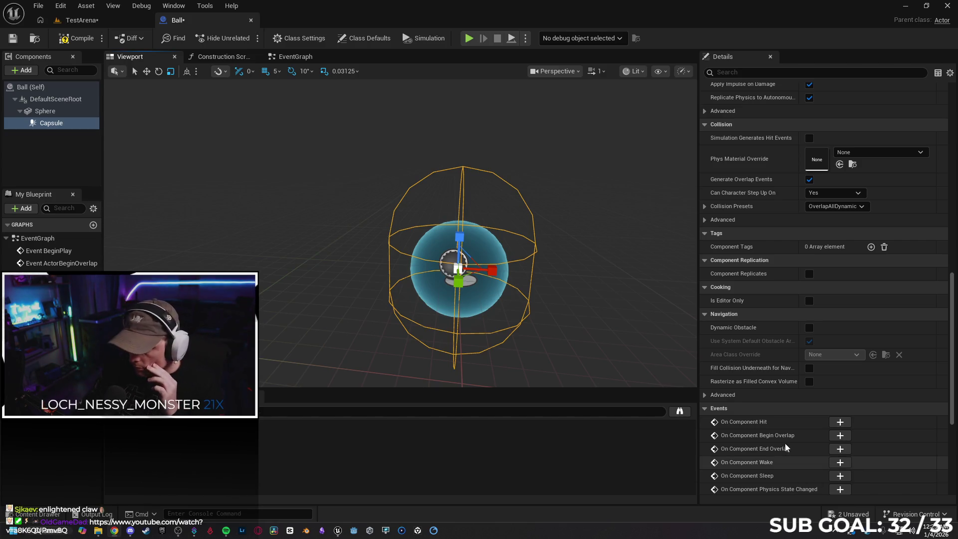
pyautogui.click(840, 422)
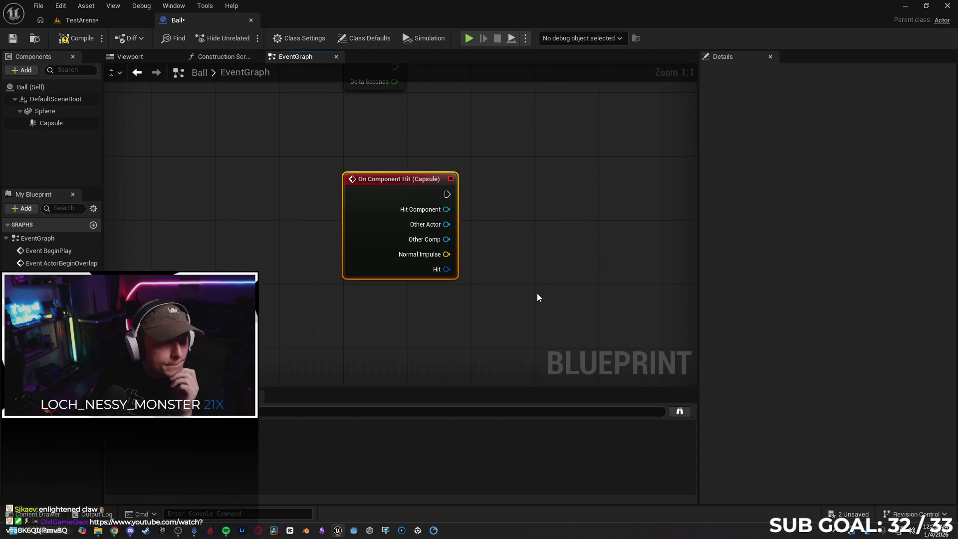
# Chain On Component Hit into Cast To Ball fed by Other Actor, and add a BallHeld Boolean
pyautogui.moveTo(511, 278); pyautogui.dragTo(451, 284)
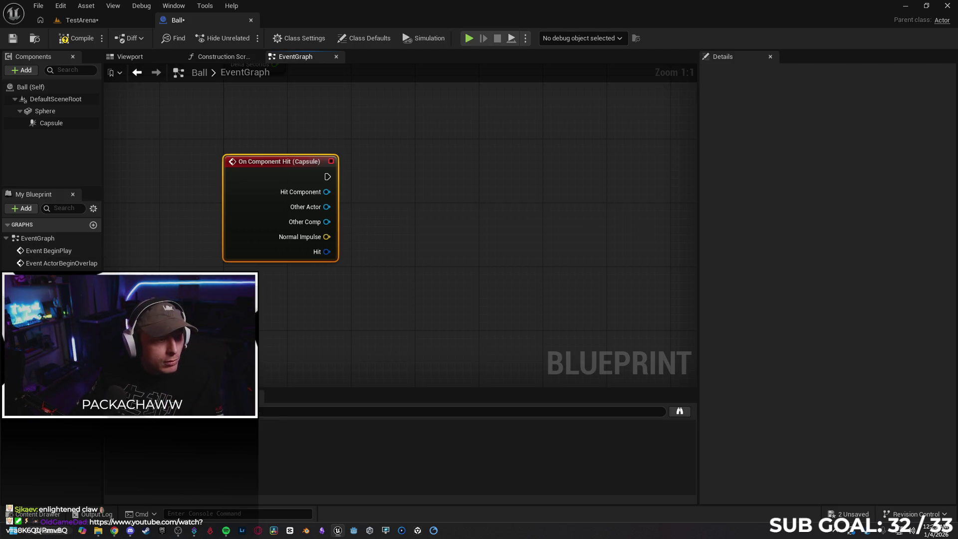
pyautogui.moveTo(327, 177); pyautogui.dragTo(398, 176)
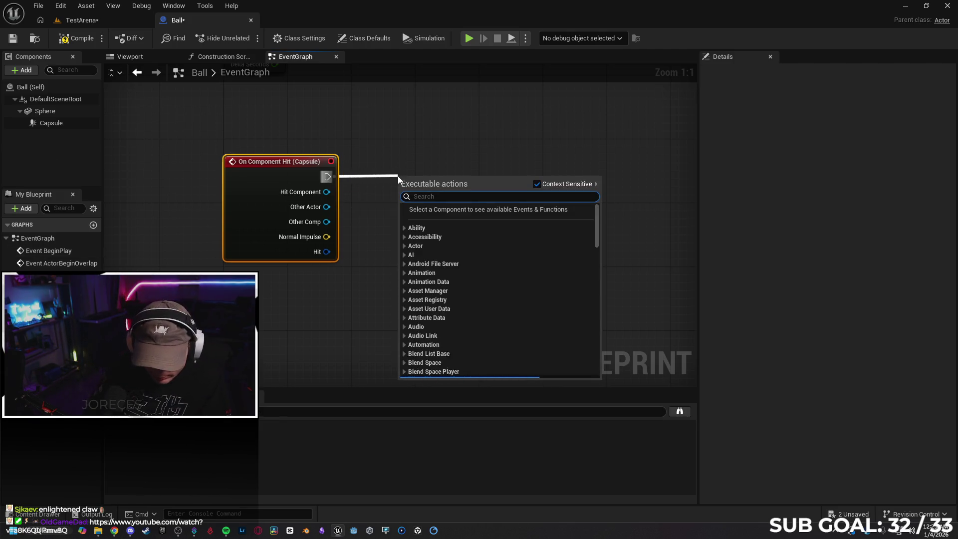
pyautogui.write('cast ball')
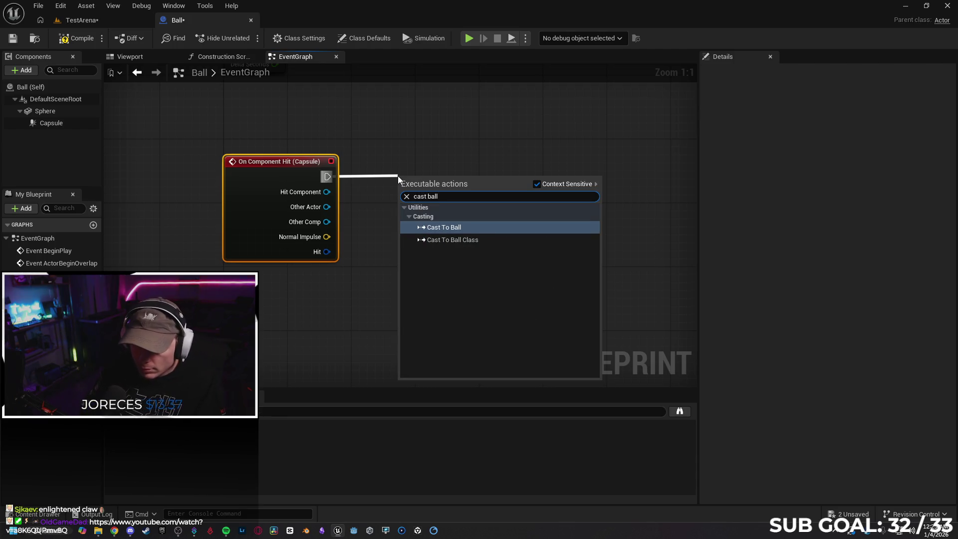
pyautogui.press('Return')
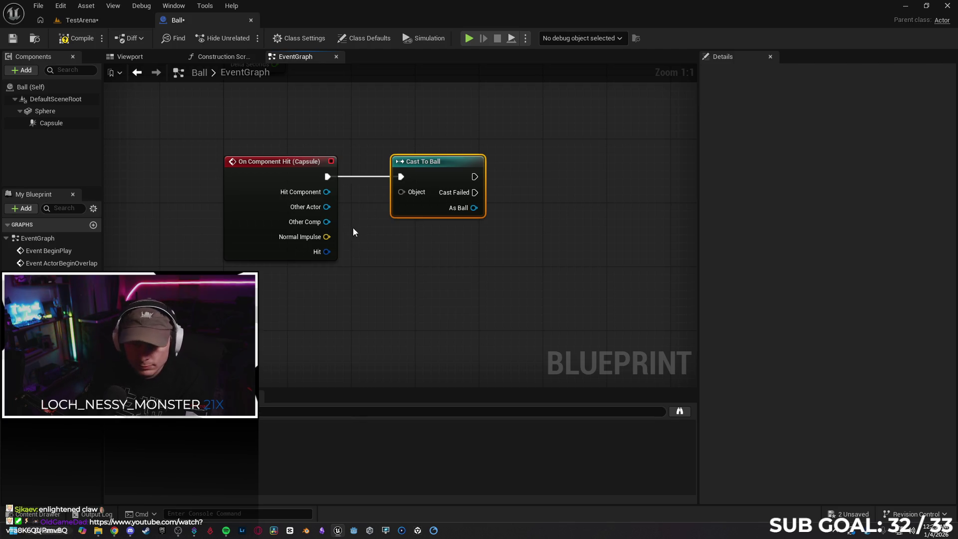
pyautogui.moveTo(328, 206); pyautogui.dragTo(401, 192)
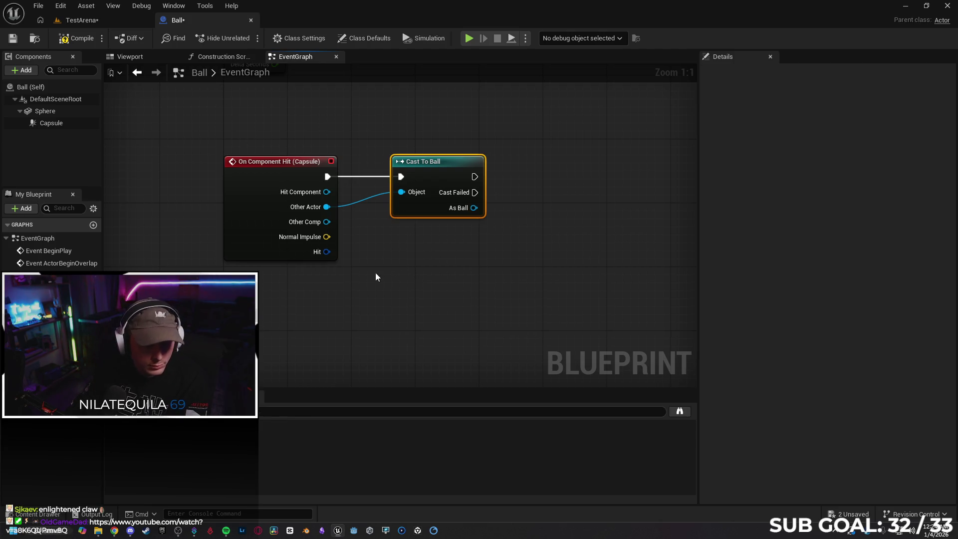
pyautogui.click(35, 319)
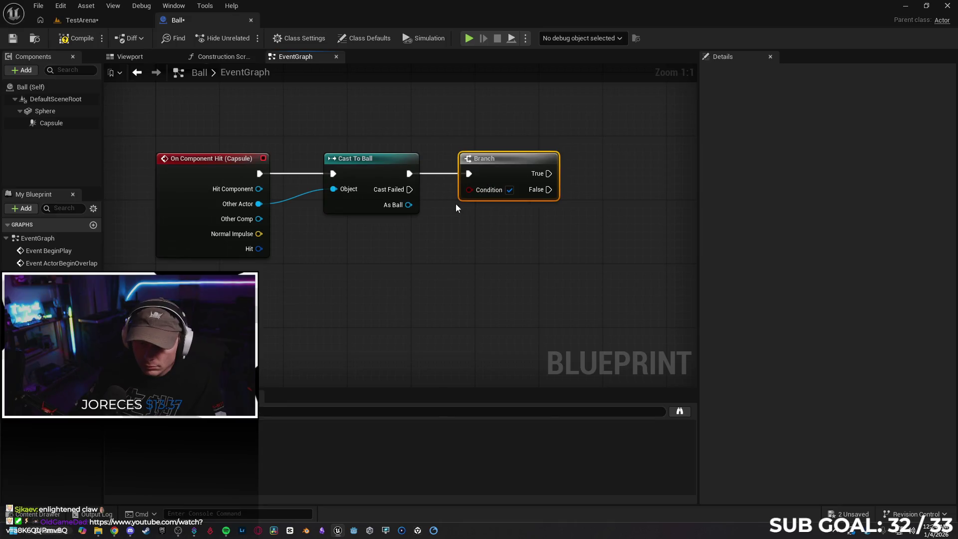
pyautogui.moveTo(34, 319)
pyautogui.mouseDown()
pyautogui.moveTo(368, 264)
pyautogui.moveTo(469, 190)
pyautogui.mouseUp()
# Place a Get Ball Held node and centre the Branch in the graph
pyautogui.click(392, 274)
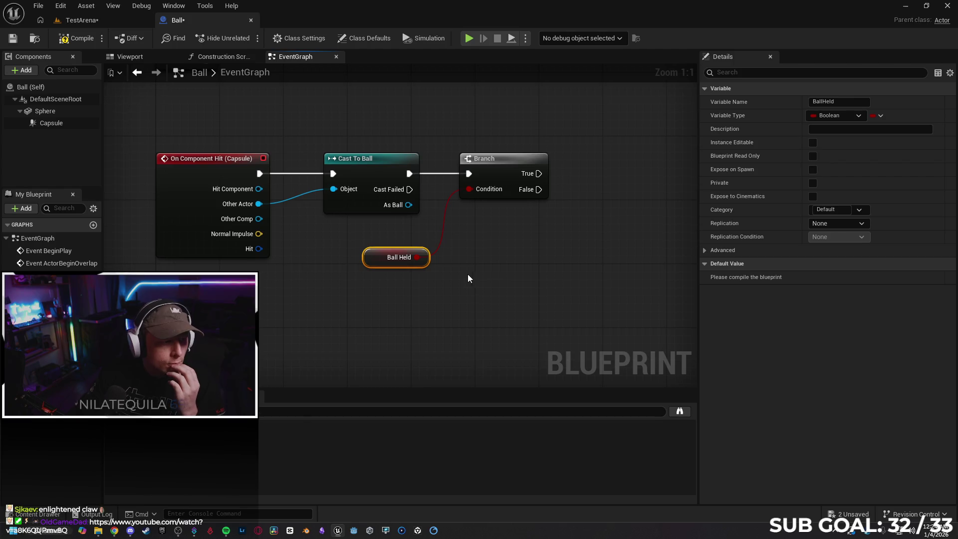
pyautogui.moveTo(498, 272); pyautogui.dragTo(396, 266)
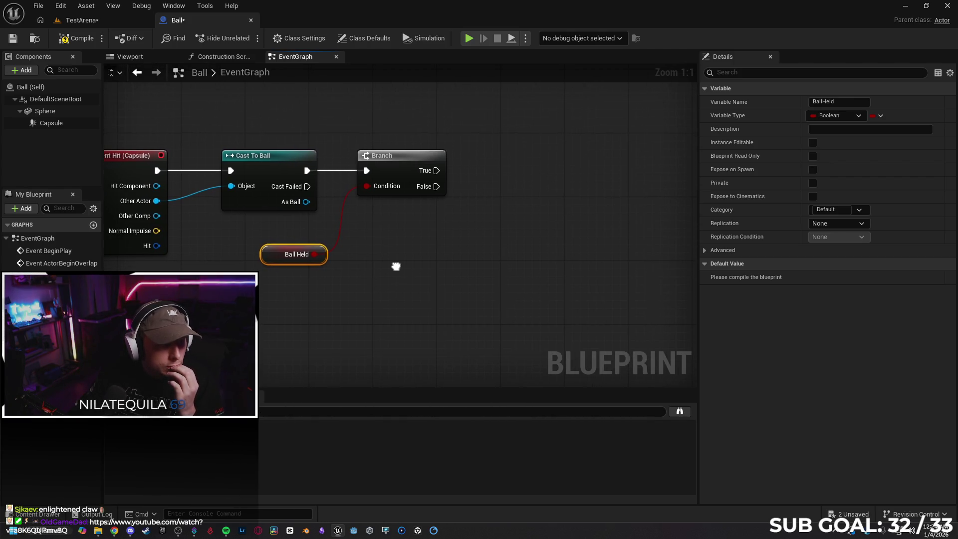
pyautogui.moveTo(471, 219)
pyautogui.mouseDown()
pyautogui.moveTo(404, 250)
pyautogui.moveTo(496, 240)
pyautogui.moveTo(494, 229)
pyautogui.mouseUp()
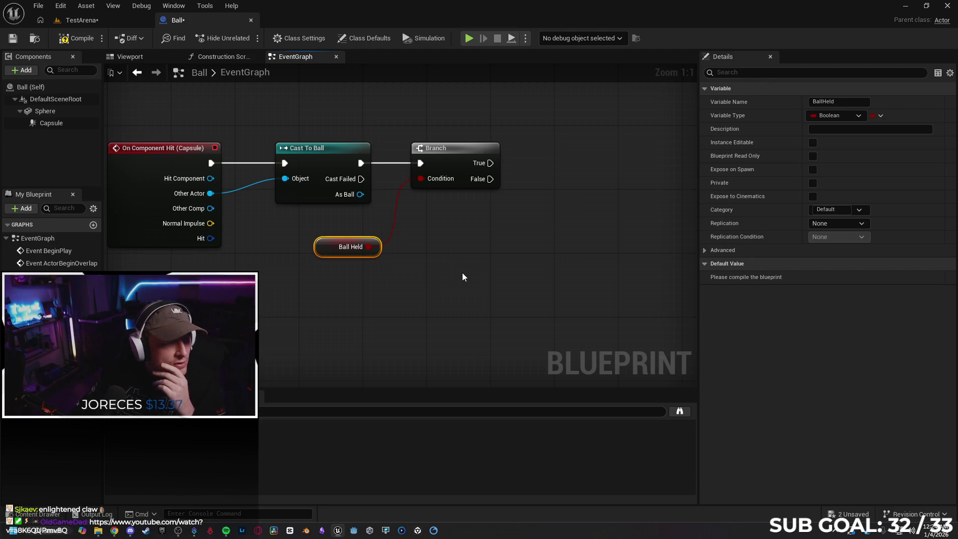
pyautogui.moveTo(519, 227); pyautogui.dragTo(458, 251)
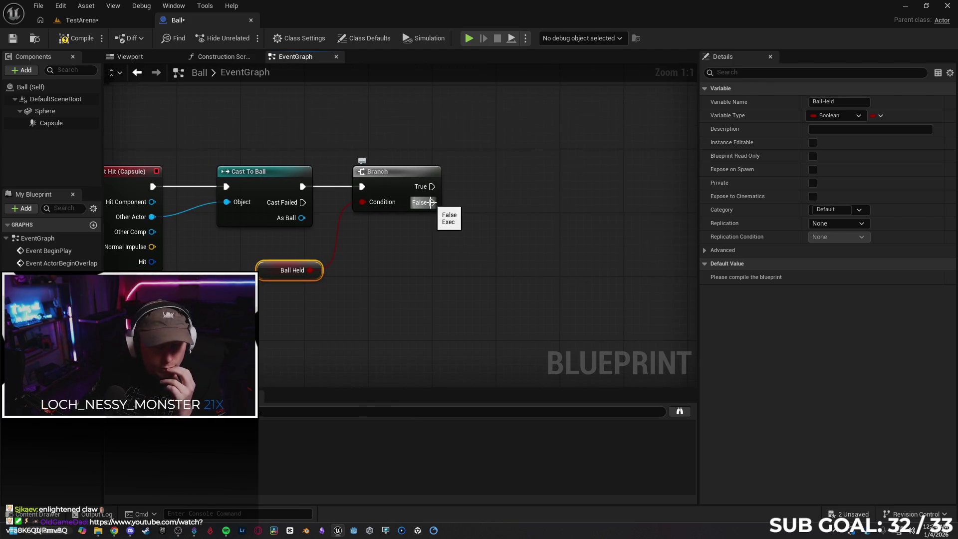
# Add a SET Ball Held node on the Branch's False path, ticked to true
pyautogui.moveTo(431, 202); pyautogui.dragTo(489, 205)
pyautogui.write('set ball')
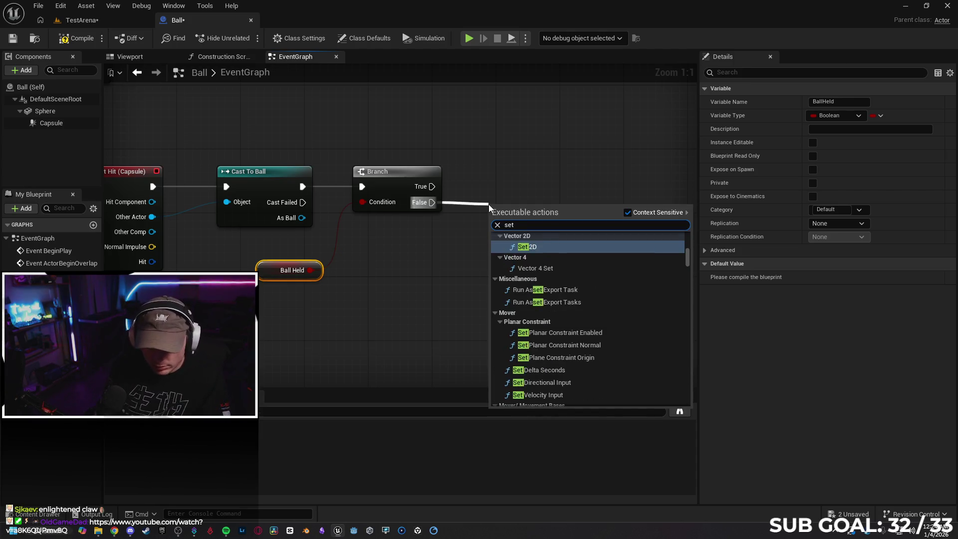
pyautogui.press('Return')
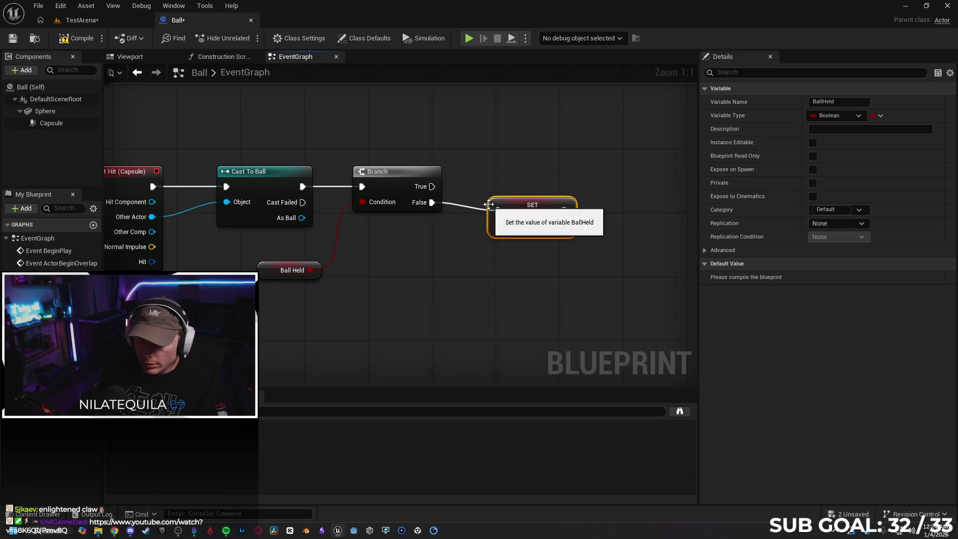
pyautogui.moveTo(537, 217)
pyautogui.mouseDown()
pyautogui.moveTo(527, 199)
pyautogui.moveTo(535, 197)
pyautogui.mouseUp()
pyautogui.click(529, 211)
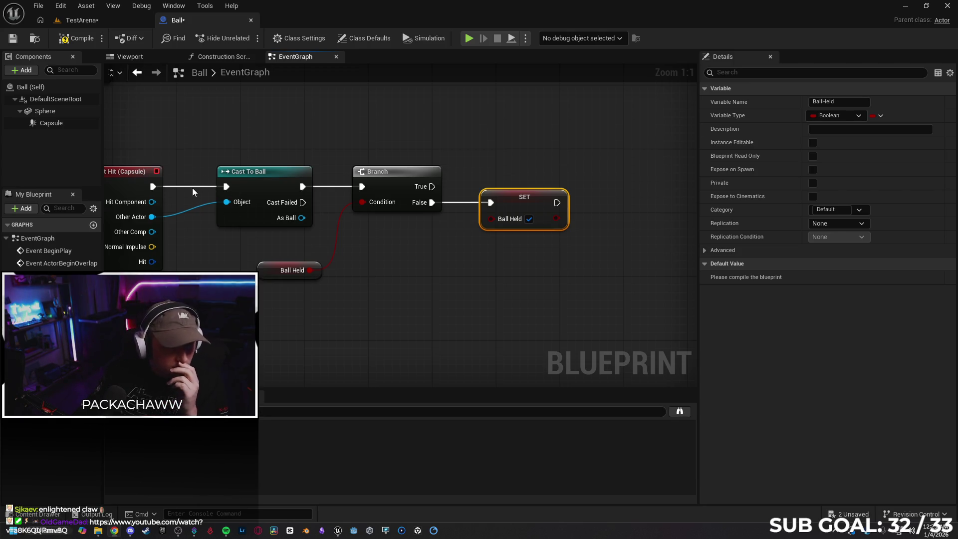
pyautogui.moveTo(153, 217); pyautogui.dragTo(233, 320)
pyautogui.write('c')
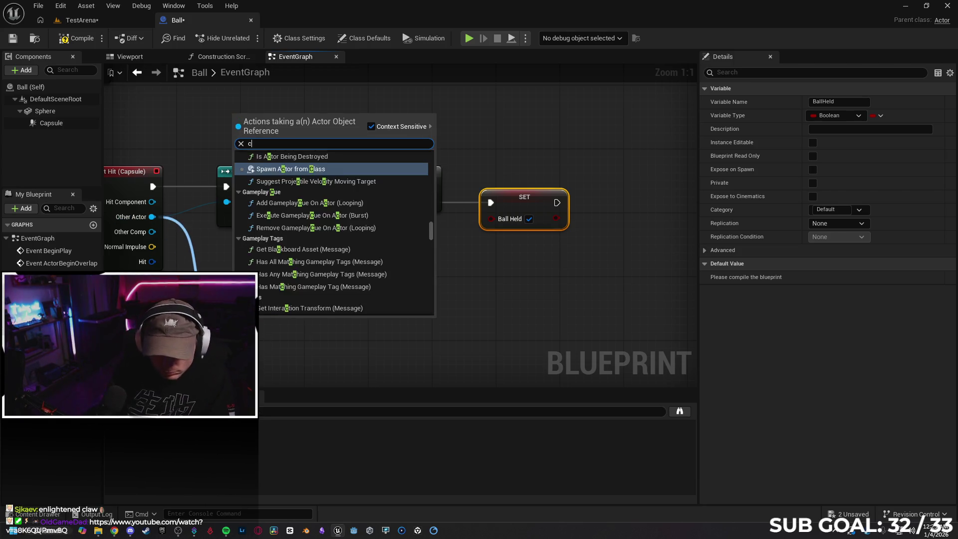
pyautogui.write('ast to ball')
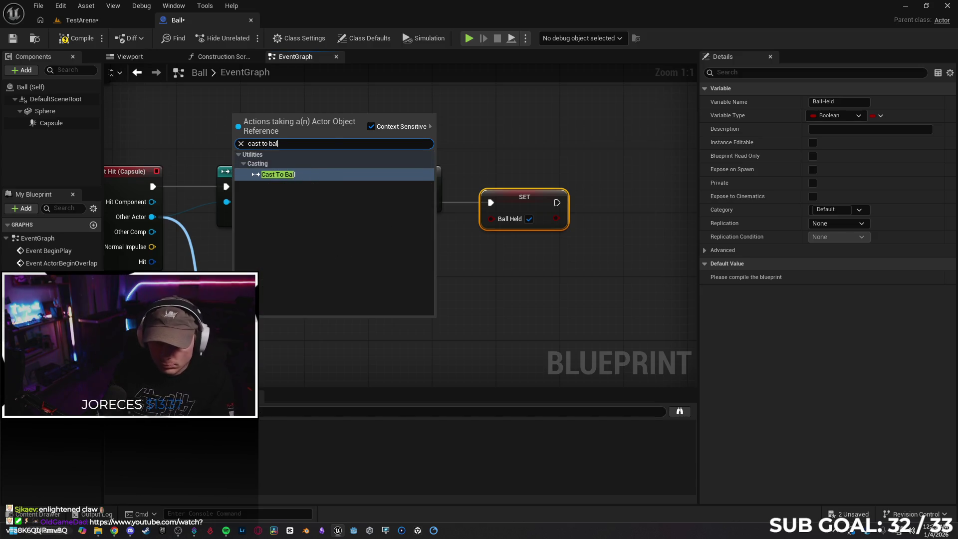
pyautogui.press('Return')
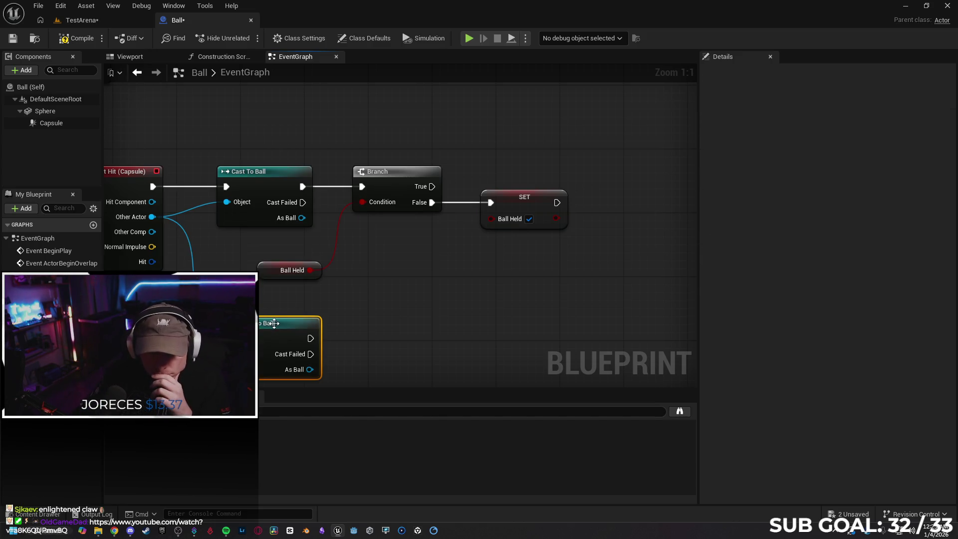
pyautogui.press('Delete')
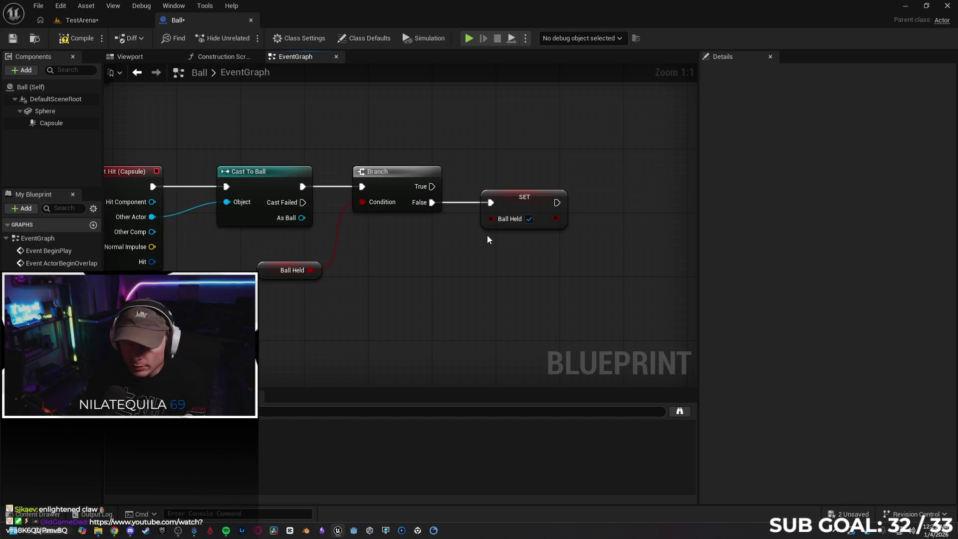
pyautogui.moveTo(421, 256); pyautogui.dragTo(468, 252)
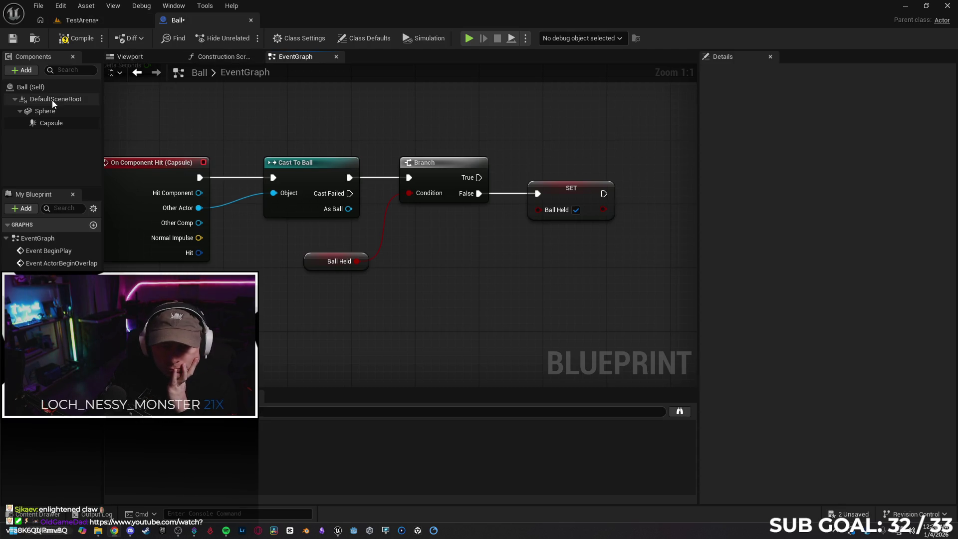
# Enable Simulation Generates Hit Events on the Ball's Sphere component
pyautogui.click(65, 112)
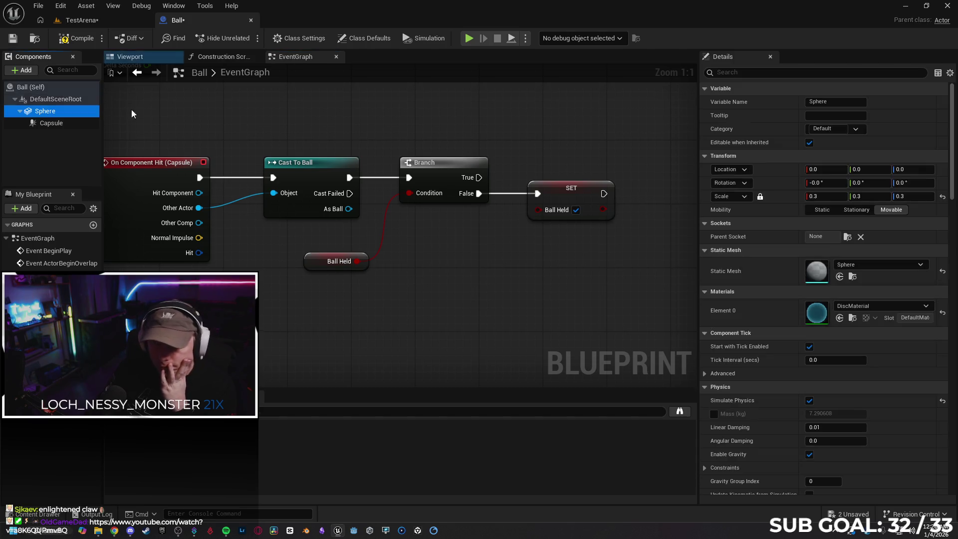
pyautogui.click(57, 90)
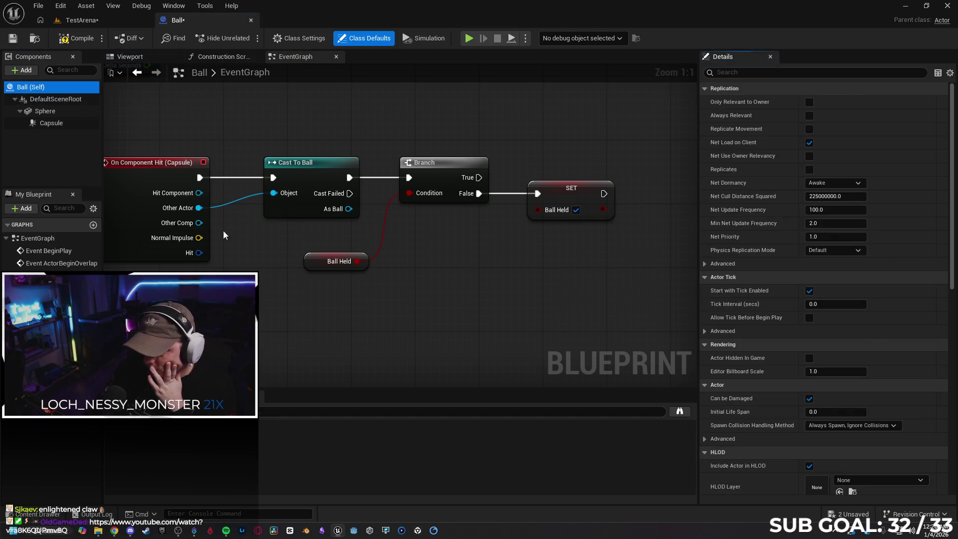
pyautogui.click(64, 113)
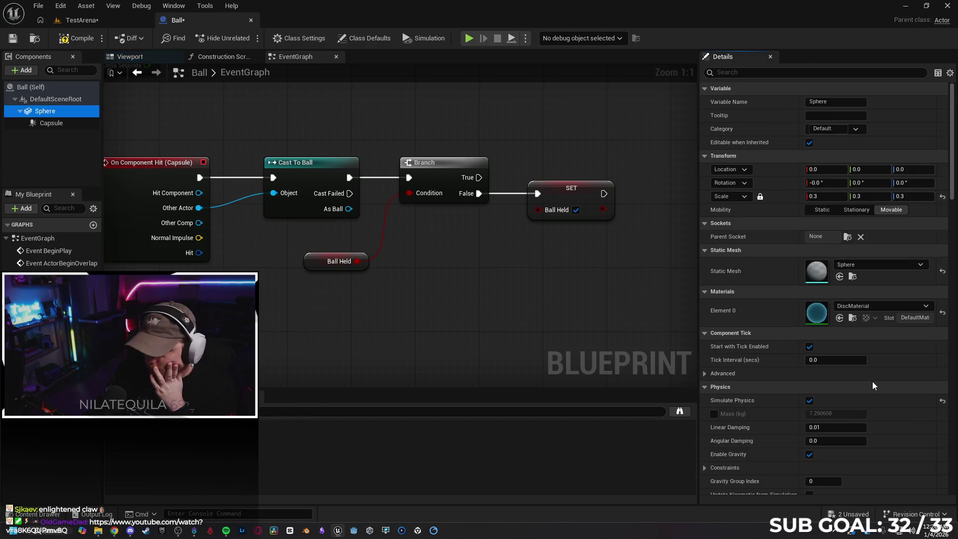
pyautogui.scroll(-2, 839, 351)
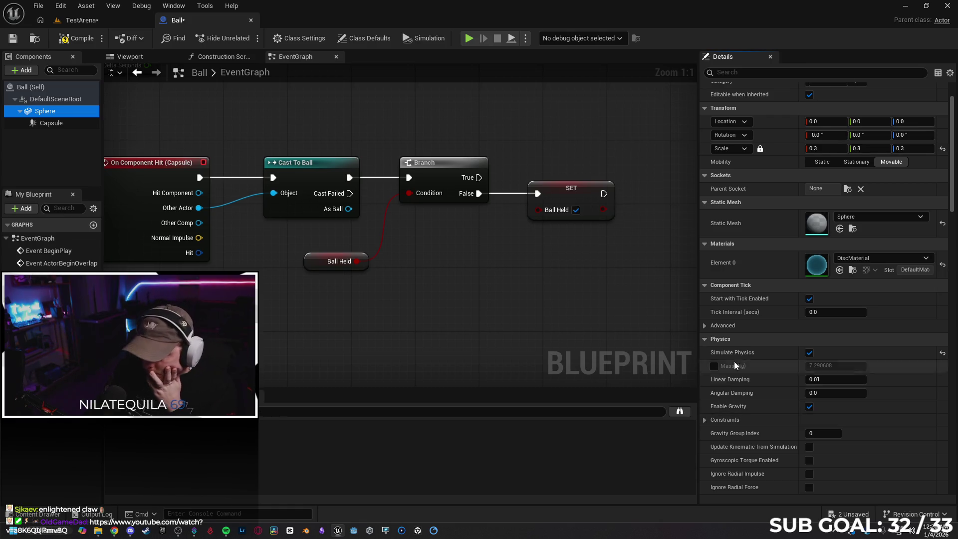
pyautogui.scroll(-3, 774, 355)
pyautogui.scroll(-5, 771, 352)
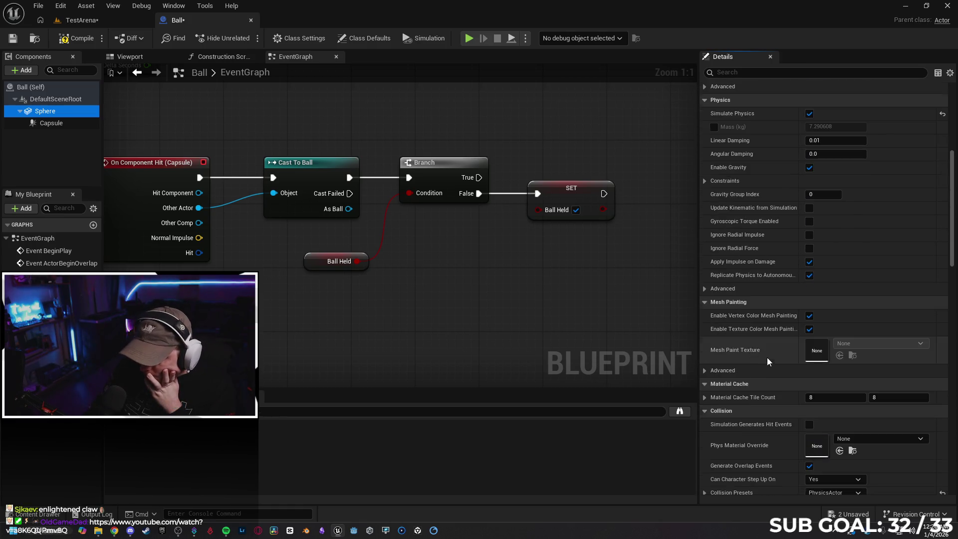
pyautogui.click(809, 377)
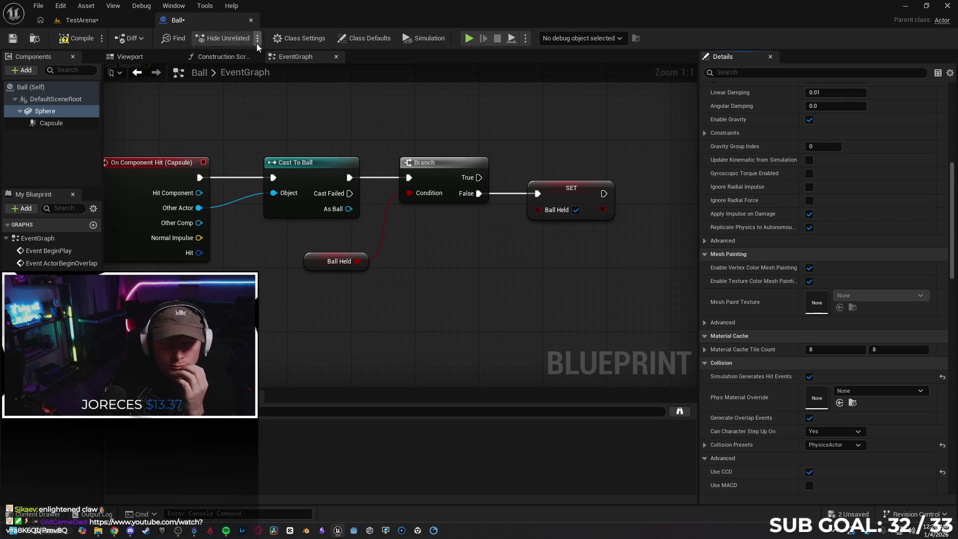
# Save the Ball blueprint and return to its EventGraph
pyautogui.click(13, 38)
pyautogui.click(200, 56)
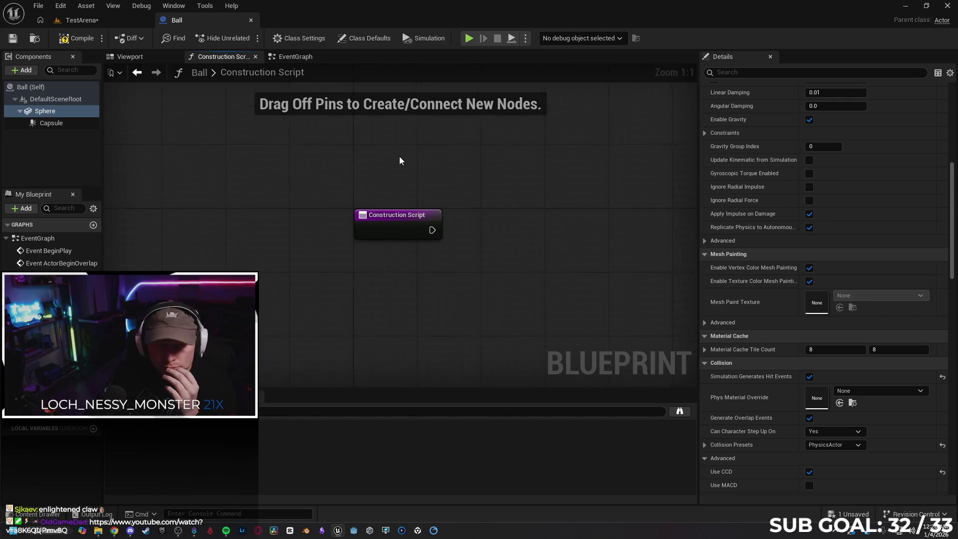
pyautogui.click(293, 57)
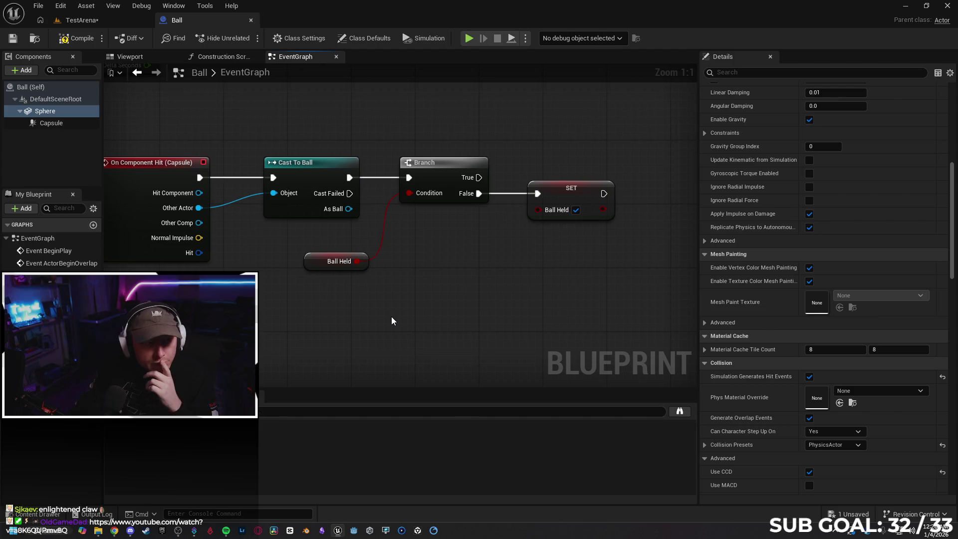
# Delete the SET Ball Held node from the hit chain
pyautogui.moveTo(272, 322); pyautogui.dragTo(308, 306)
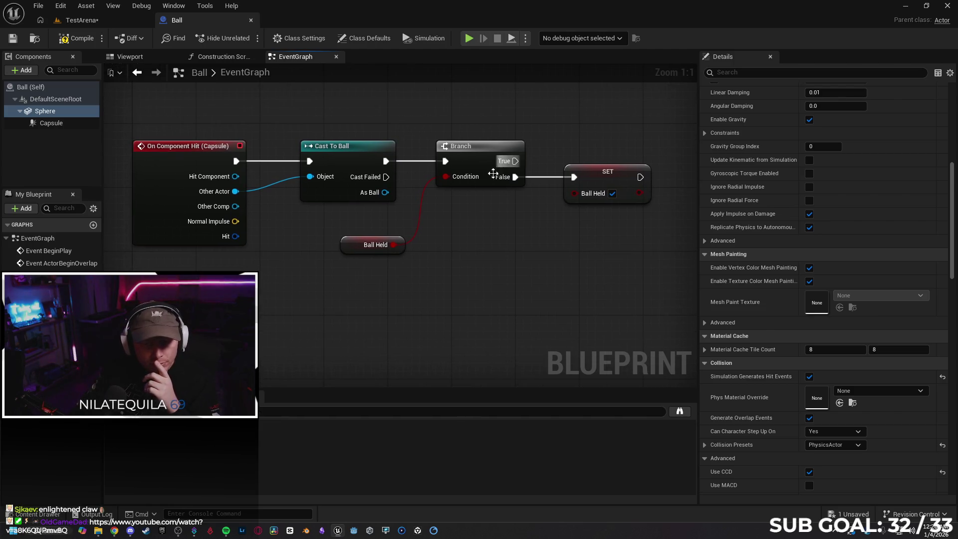
pyautogui.moveTo(471, 305); pyautogui.dragTo(391, 293)
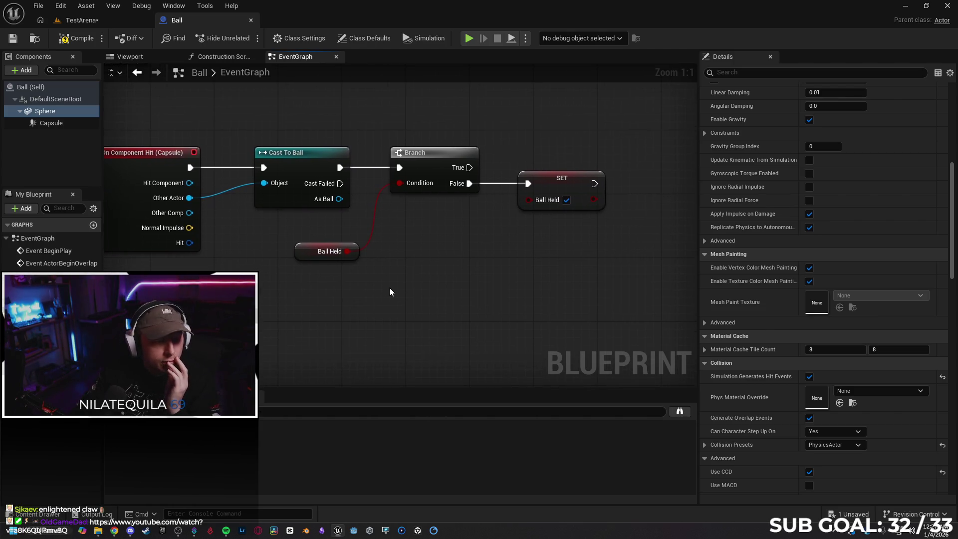
pyautogui.click(549, 184)
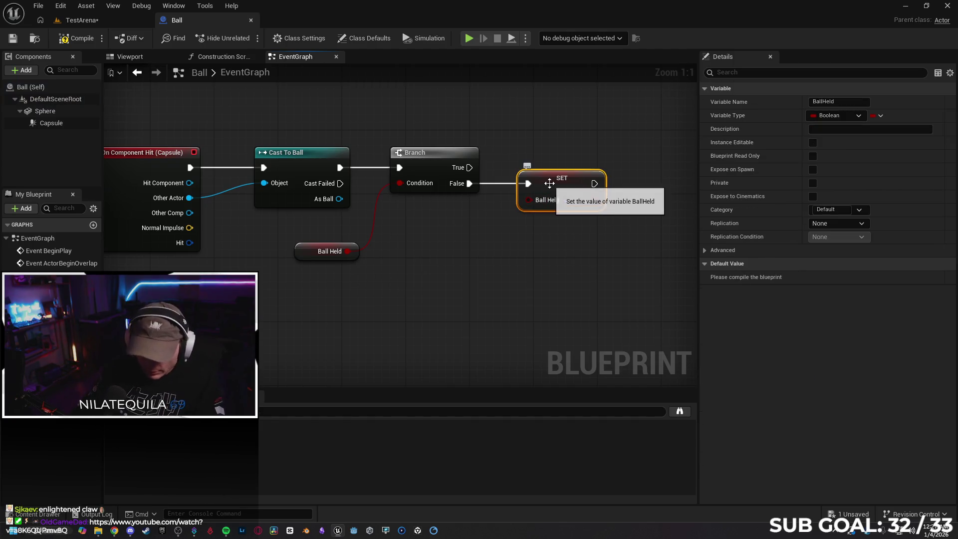
pyautogui.press('Delete')
# Feed Ball Held through a NOT Boolean node into the Branch condition
pyautogui.moveTo(349, 250); pyautogui.dragTo(376, 251)
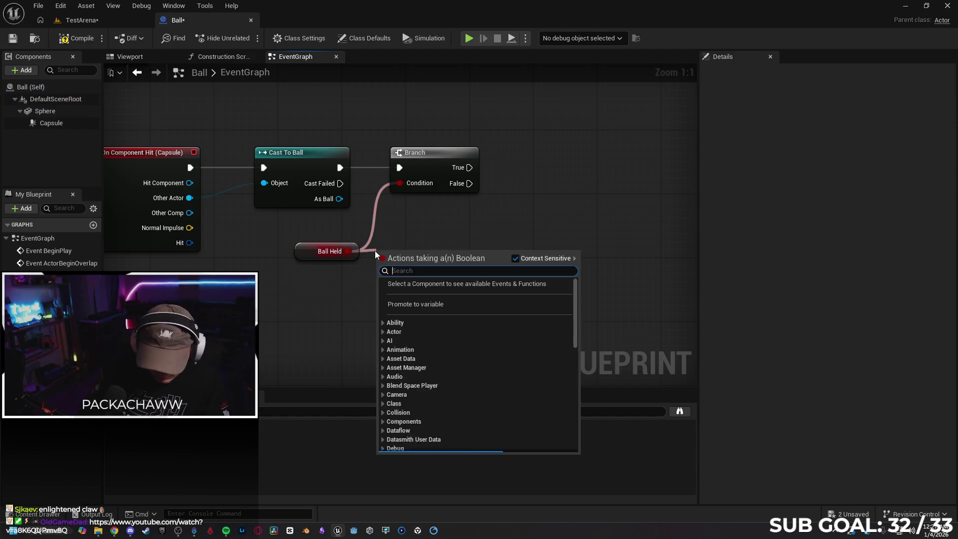
pyautogui.write('not')
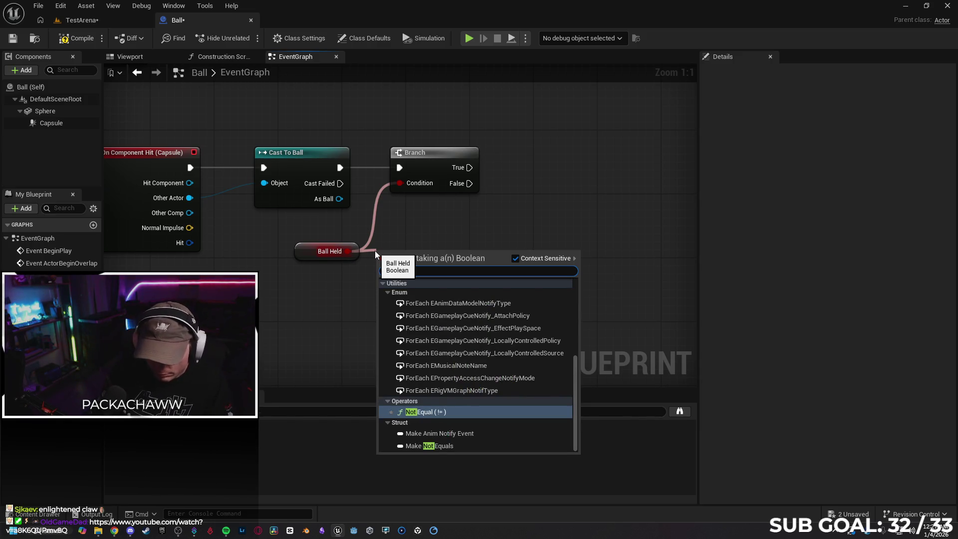
pyautogui.write(' boolean')
pyautogui.press('Return')
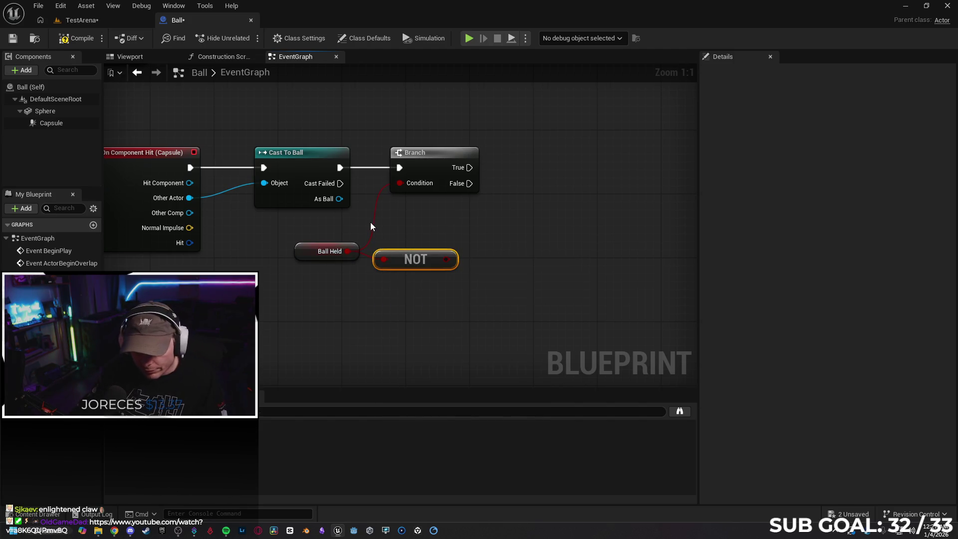
pyautogui.keyDown('alt'); pyautogui.click(373, 224); pyautogui.keyUp('alt')
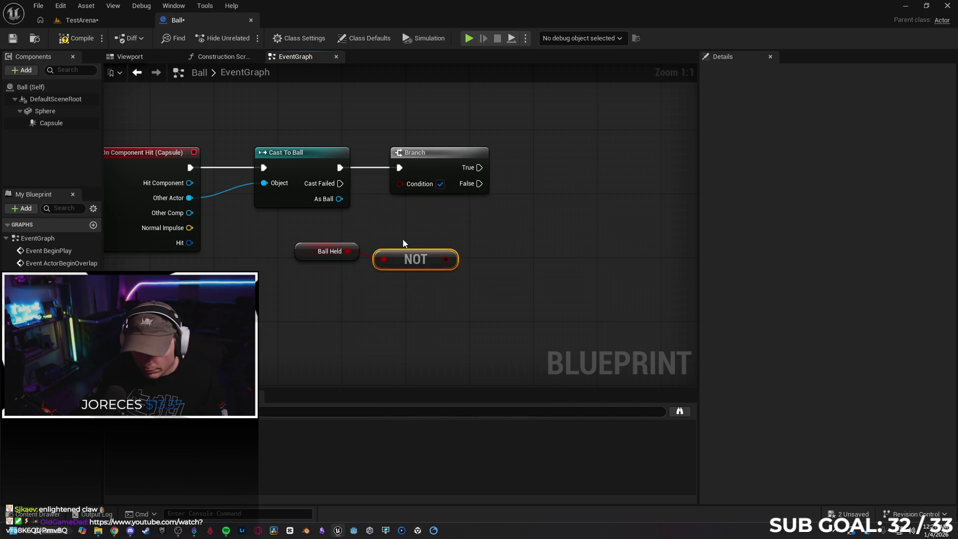
pyautogui.moveTo(446, 259); pyautogui.dragTo(398, 185)
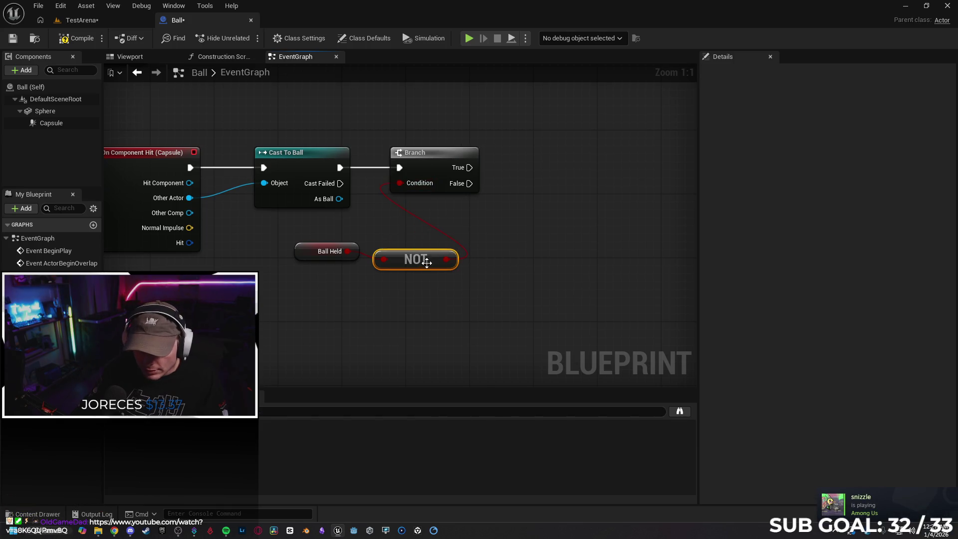
pyautogui.moveTo(445, 263); pyautogui.dragTo(445, 256)
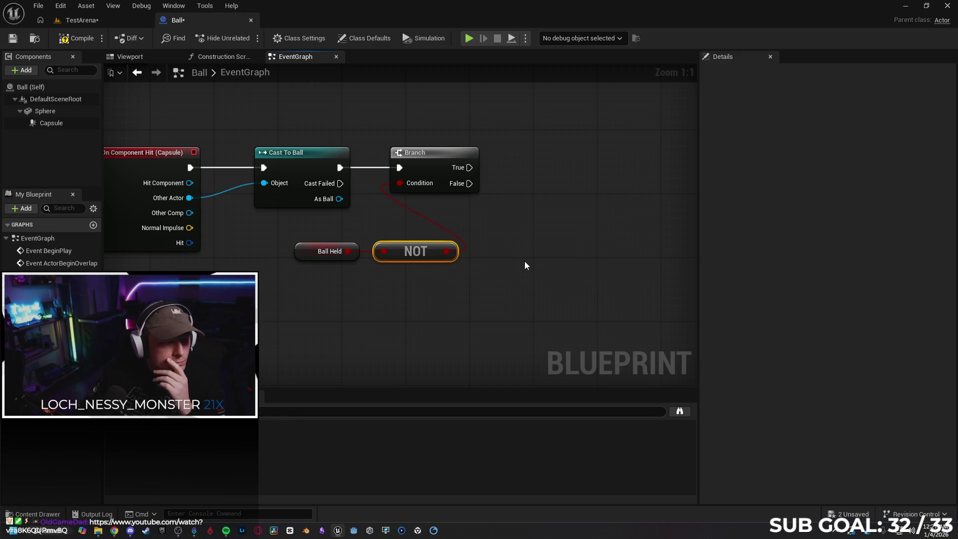
pyautogui.click(81, 21)
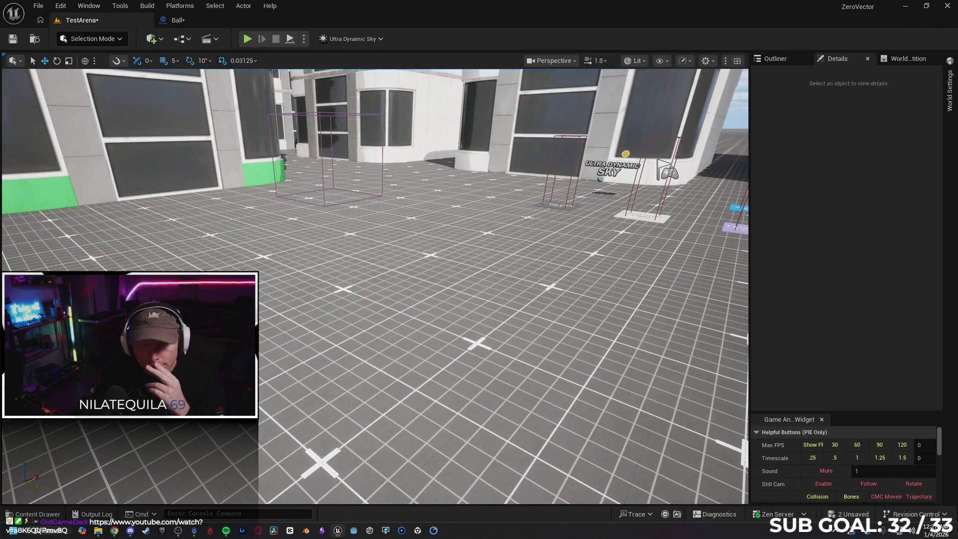
# Save the level and open the SandboxCharacter_CMC blueprint from Content/Blueprints
pyautogui.click(13, 39)
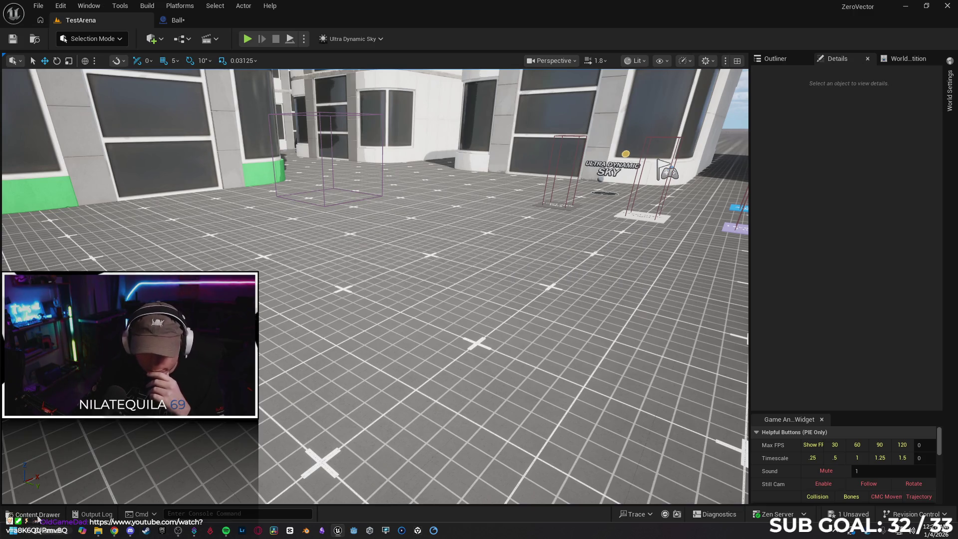
pyautogui.click(35, 514)
pyautogui.click(368, 296)
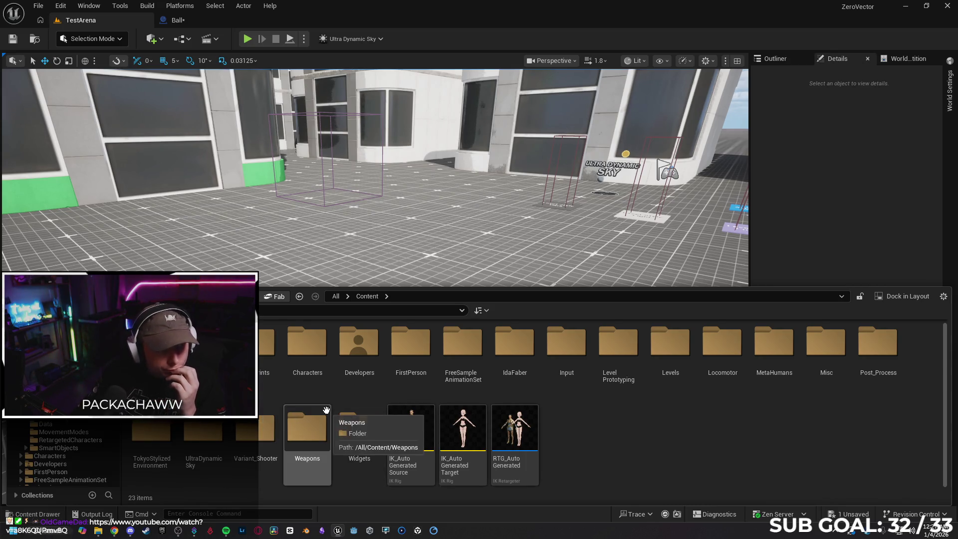
pyautogui.click(269, 350)
pyautogui.doubleClick(269, 359)
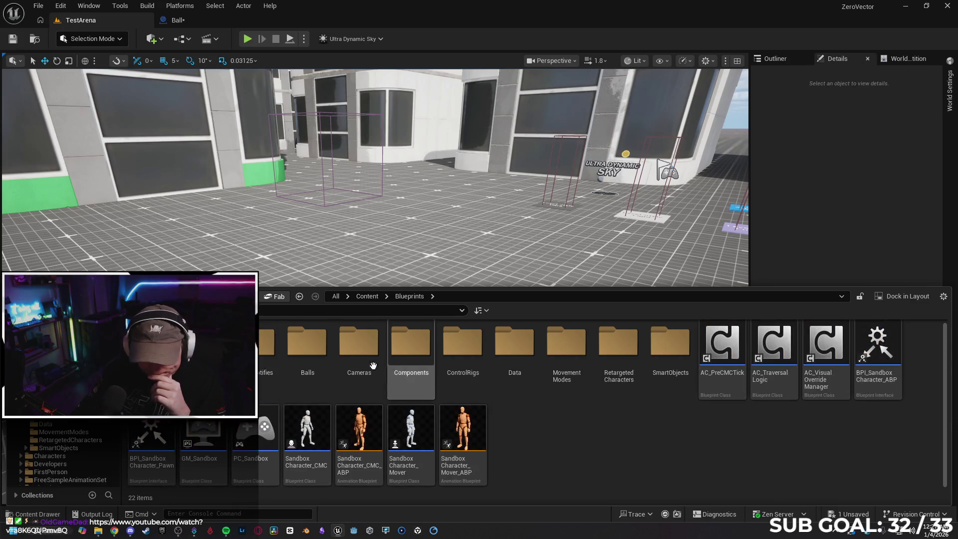
pyautogui.doubleClick(307, 422)
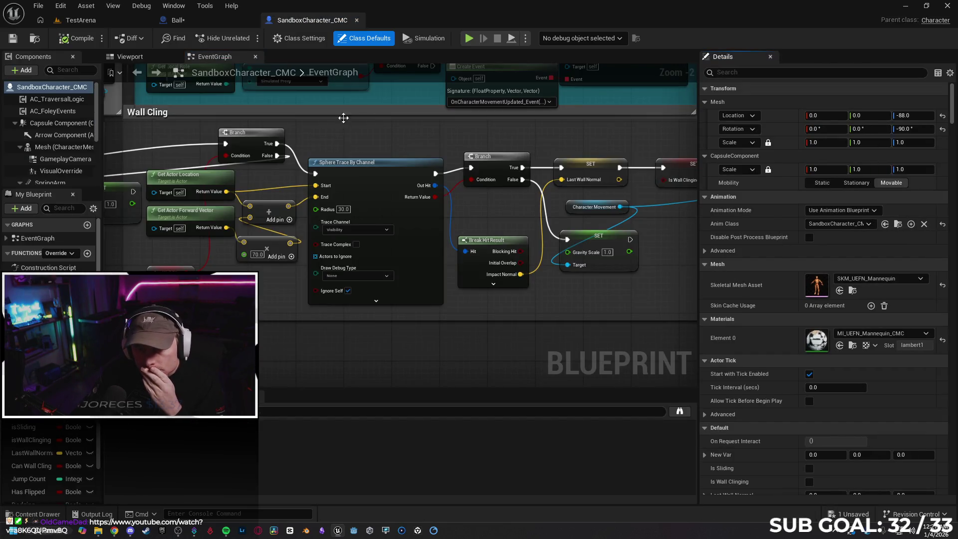
# Select the Mesh (CharacterMesh0) component to reach its SKM_UEFN_Mannequin skeletal mesh asset
pyautogui.click(130, 56)
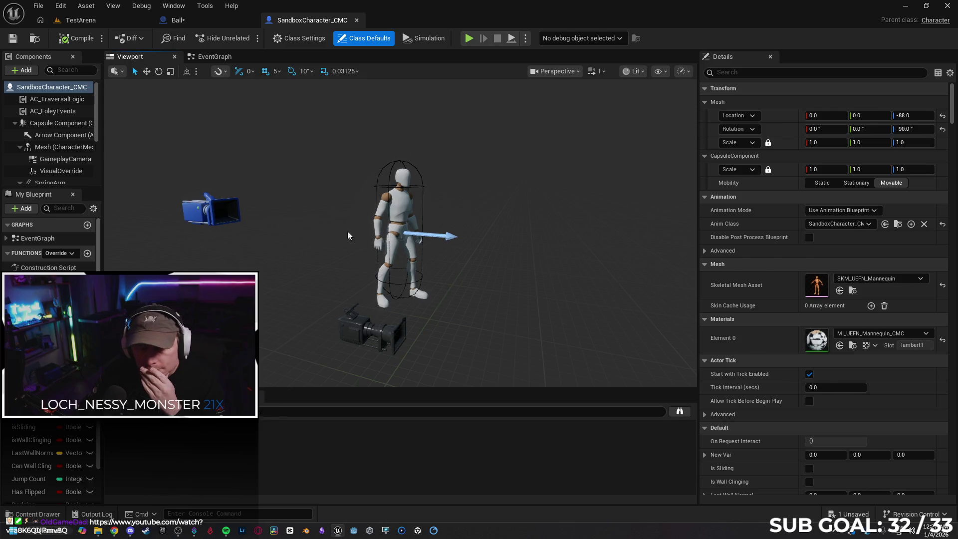
pyautogui.click(55, 148)
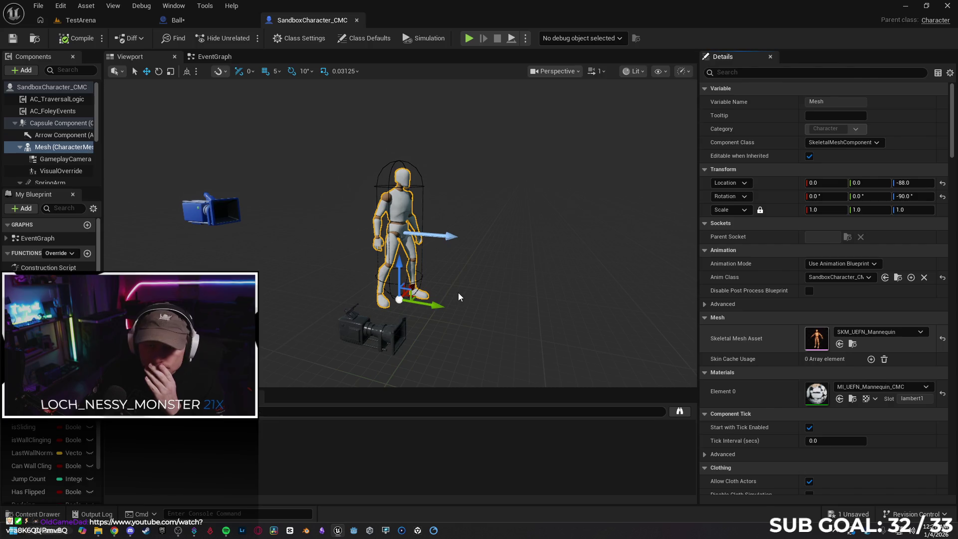
pyautogui.scroll(-5, 833, 180)
pyautogui.scroll(-5, 831, 171)
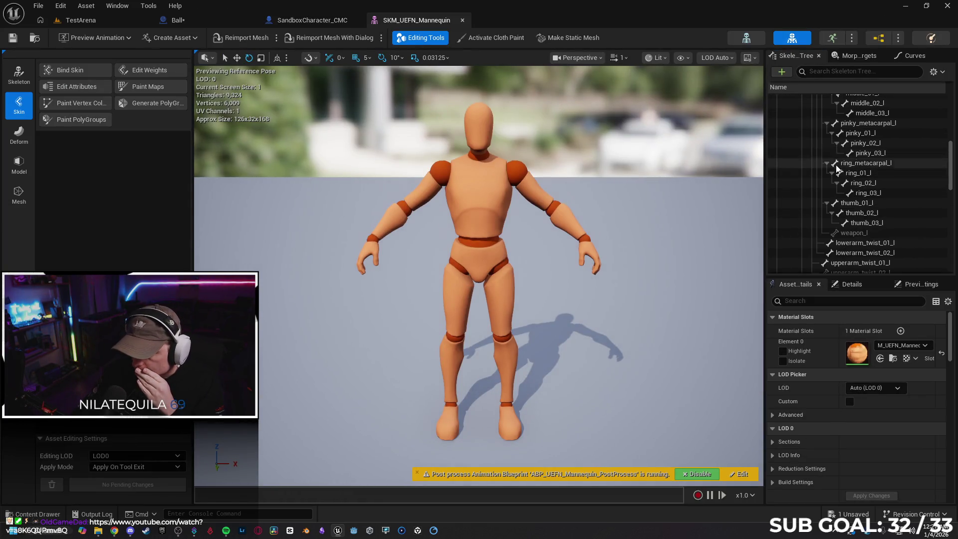
pyautogui.scroll(-3, 840, 166)
pyautogui.scroll(-2, 860, 193)
pyautogui.scroll(-3, 856, 164)
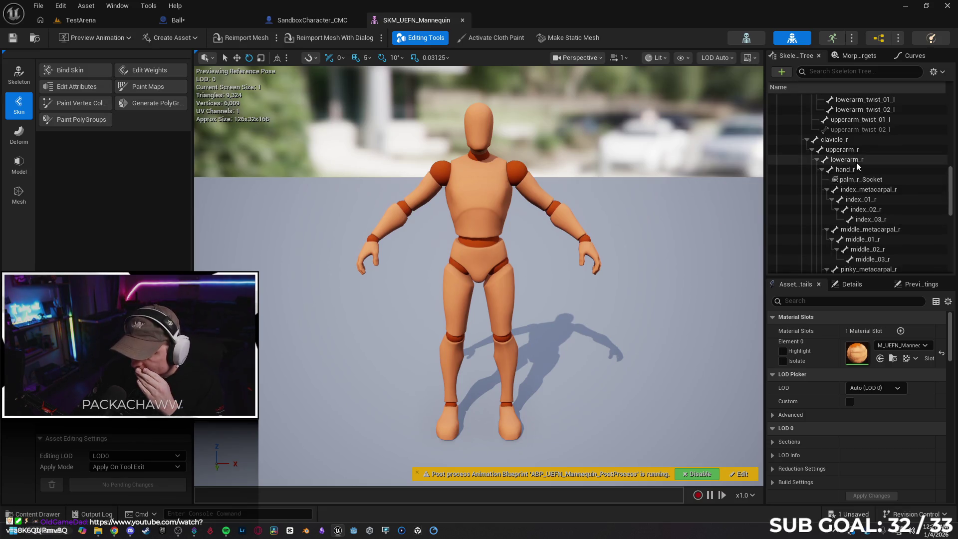
pyautogui.scroll(-4, 854, 164)
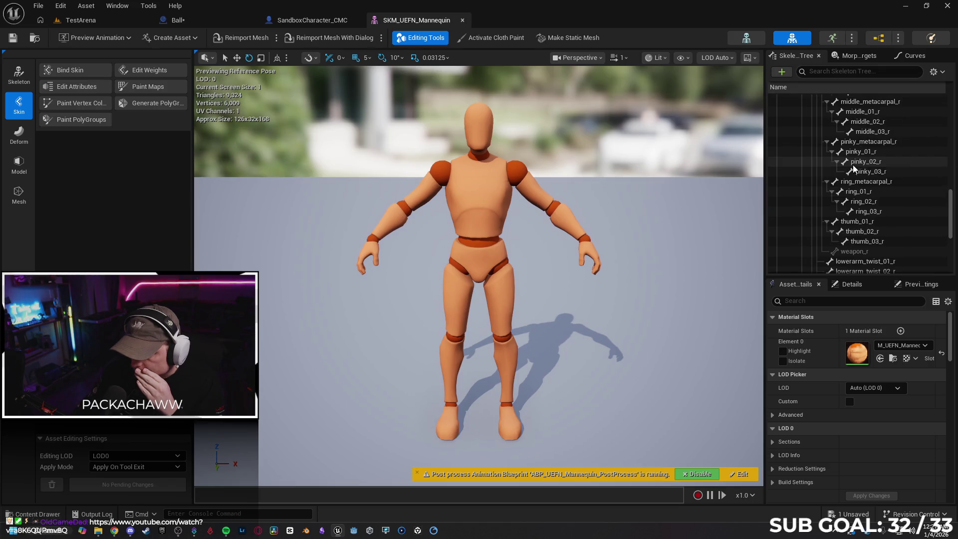
pyautogui.scroll(-4, 855, 165)
pyautogui.scroll(-4, 855, 166)
pyautogui.scroll(15, 856, 170)
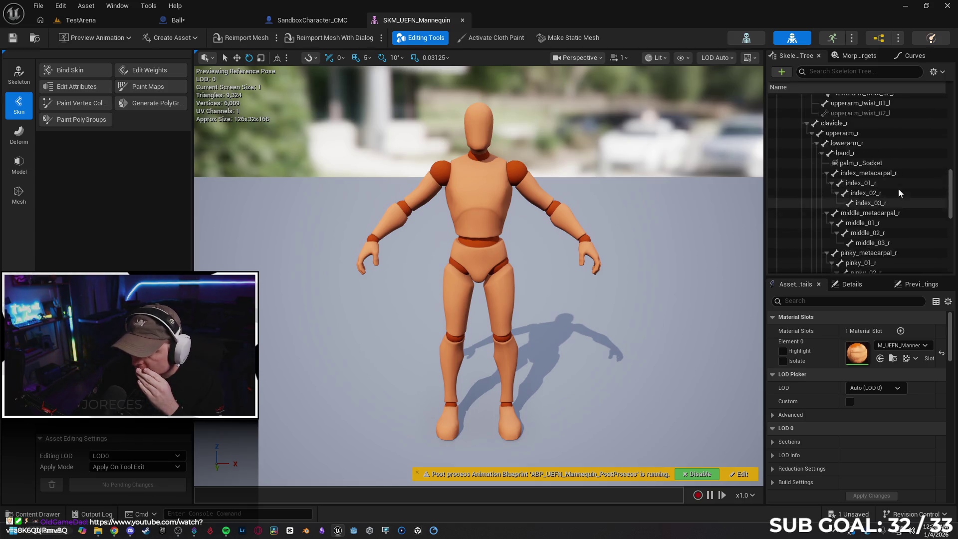
pyautogui.scroll(9, 878, 172)
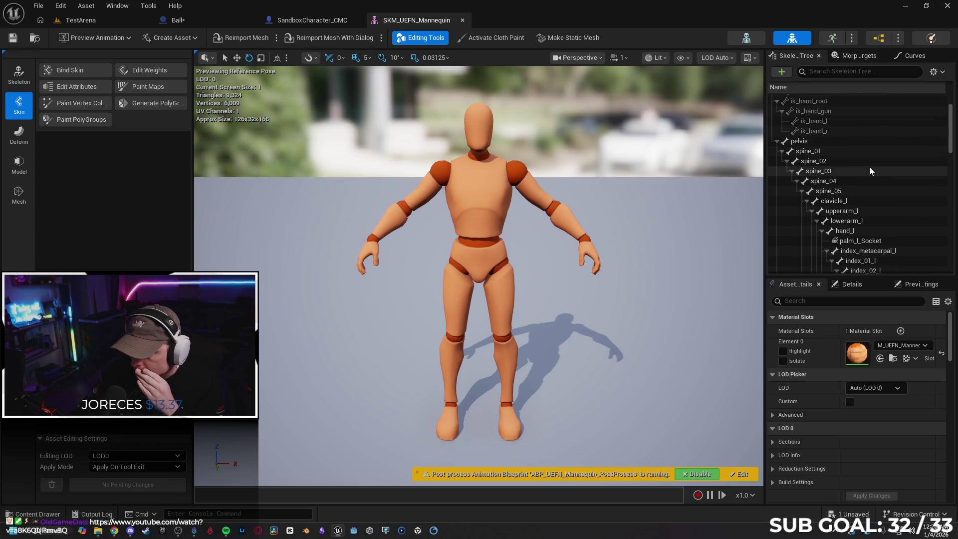
pyautogui.scroll(2, 844, 152)
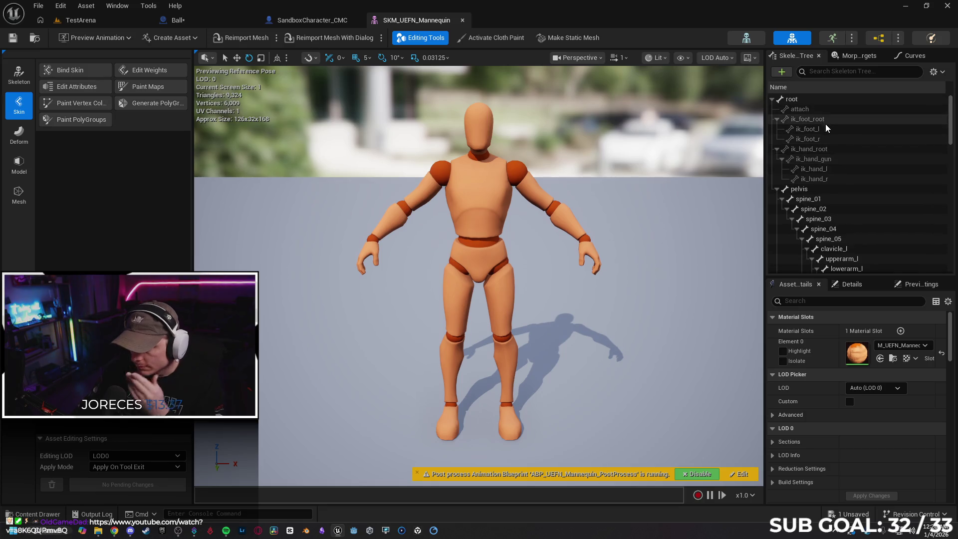
pyautogui.click(846, 148)
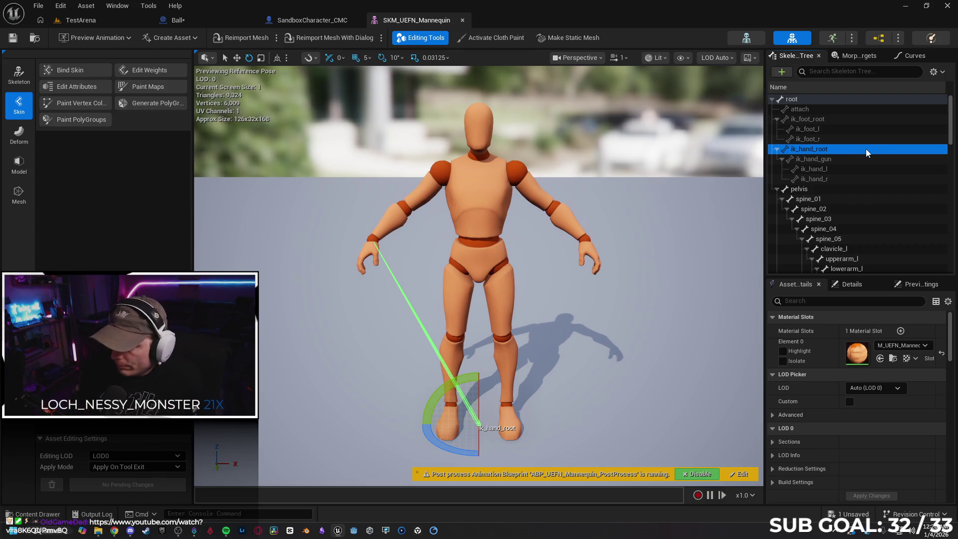
pyautogui.scroll(-2, 868, 149)
pyautogui.scroll(-3, 854, 148)
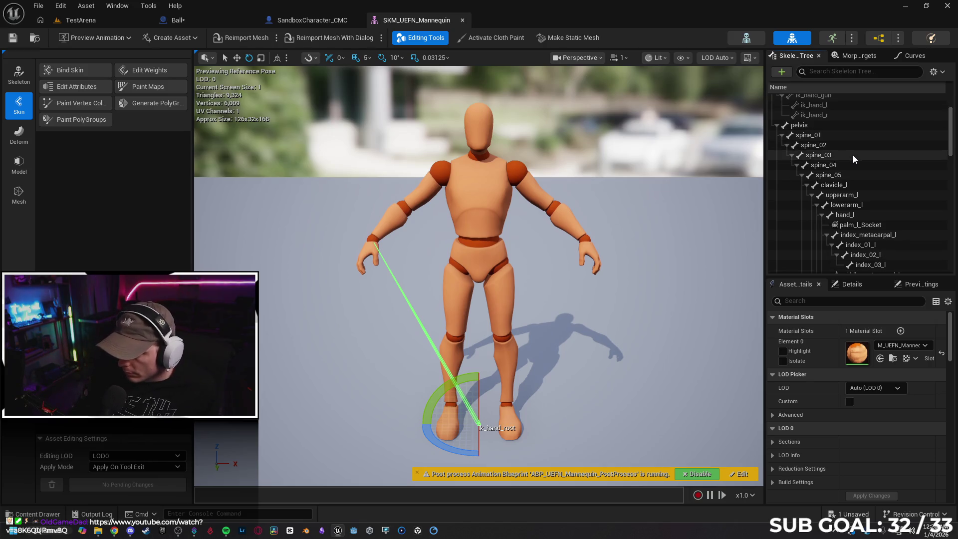
pyautogui.scroll(-3, 853, 158)
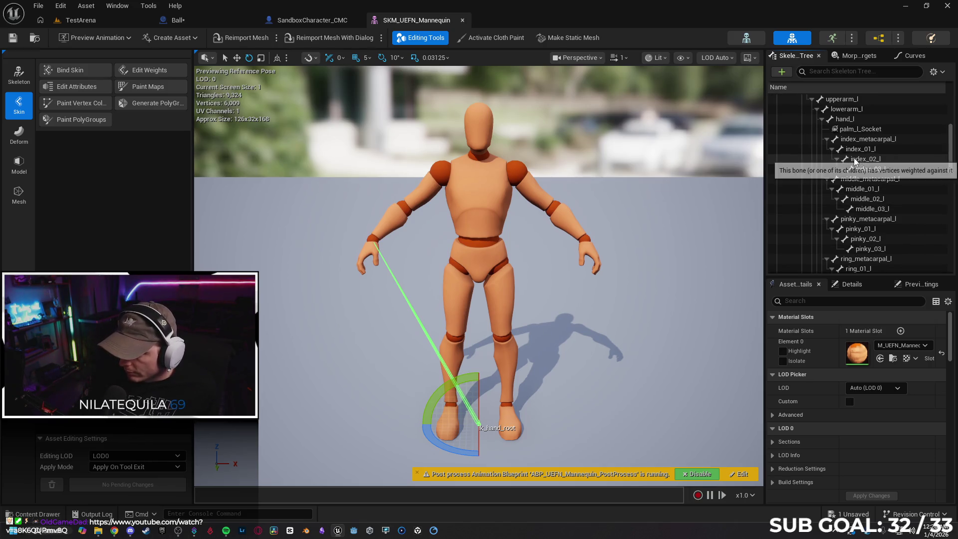
pyautogui.click(863, 227)
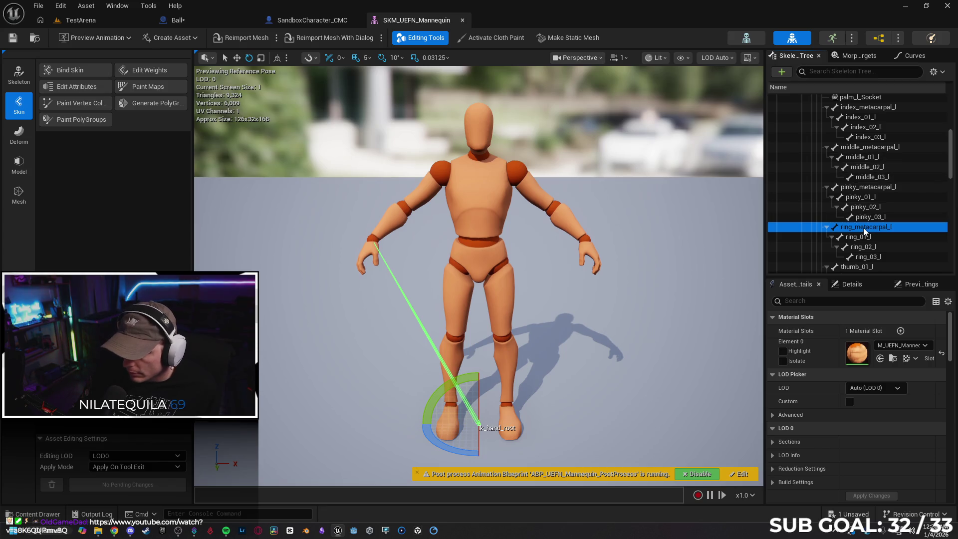
pyautogui.click(858, 238)
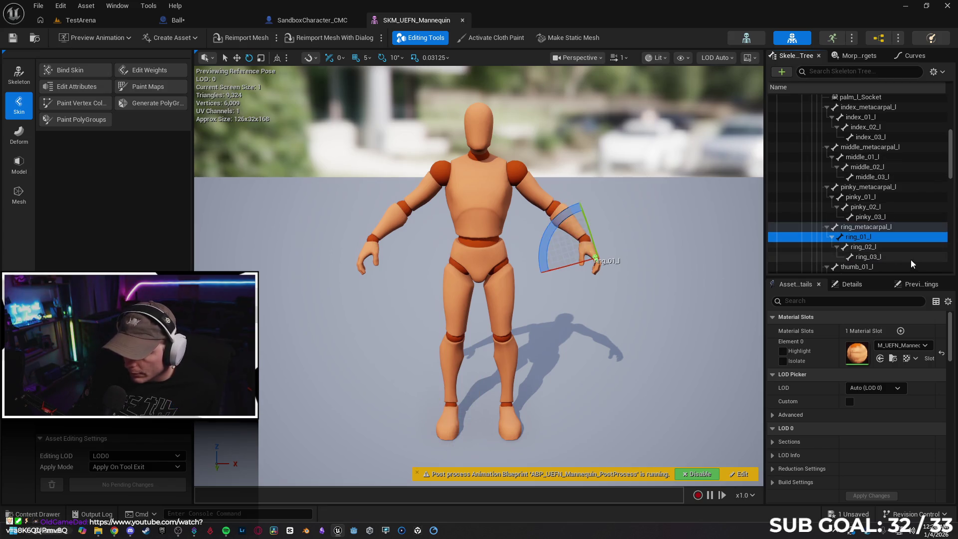
pyautogui.click(860, 247)
pyautogui.scroll(-1, 886, 234)
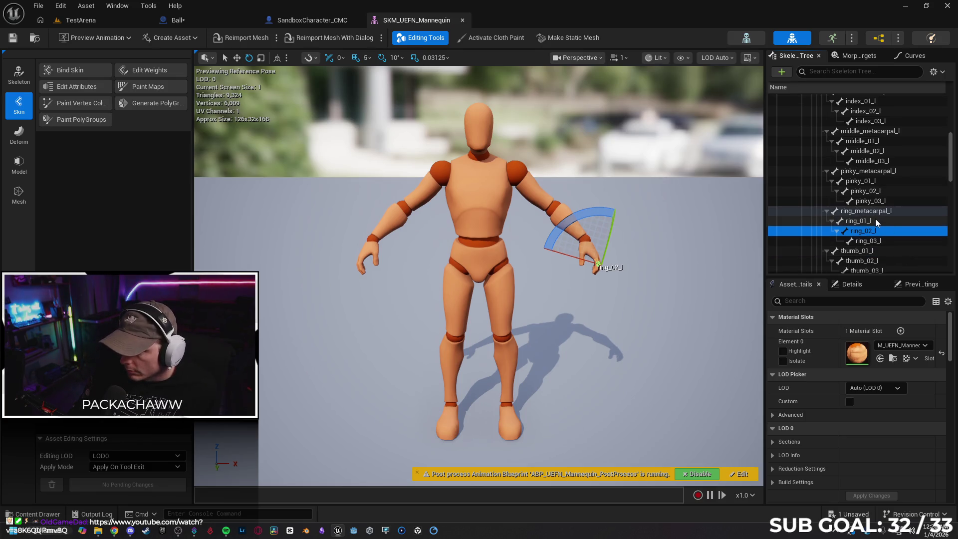
pyautogui.scroll(1, 875, 218)
pyautogui.click(862, 198)
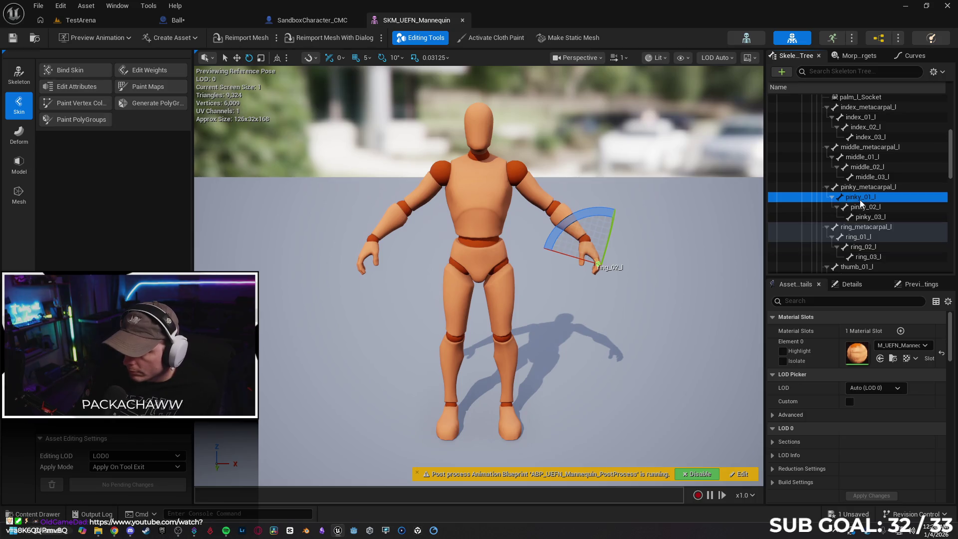
pyautogui.scroll(3, 864, 208)
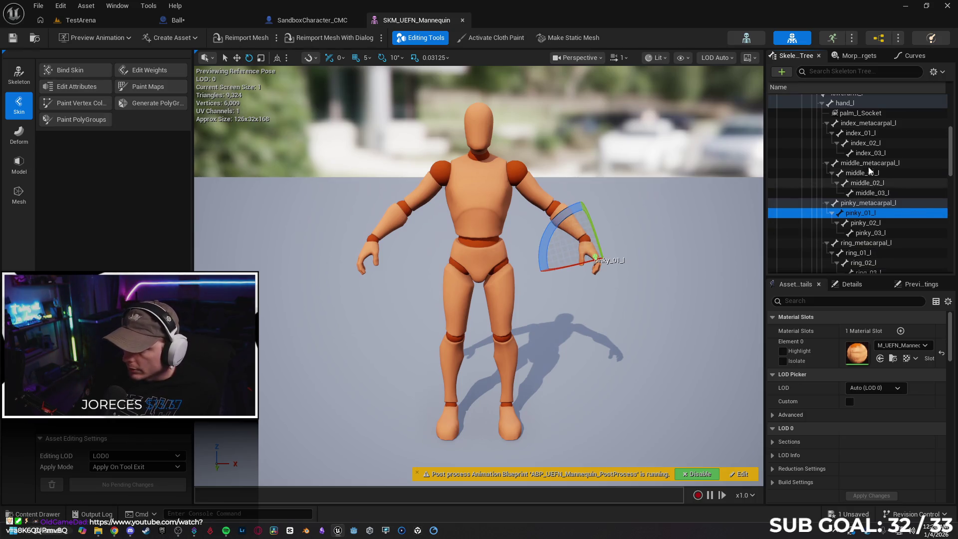
pyautogui.click(850, 146)
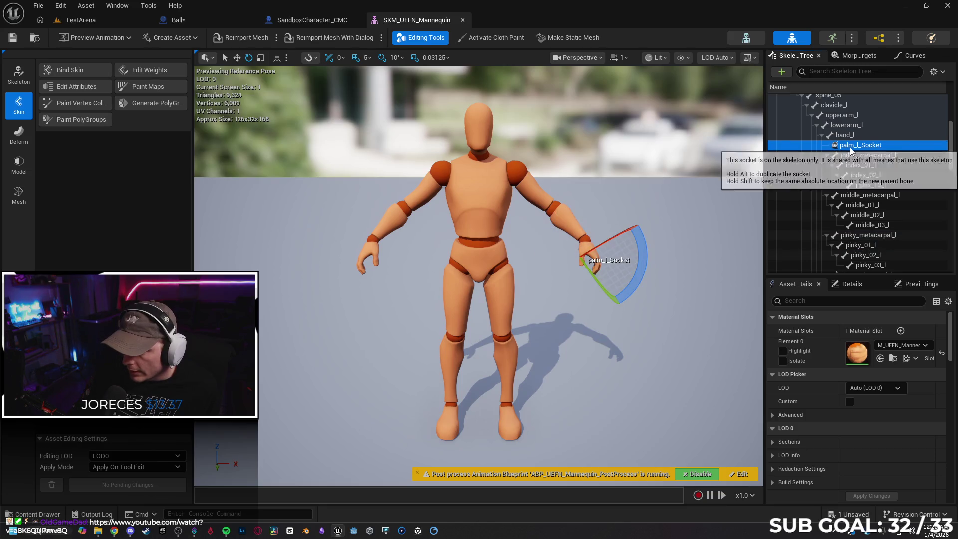
pyautogui.scroll(-13, 858, 172)
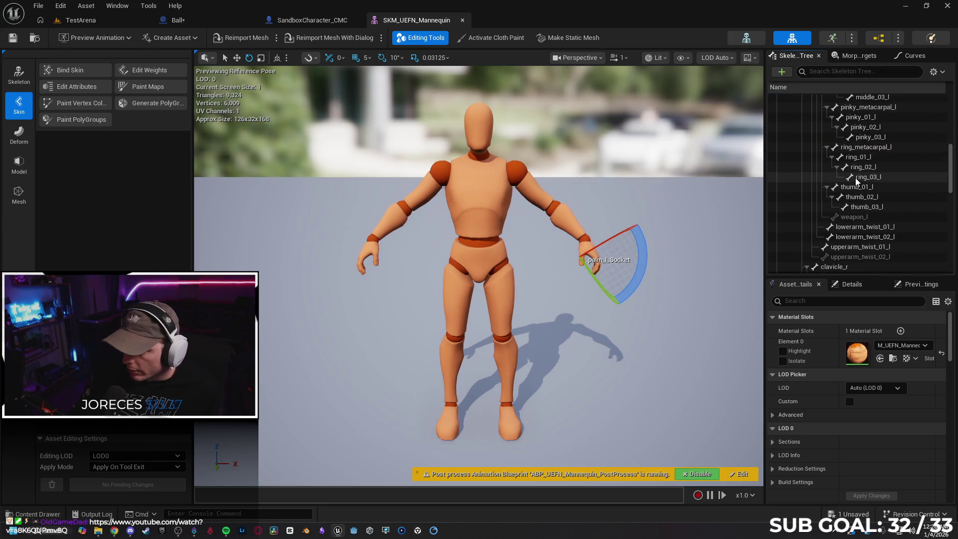
pyautogui.scroll(-10, 857, 187)
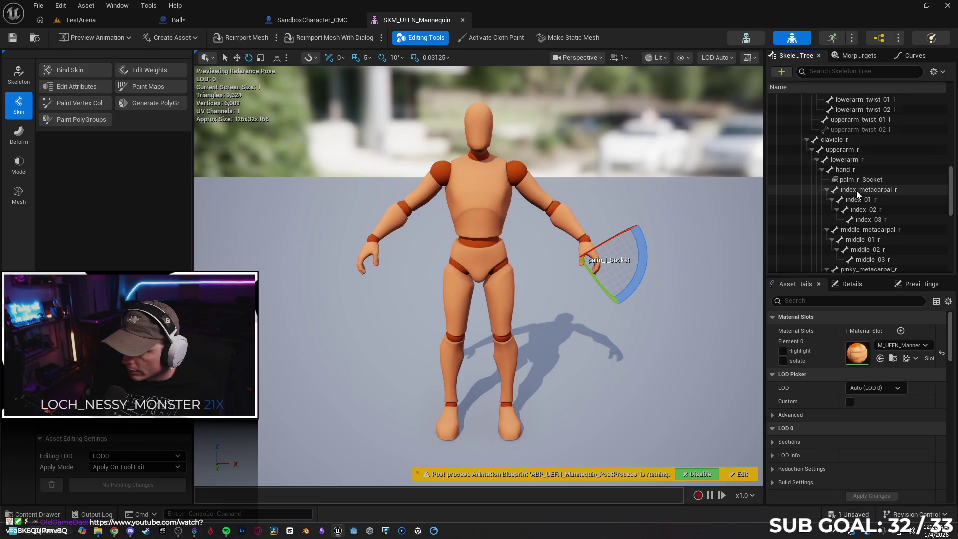
pyautogui.scroll(5, 857, 199)
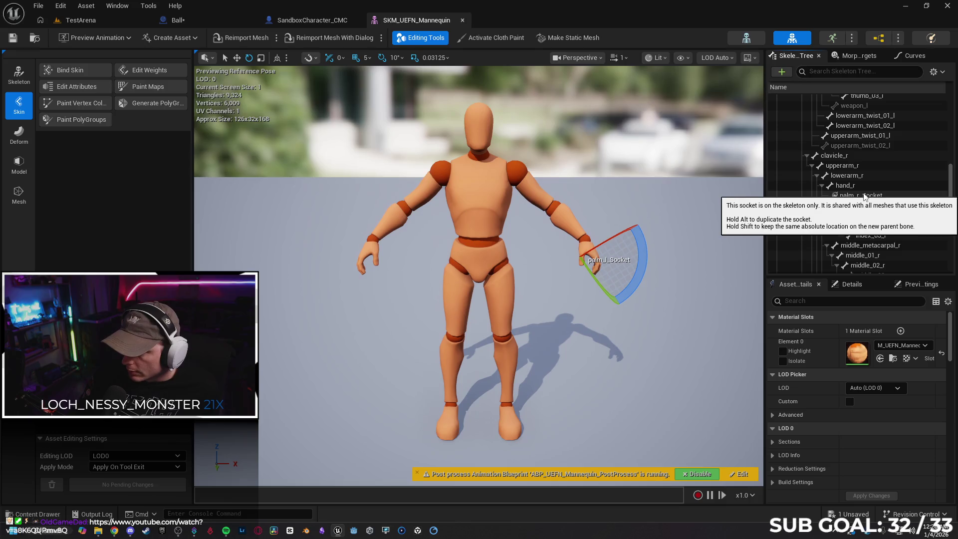
pyautogui.scroll(-1, 863, 196)
pyautogui.scroll(-6, 865, 196)
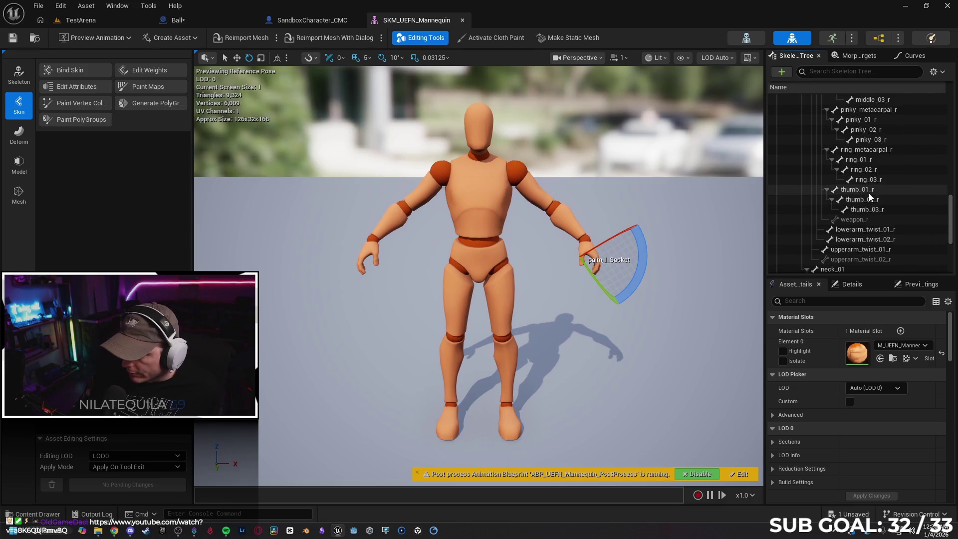
pyautogui.scroll(-1, 867, 196)
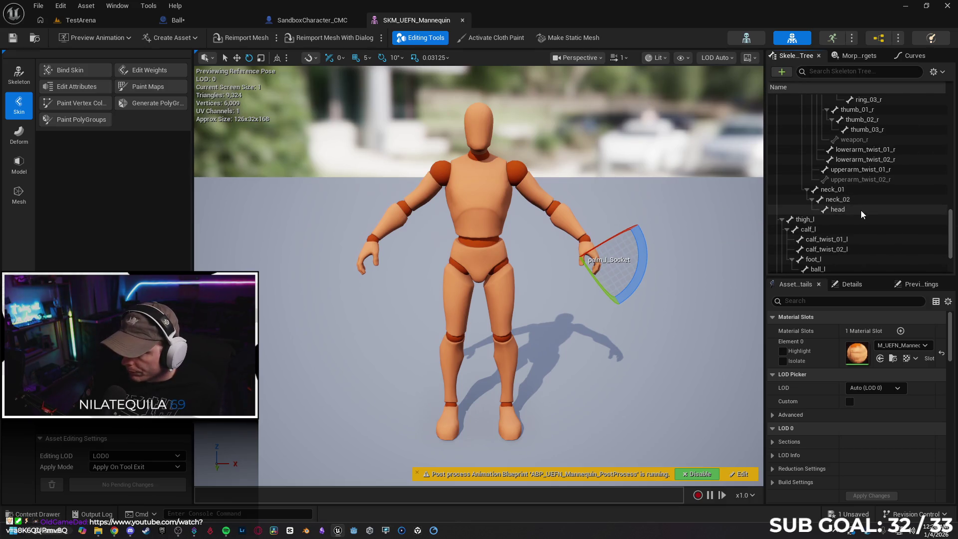
pyautogui.scroll(-3, 863, 205)
pyautogui.scroll(12, 869, 214)
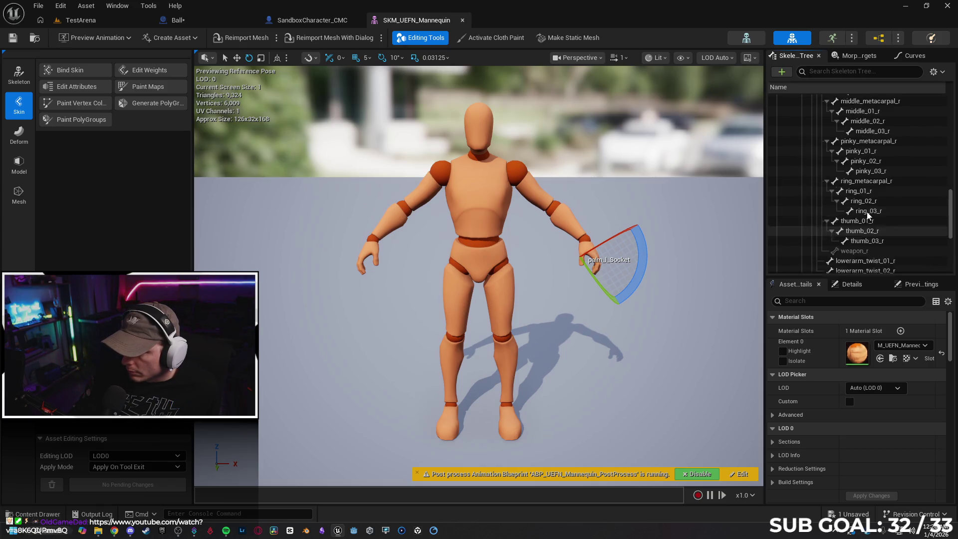
pyautogui.scroll(5, 878, 206)
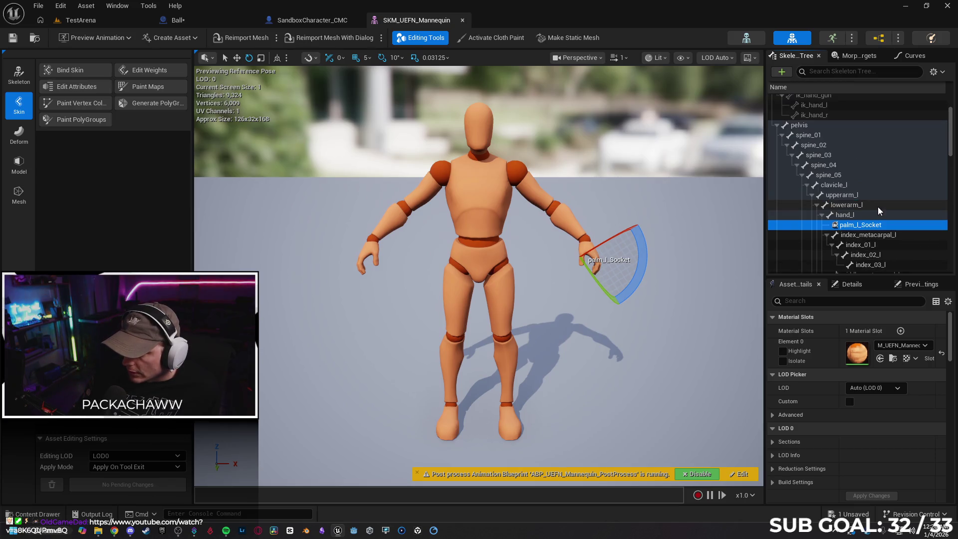
pyautogui.click(830, 72)
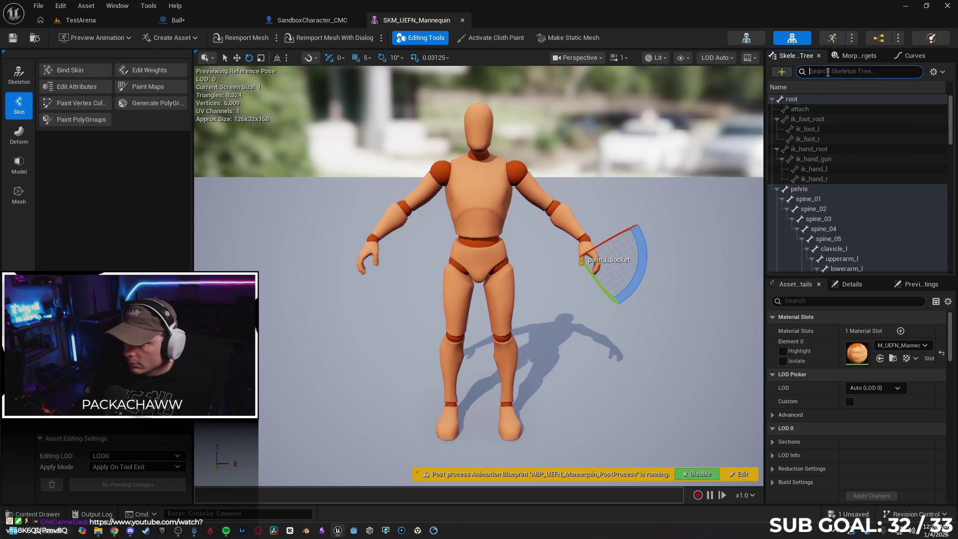
# Find palm_r_Socket by searching 'pal' in the Skeleton Tree, copy it, and return to Ball
pyautogui.write('palm')
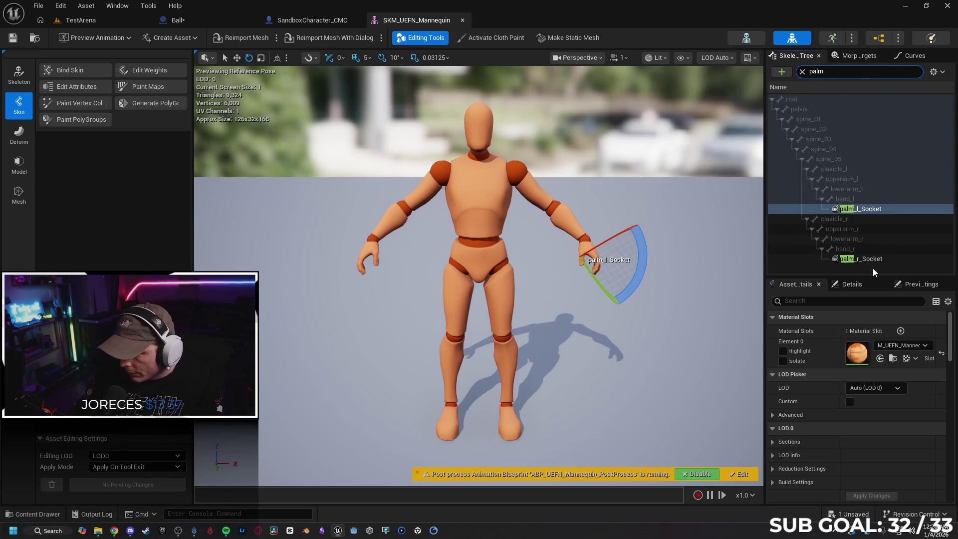
pyautogui.click(873, 259)
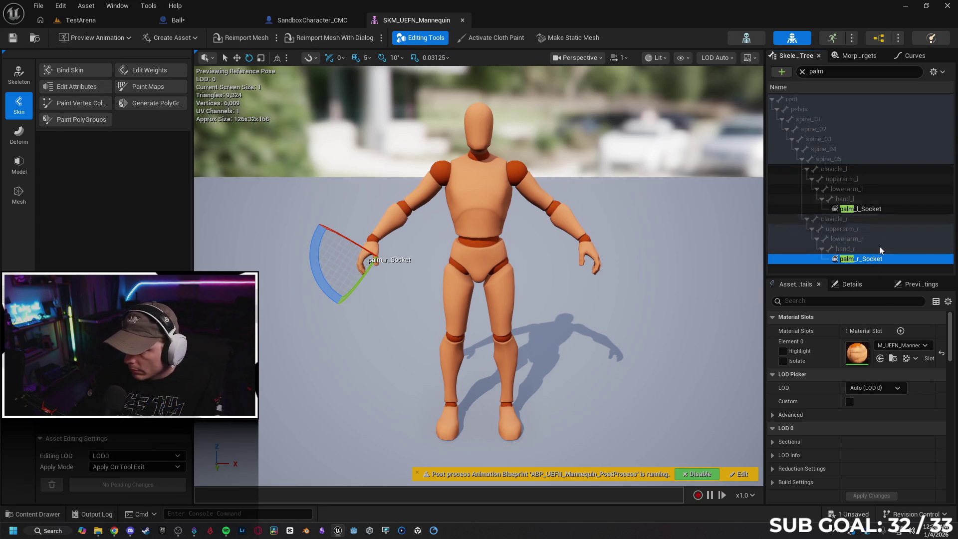
pyautogui.rightClick(857, 263)
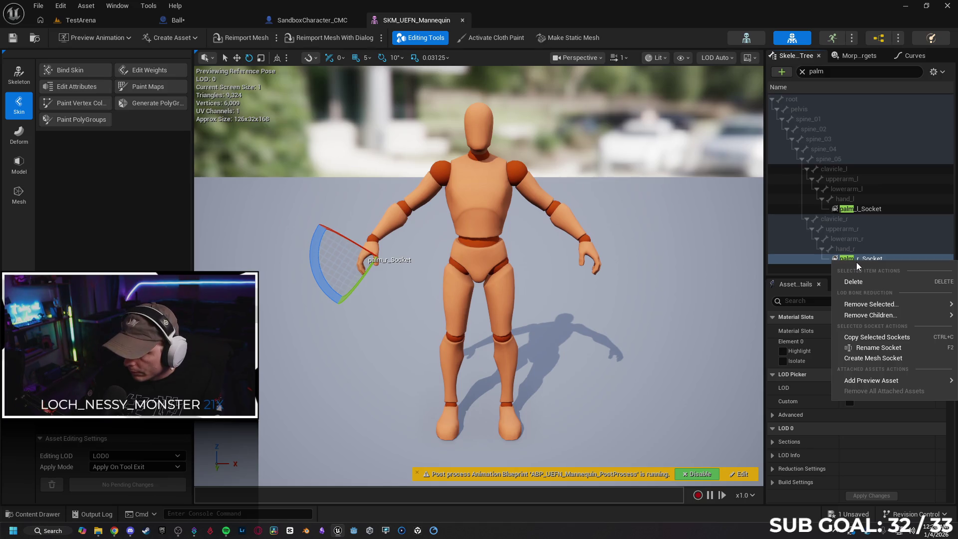
pyautogui.click(876, 337)
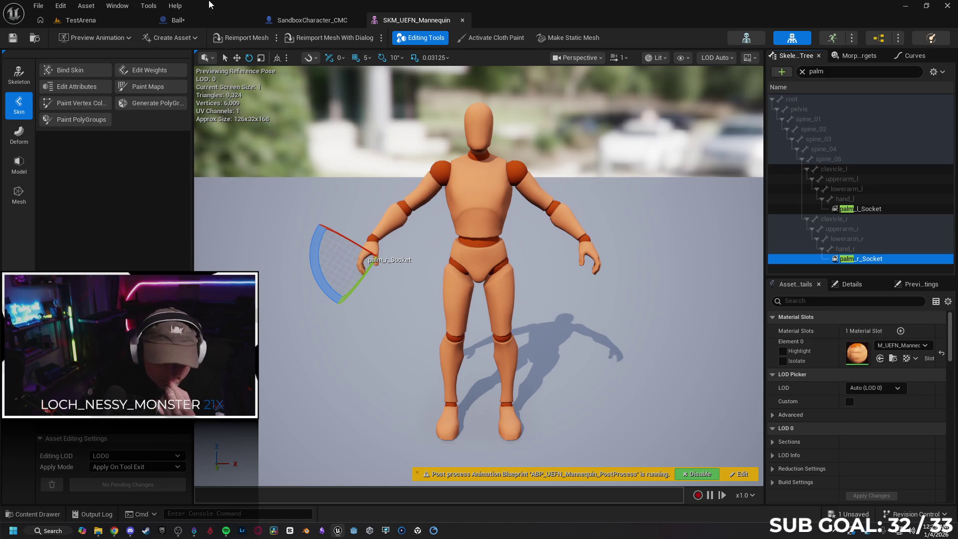
pyautogui.click(183, 20)
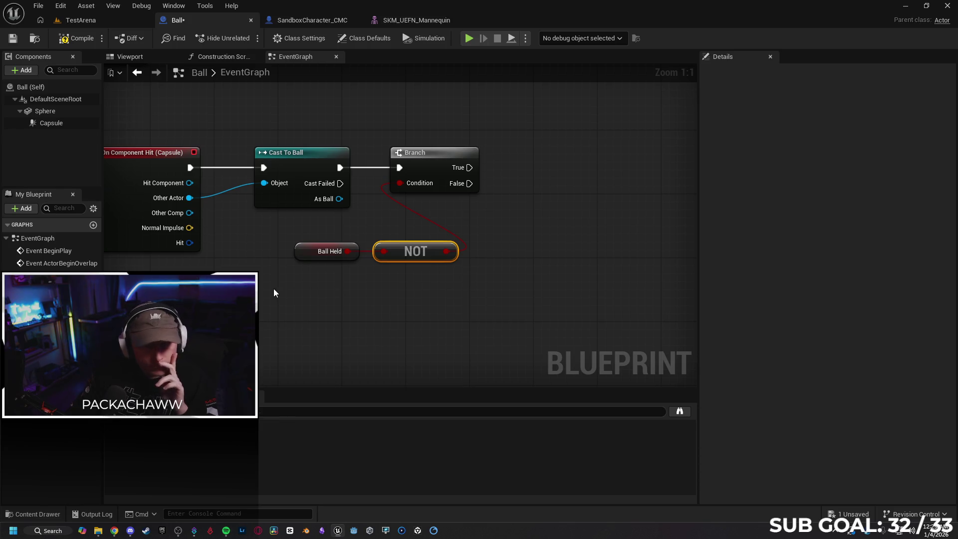
# Add a SET Ball Held node on the Branch's True output and tick its Ball Held value
pyautogui.moveTo(535, 278); pyautogui.dragTo(462, 288)
pyautogui.moveTo(397, 177); pyautogui.dragTo(463, 181)
pyautogui.write('set ball')
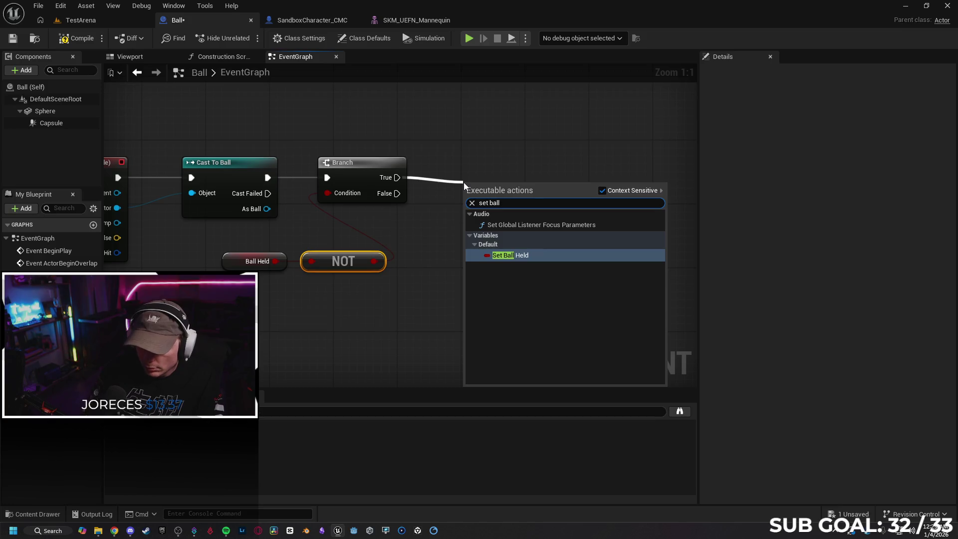
pyautogui.press('Return')
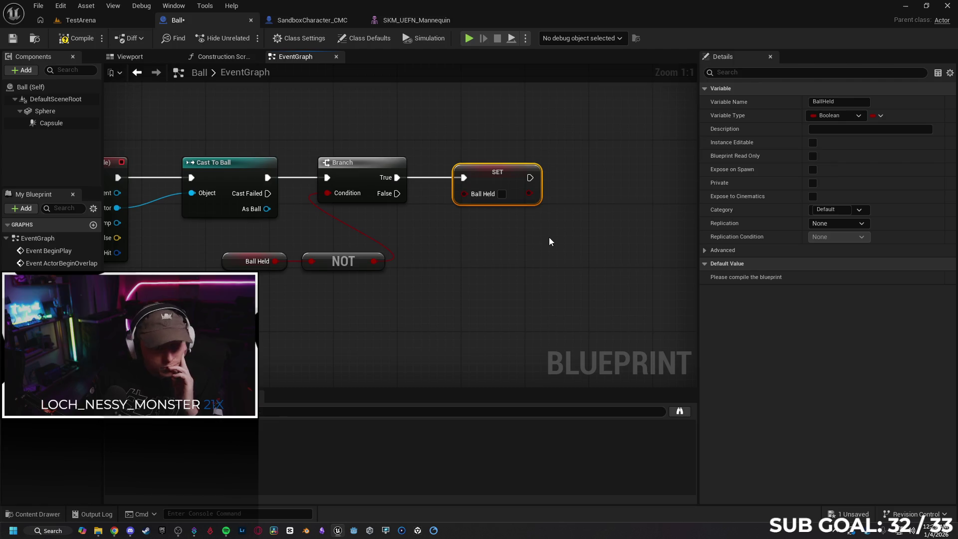
pyautogui.moveTo(510, 178); pyautogui.dragTo(490, 181)
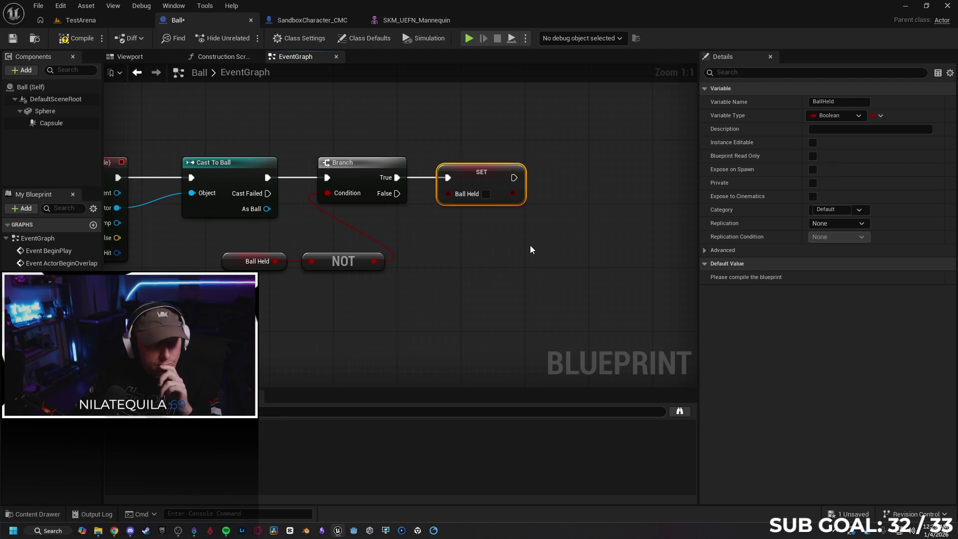
pyautogui.moveTo(542, 248); pyautogui.dragTo(433, 252)
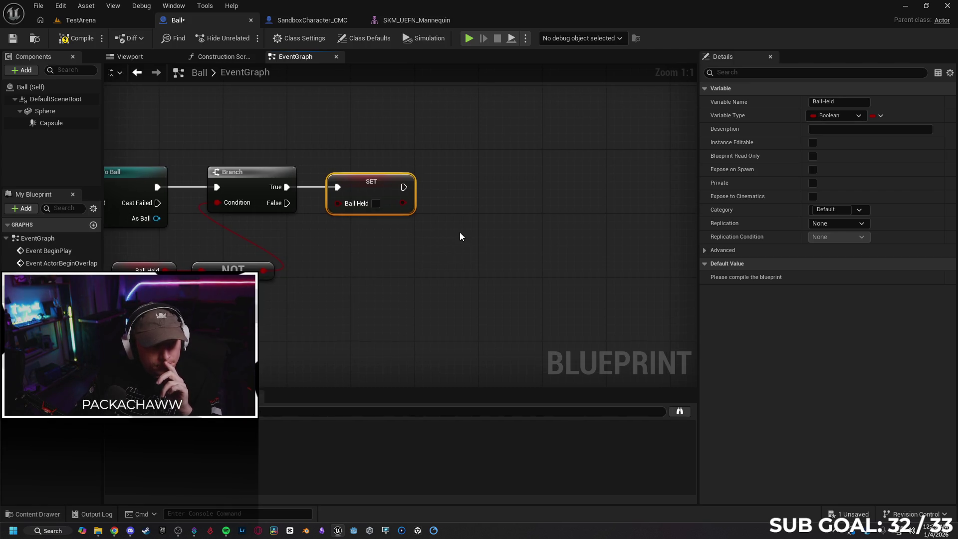
pyautogui.click(375, 203)
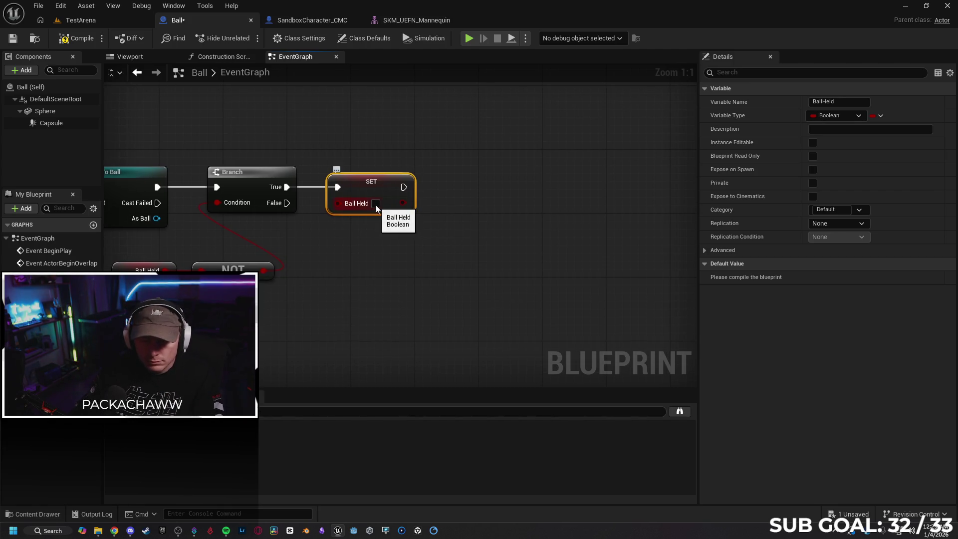
# Add Attach Actor To Component after SET Ball Held, clearing the wrongly pasted Socket Name
pyautogui.moveTo(404, 187); pyautogui.dragTo(456, 195)
pyautogui.write('attach')
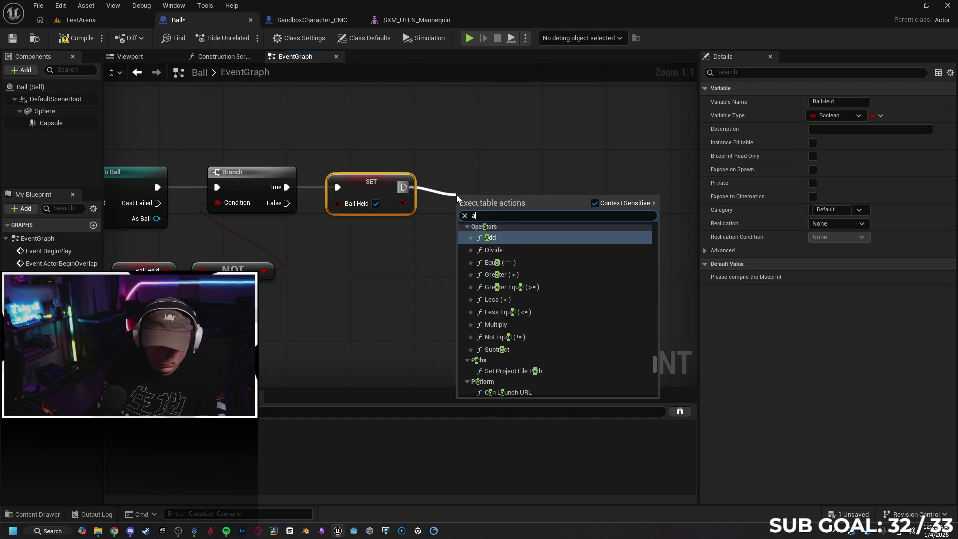
pyautogui.press('Down')
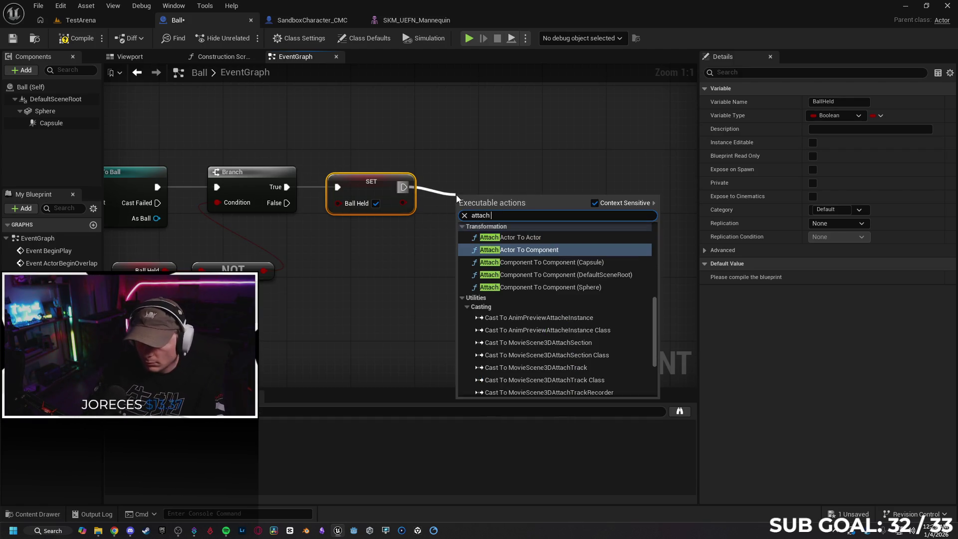
pyautogui.press('Return')
pyautogui.moveTo(543, 193); pyautogui.dragTo(528, 164)
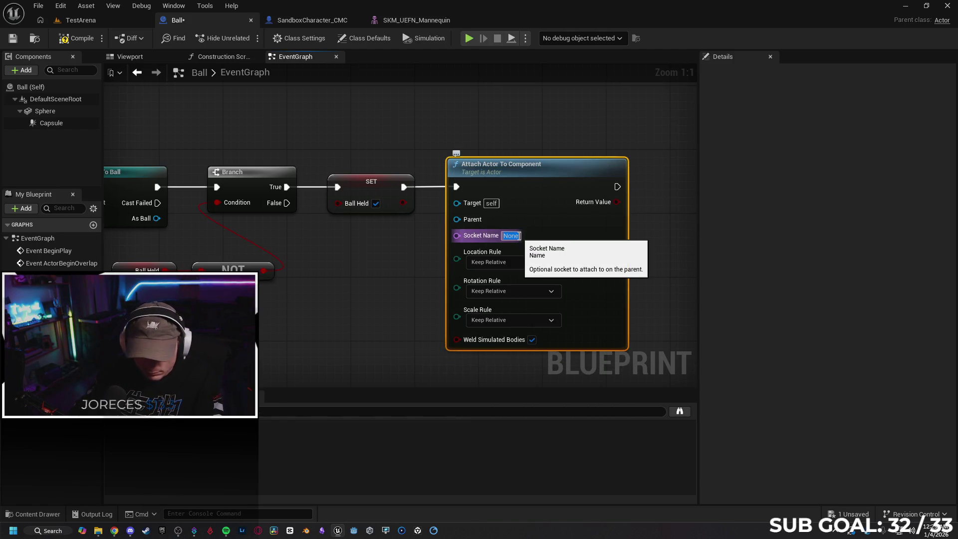
pyautogui.hotkey('ctrl', 'v')
pyautogui.hotkey('ctrl', 'a')
pyautogui.press('BackSpace')
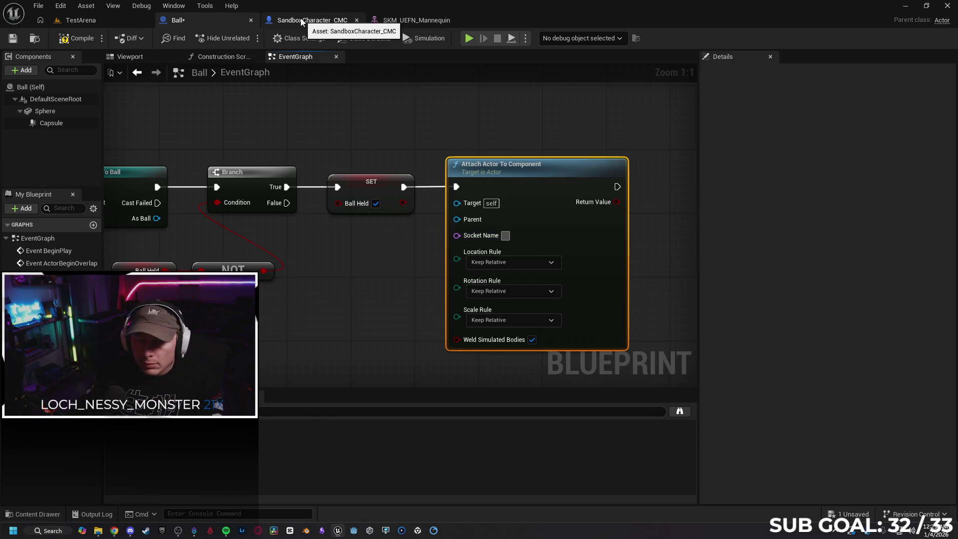
pyautogui.click(413, 19)
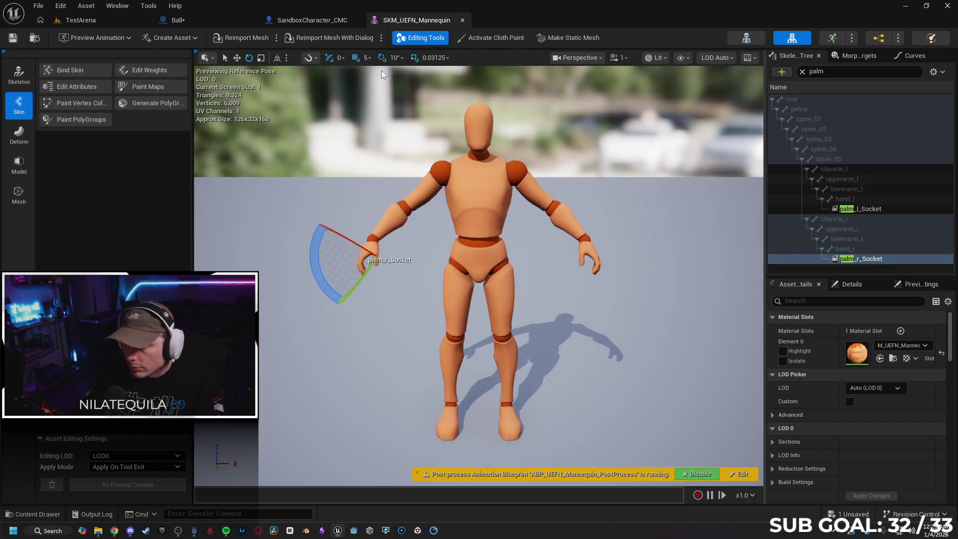
# Enter palm_r_Socket as the Attach Actor To Component node's Socket Name
pyautogui.click(174, 20)
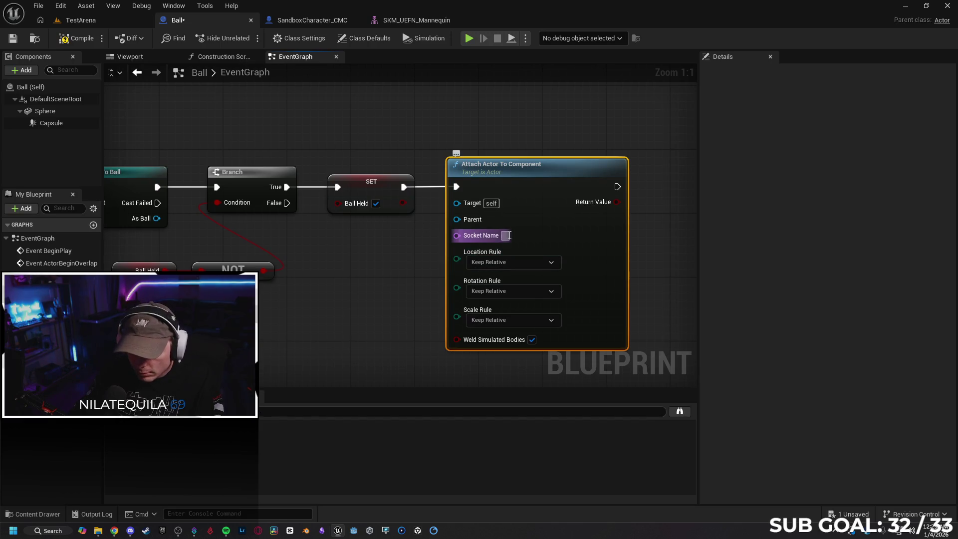
pyautogui.write('palm_r')
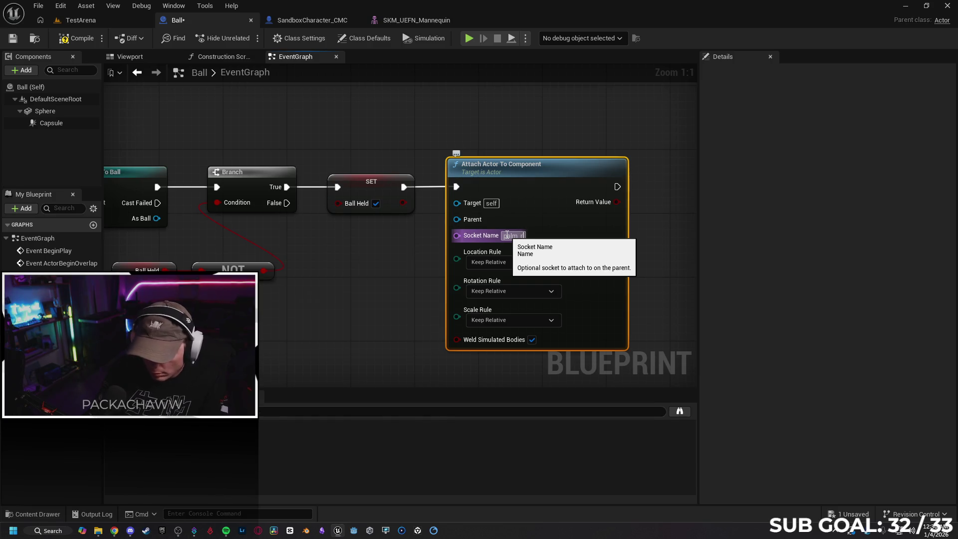
pyautogui.write('_Socket')
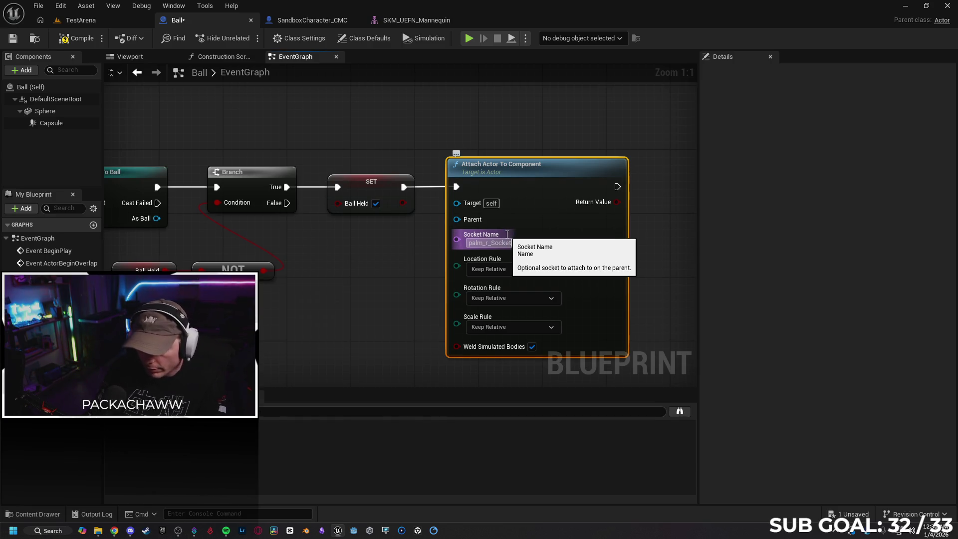
pyautogui.press('Return')
pyautogui.click(672, 248)
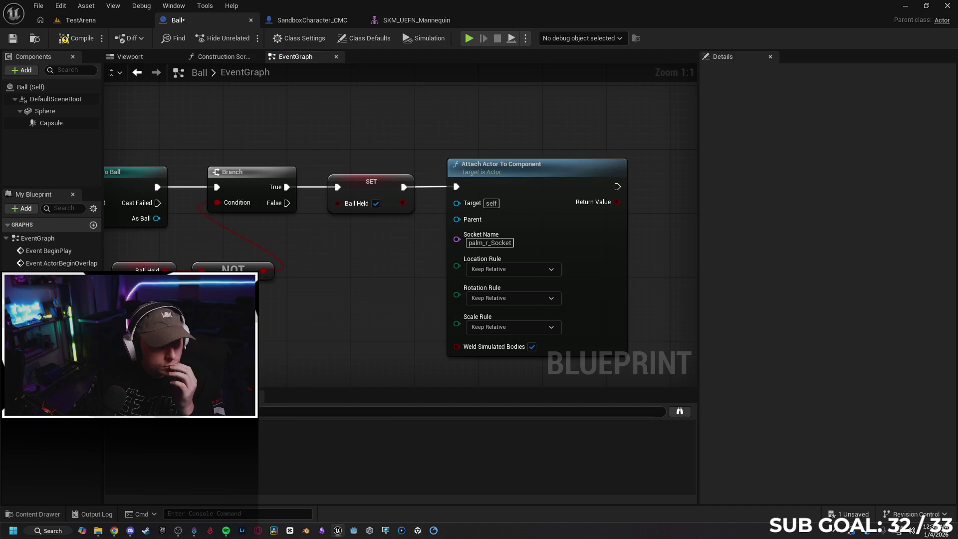
# Search 'set collision en' for a new node after the attach step
pyautogui.scroll(-1, 474, 189)
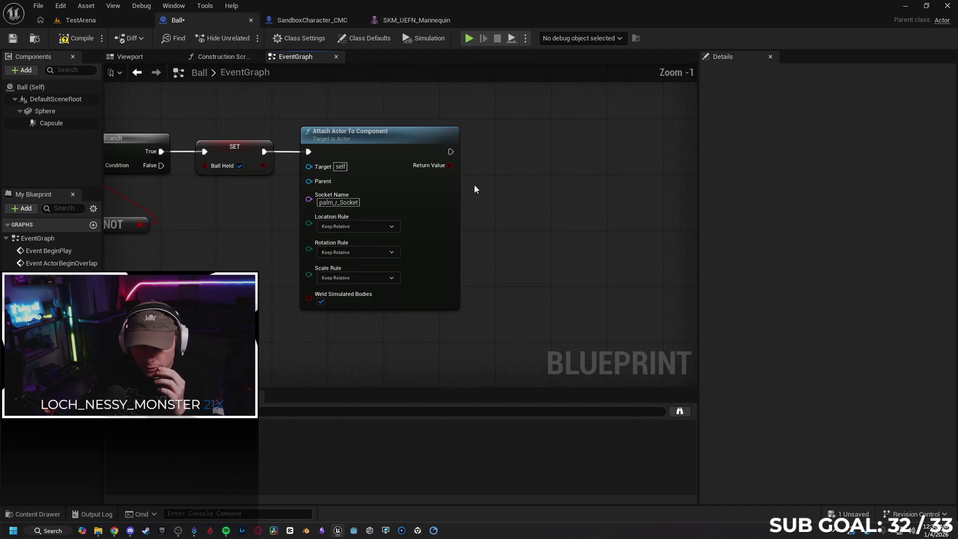
pyautogui.scroll(-1, 474, 186)
pyautogui.moveTo(452, 156); pyautogui.dragTo(533, 153)
pyautogui.write('set coll')
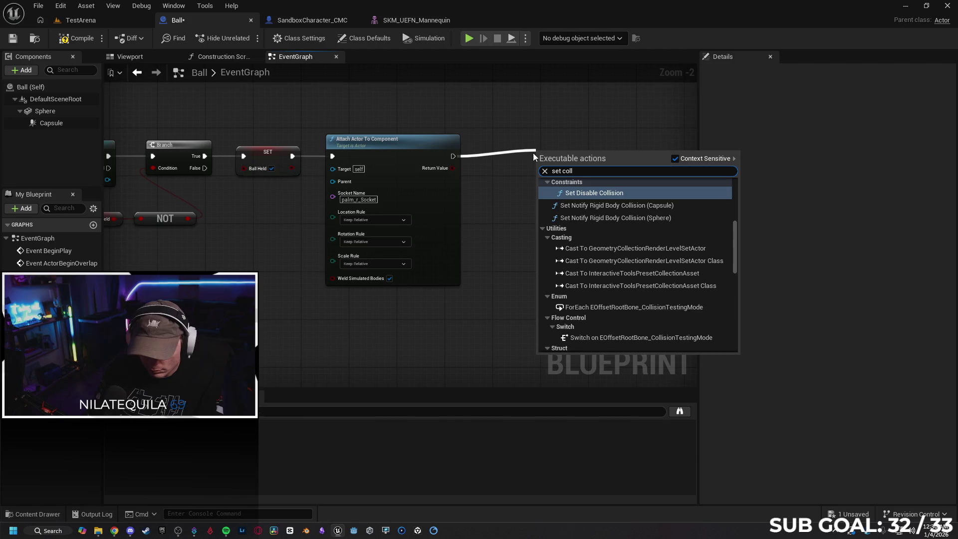
pyautogui.write('ision en')
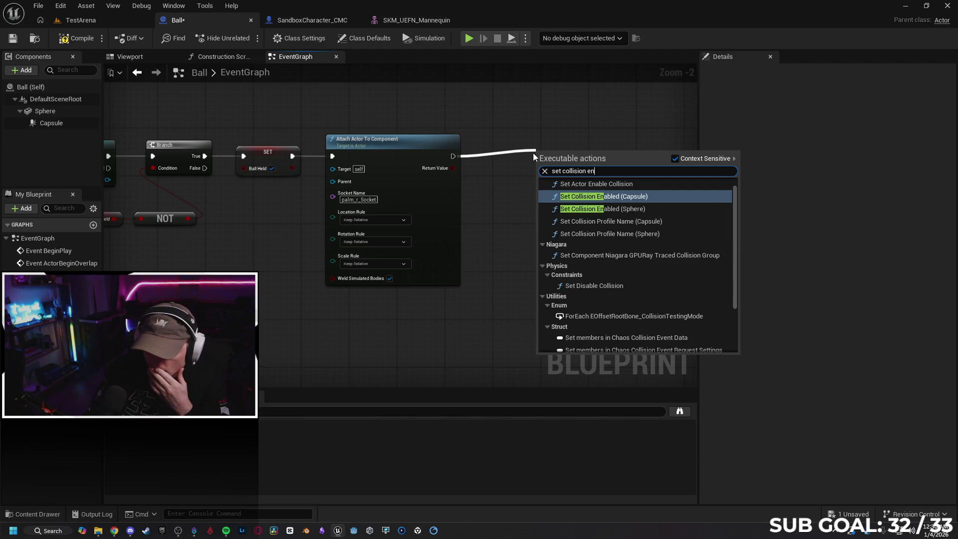
pyautogui.press('Return')
pyautogui.moveTo(599, 153)
pyautogui.mouseDown()
pyautogui.moveTo(582, 131)
pyautogui.moveTo(579, 144)
pyautogui.mouseUp()
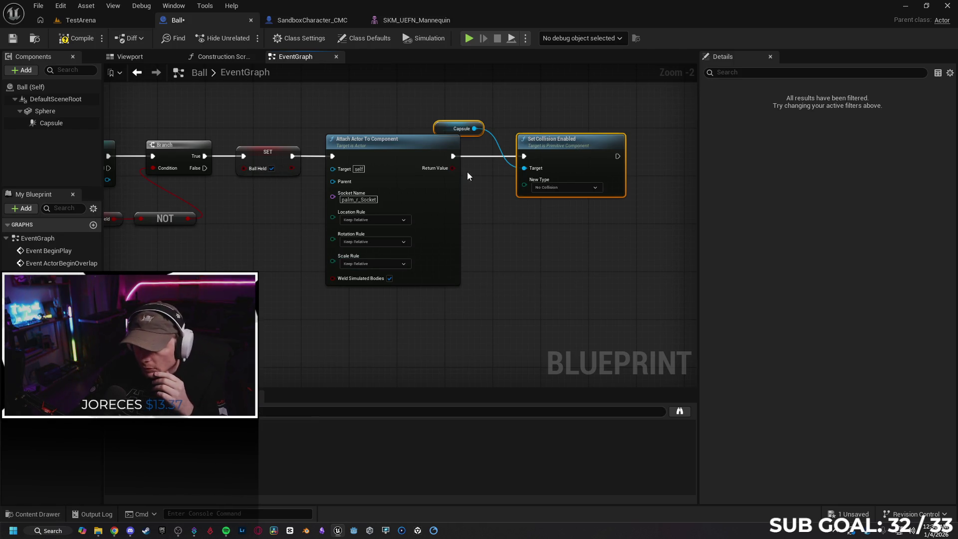
pyautogui.moveTo(619, 157); pyautogui.dragTo(654, 172)
pyautogui.write('set collision ne')
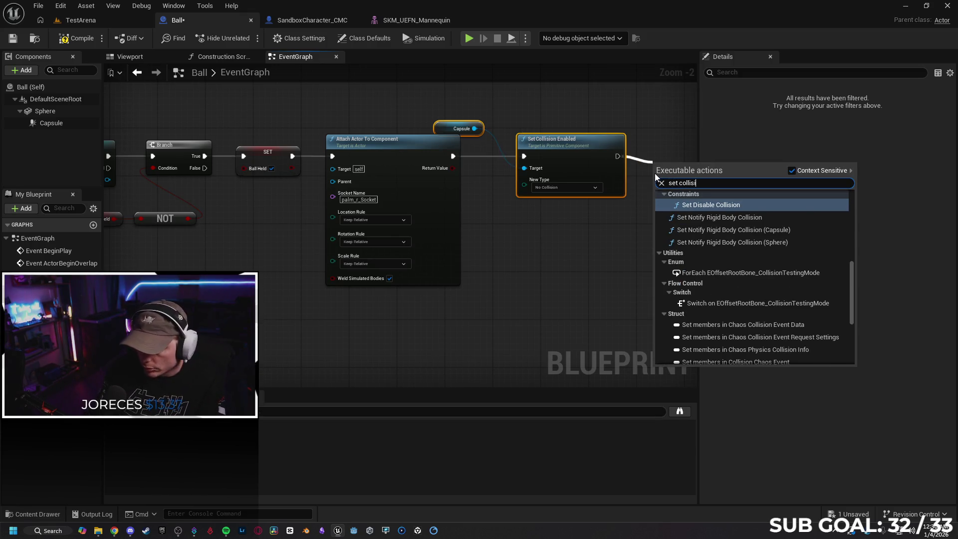
pyautogui.press('BackSpace')
pyautogui.press('BackSpace')
pyautogui.press('BackSpace')
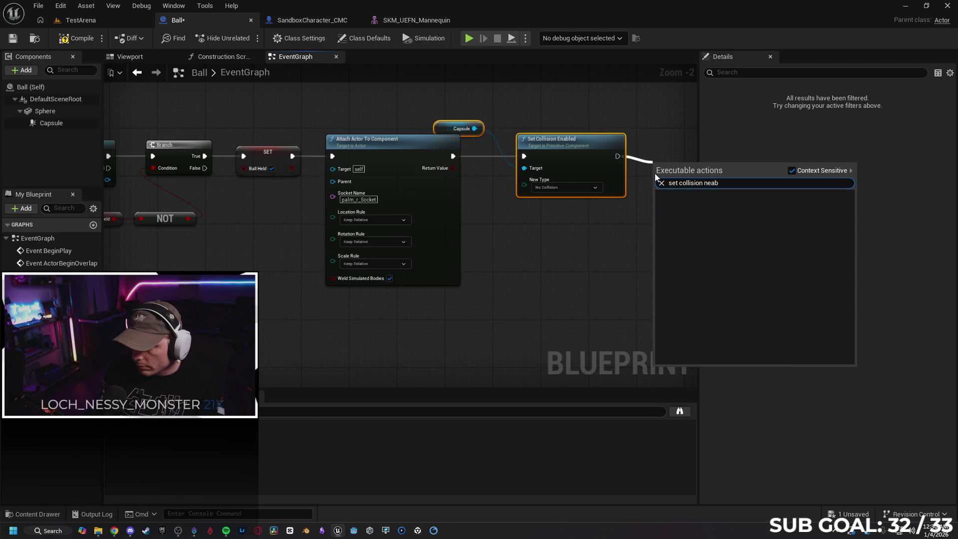
pyautogui.write('ena')
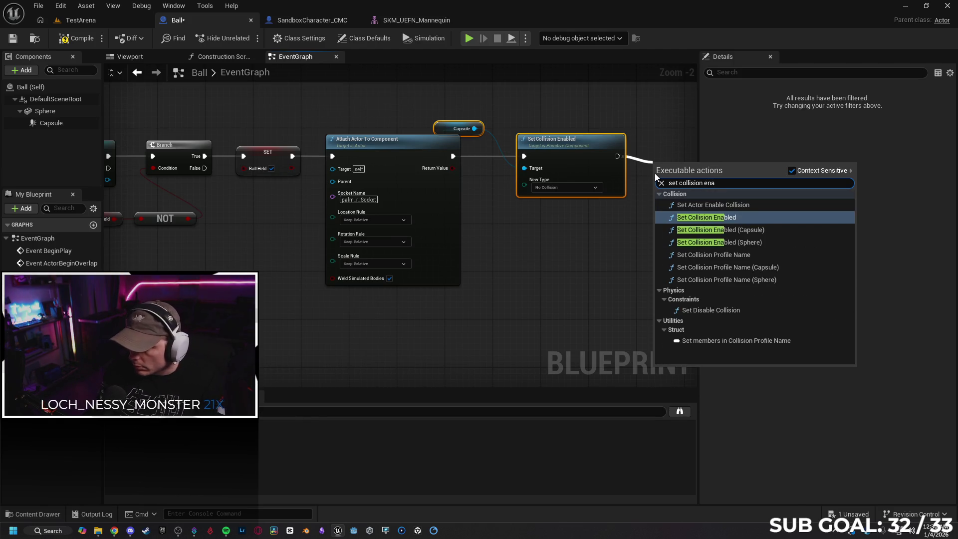
pyautogui.click(571, 255)
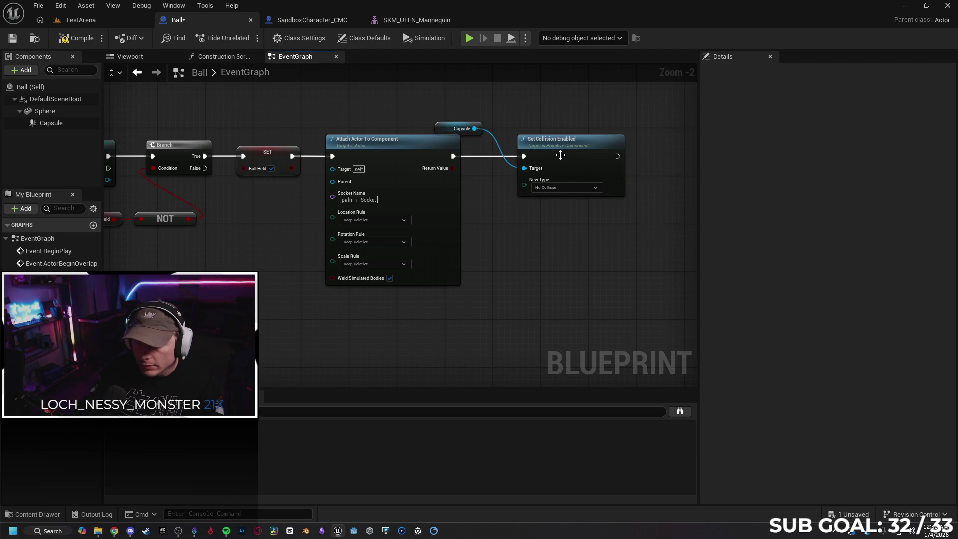
pyautogui.press('Delete')
pyautogui.click(455, 129)
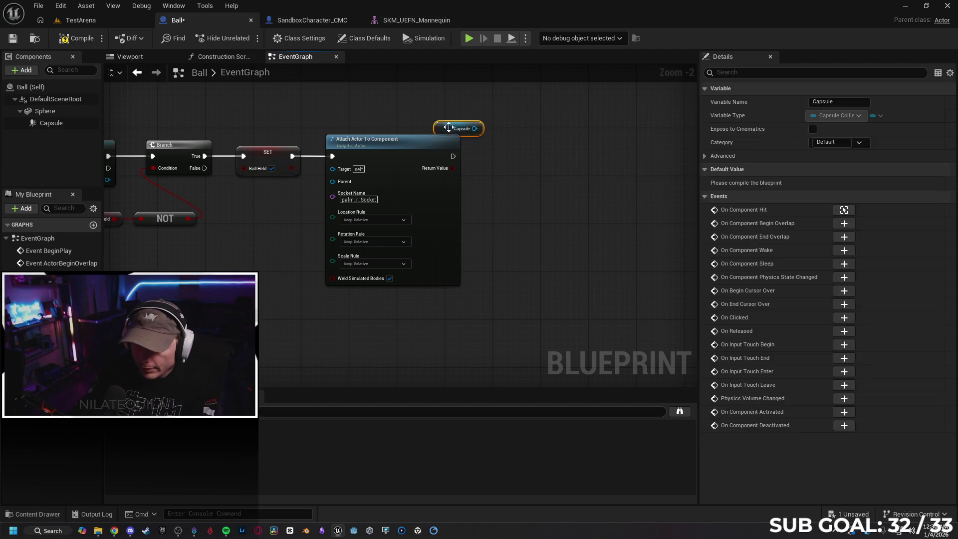
pyautogui.press('Delete')
pyautogui.moveTo(452, 158); pyautogui.dragTo(497, 158)
pyautogui.write('s')
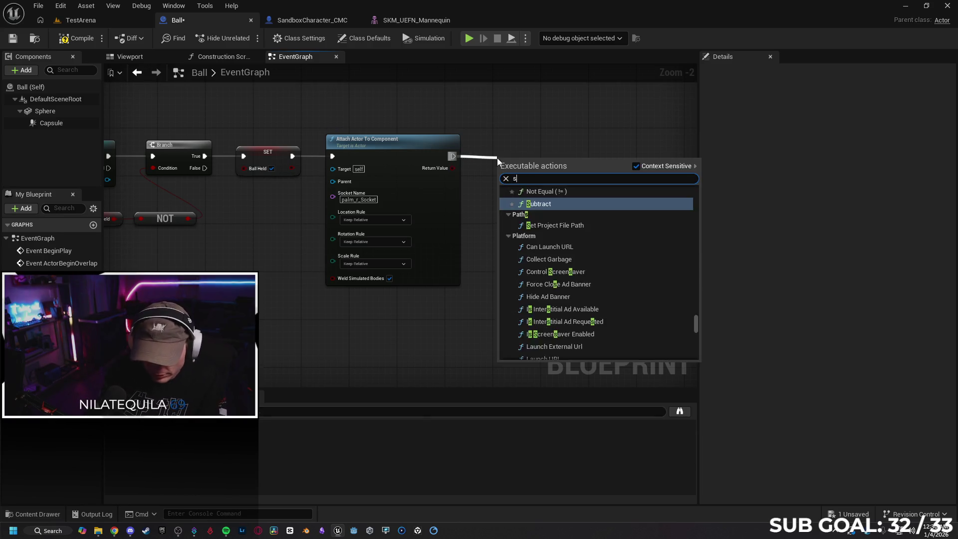
pyautogui.write('et collision en')
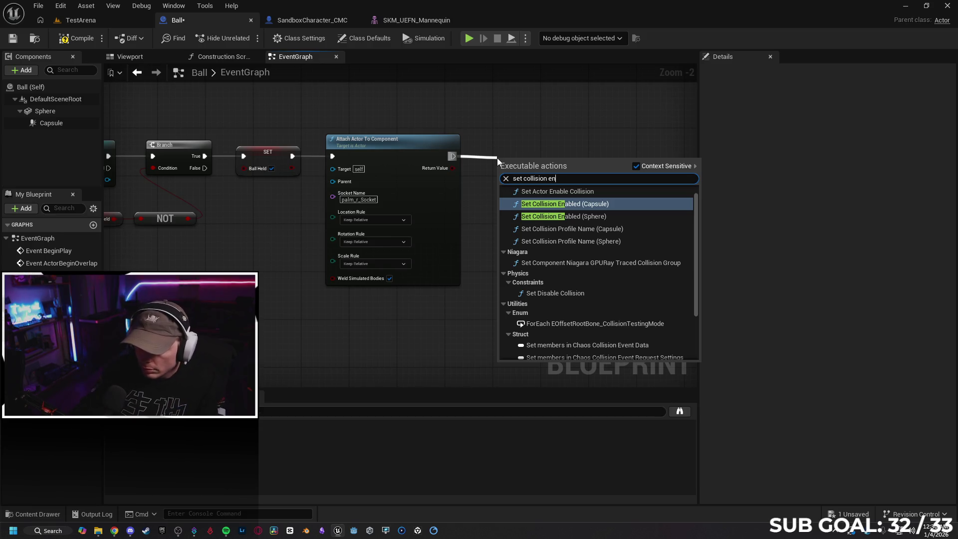
pyautogui.write('abl')
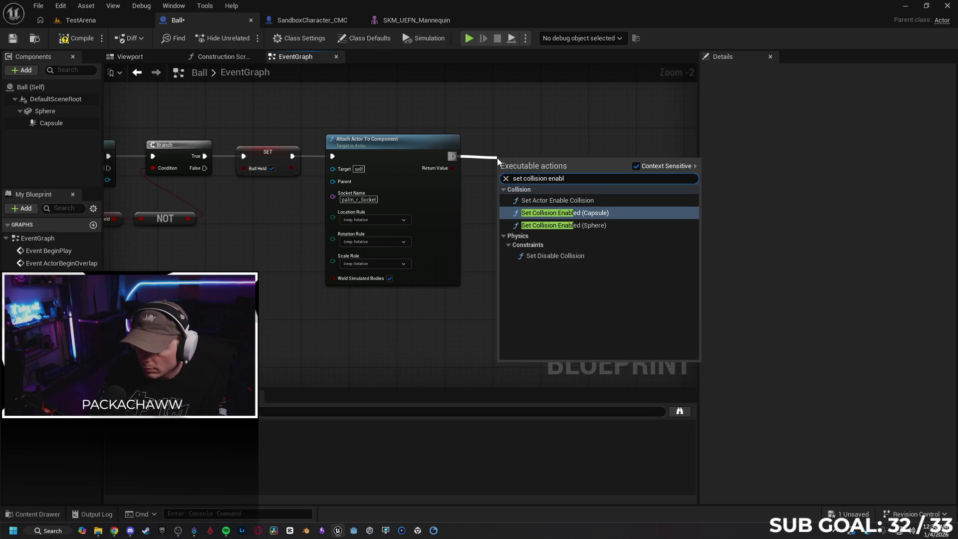
# Add Set Actor Enable Collision after the attach node, then compile and save Ball
pyautogui.click(549, 200)
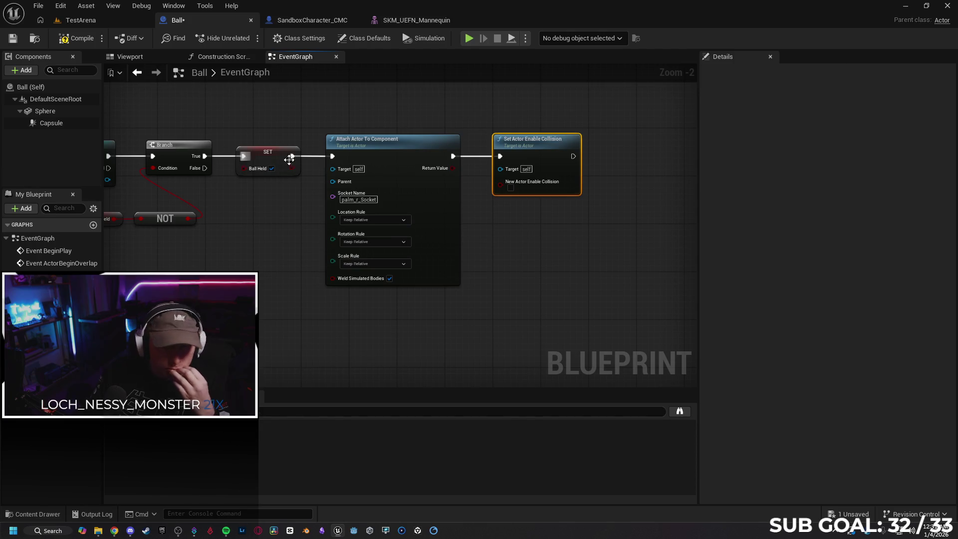
pyautogui.click(68, 43)
pyautogui.click(12, 38)
pyautogui.moveTo(259, 267)
pyautogui.mouseDown()
pyautogui.moveTo(263, 259)
pyautogui.moveTo(497, 236)
pyautogui.mouseUp()
pyautogui.scroll(-2, 427, 252)
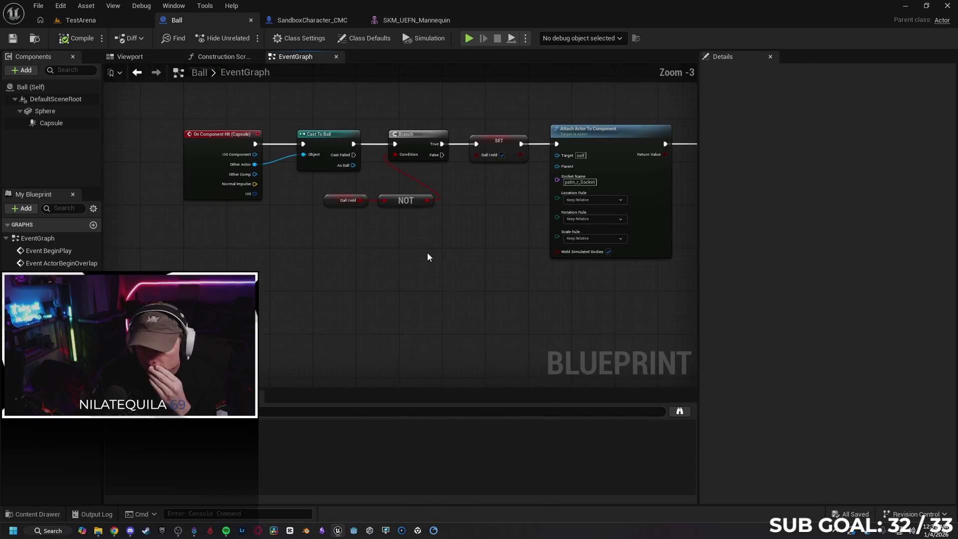
# Wire a Get Player Character node into the Attach Actor To Component Target pin
pyautogui.scroll(1, 450, 296)
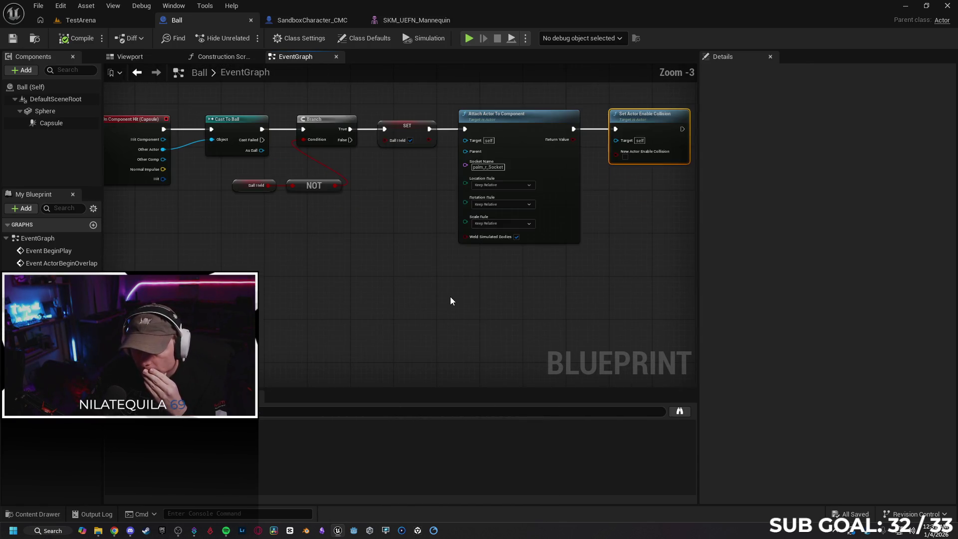
pyautogui.scroll(-1, 423, 290)
pyautogui.scroll(1, 426, 289)
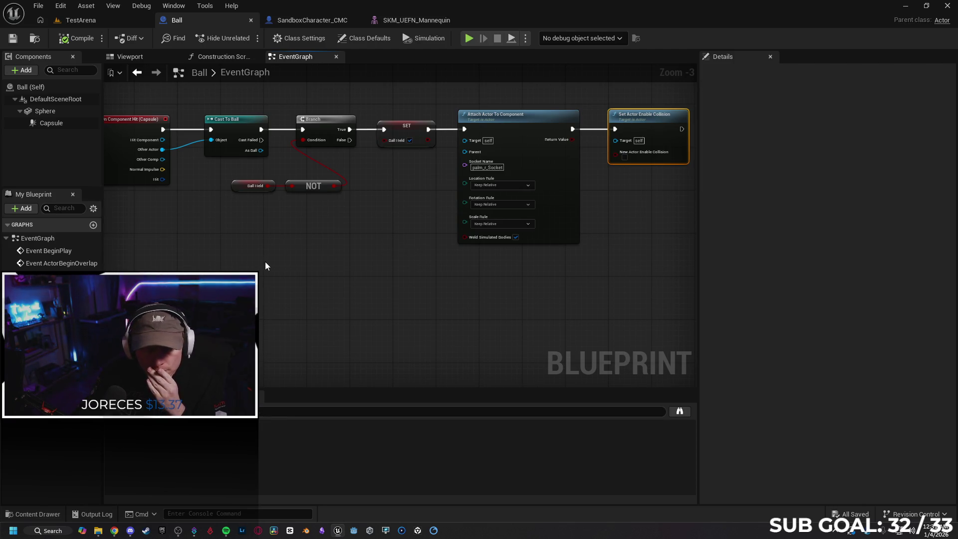
pyautogui.moveTo(465, 141); pyautogui.dragTo(388, 200)
pyautogui.write('cha')
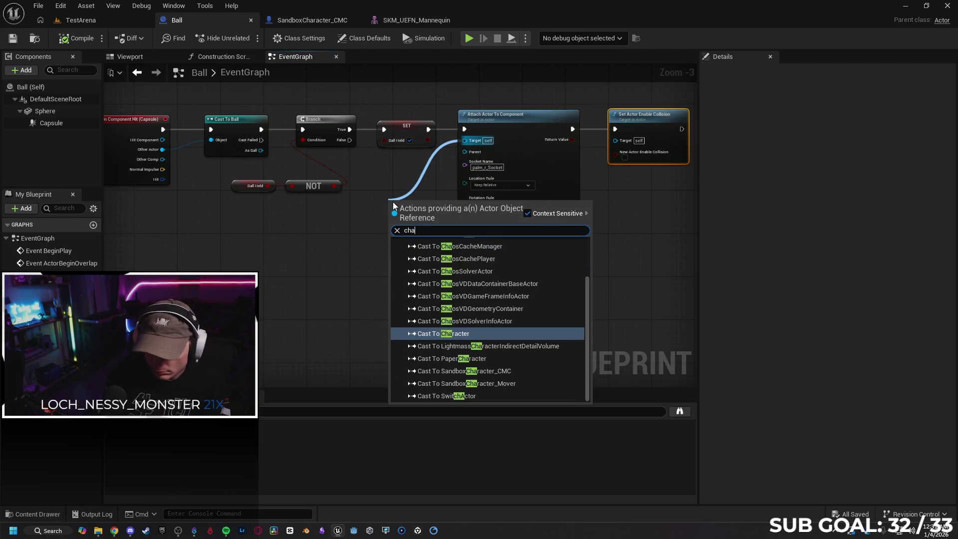
pyautogui.write('rac')
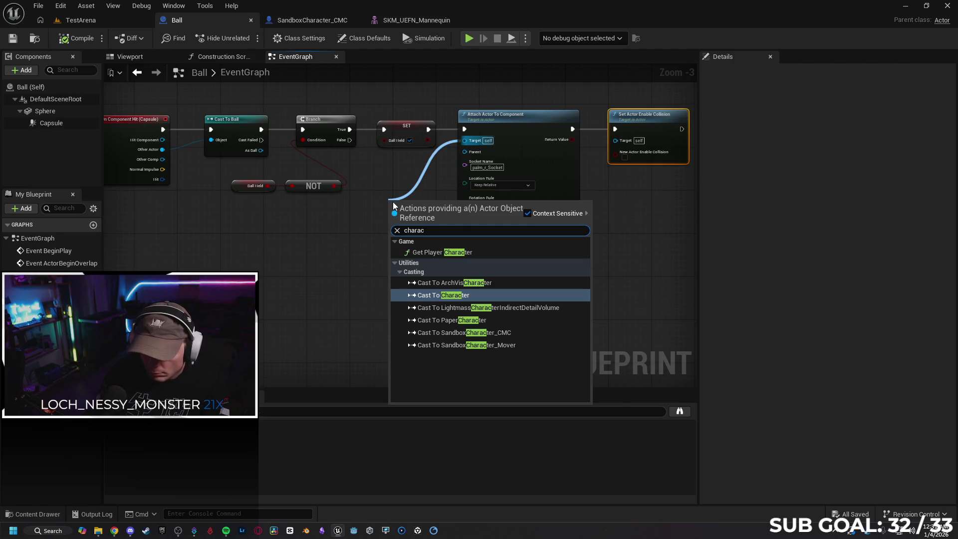
pyautogui.press('Up')
pyautogui.press('Up')
pyautogui.press('Return')
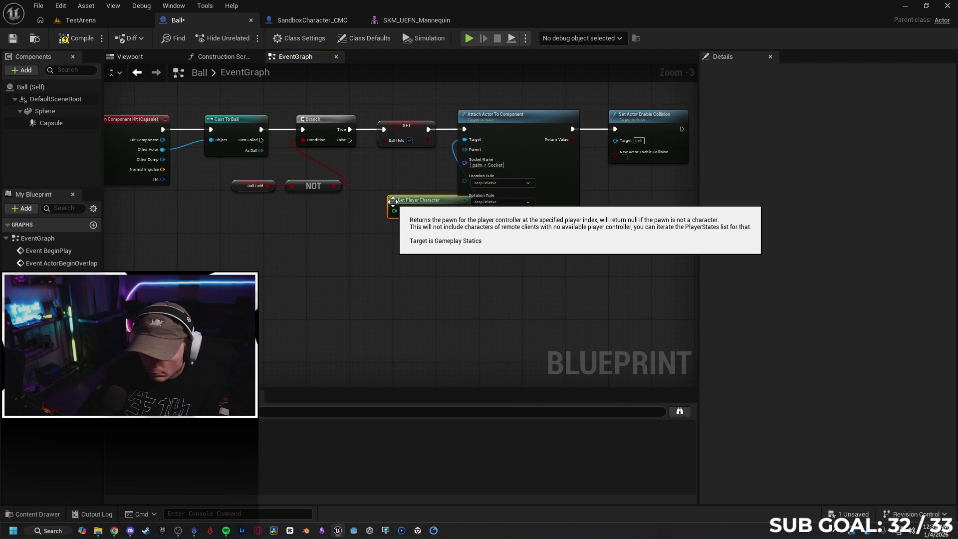
pyautogui.moveTo(421, 204); pyautogui.dragTo(394, 208)
pyautogui.moveTo(382, 206); pyautogui.dragTo(392, 206)
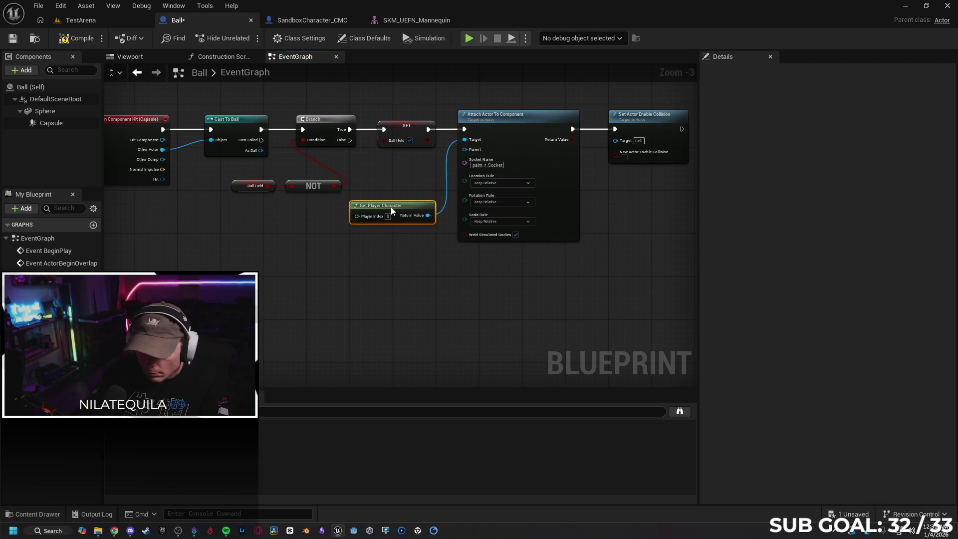
# Compile the Ball blueprint and return to the TestArena level's content drawer
pyautogui.click(80, 44)
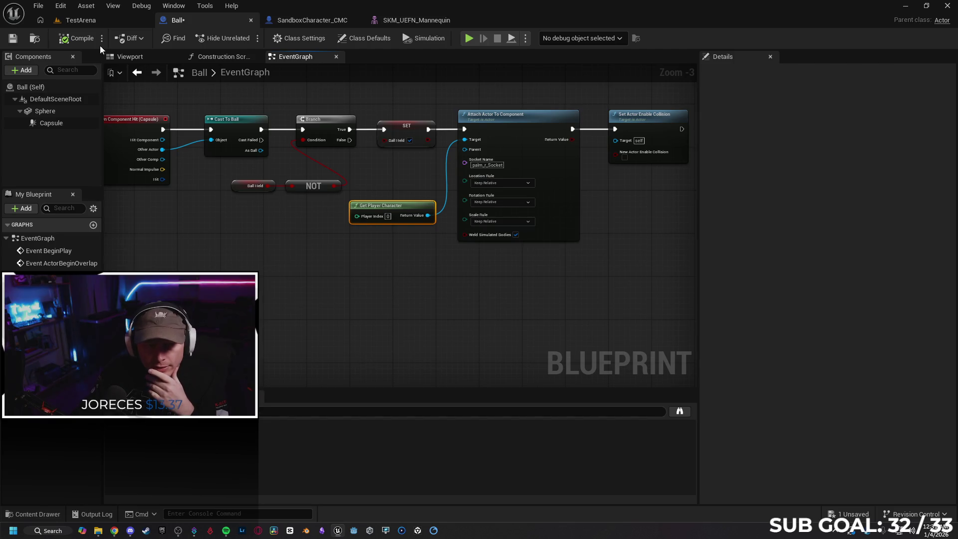
pyautogui.click(101, 19)
pyautogui.click(34, 514)
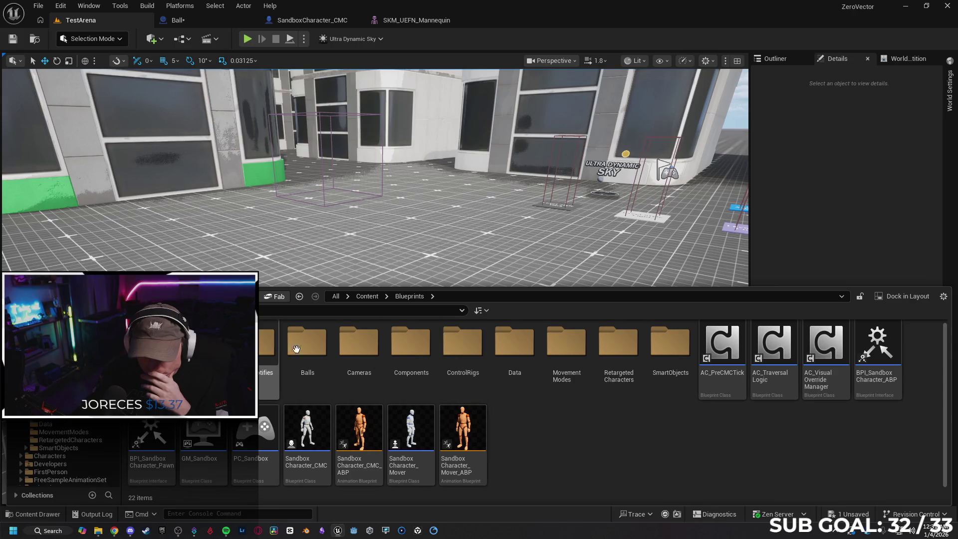
# Drop a Ball actor from Blueprints/Balls into TestArena, frame it, and reopen the Ball blueprint
pyautogui.hotkey('alt', 'Left')
pyautogui.doubleClick(261, 344)
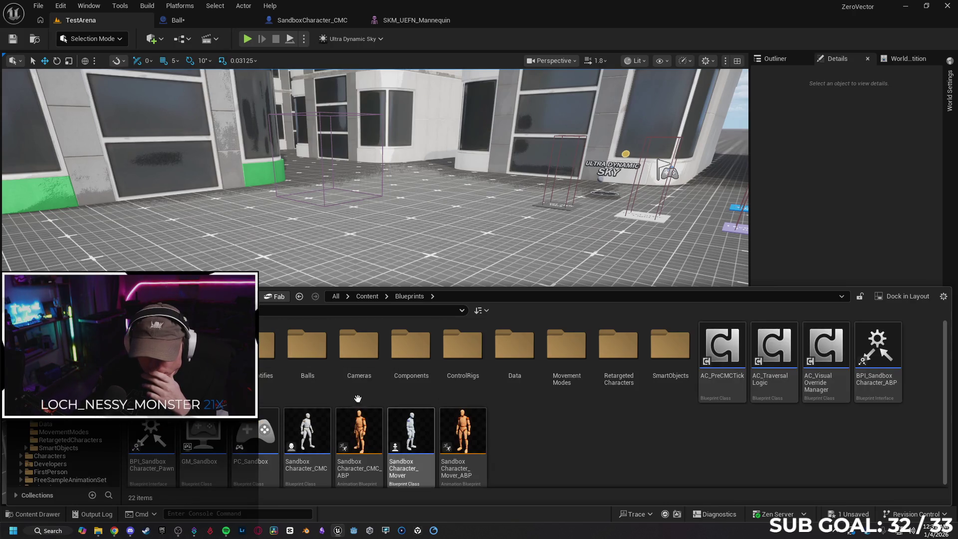
pyautogui.doubleClick(307, 344)
pyautogui.moveTo(260, 344)
pyautogui.mouseDown()
pyautogui.moveTo(281, 255)
pyautogui.moveTo(298, 273)
pyautogui.moveTo(292, 238)
pyautogui.mouseUp()
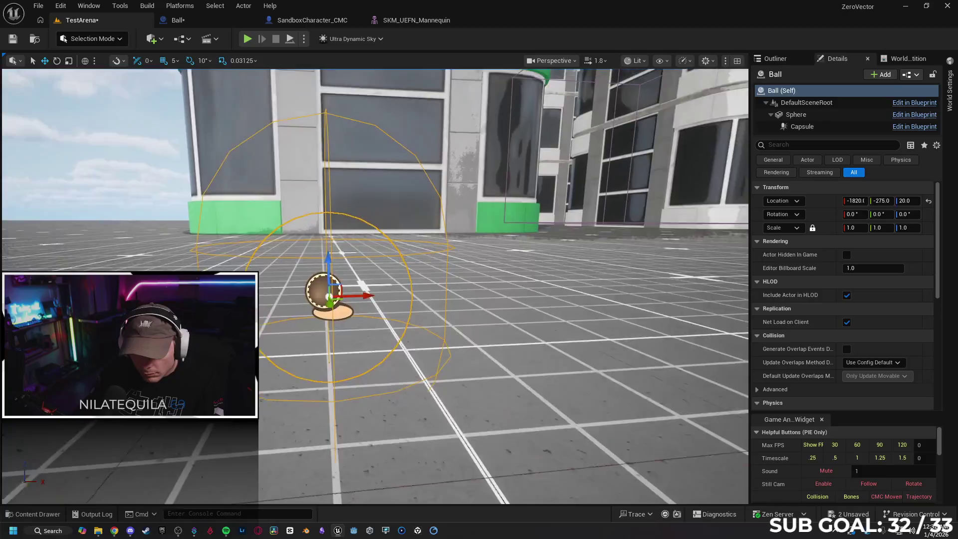
pyautogui.press('f')
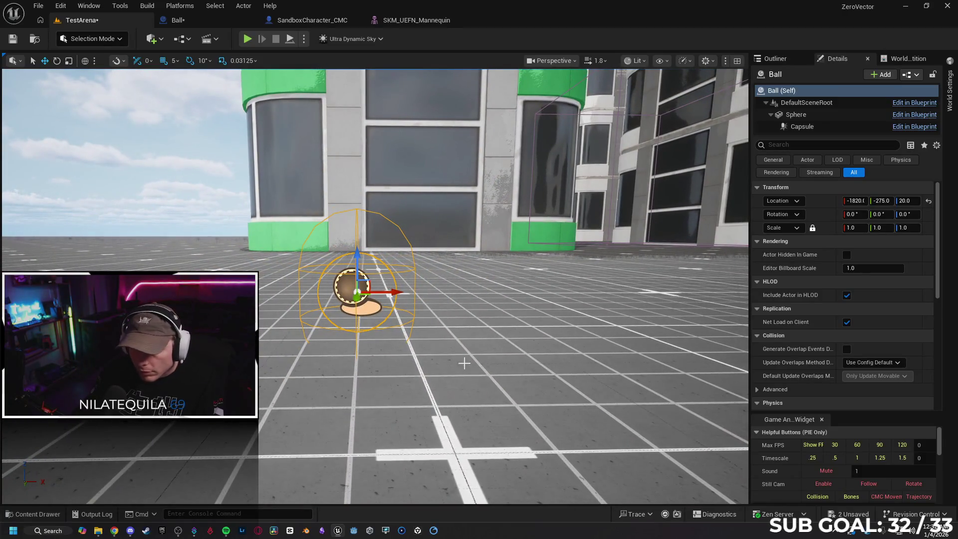
pyautogui.click(182, 20)
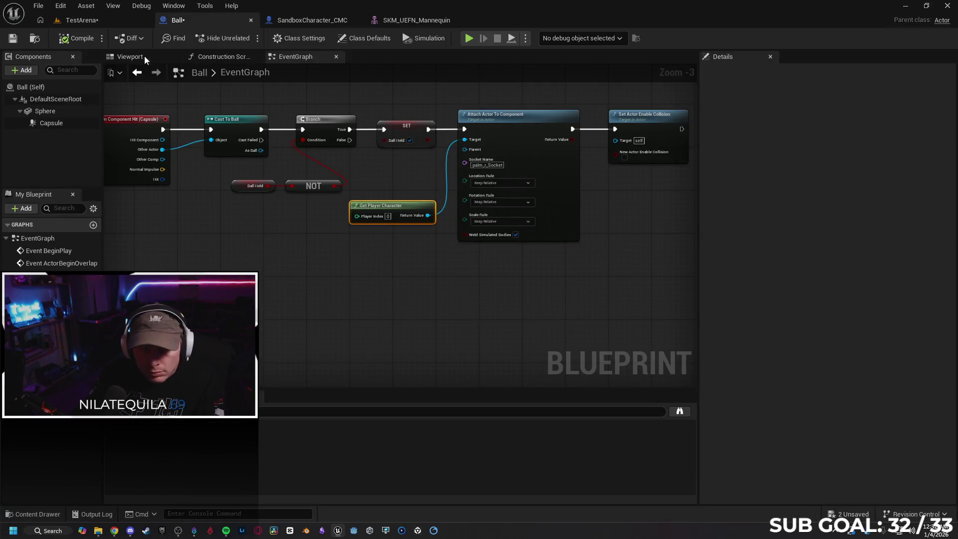
# Set the Ball's Sphere Element 0 material to MI_Panel02_Metallic_Red in place of DiscMaterial
pyautogui.click(131, 56)
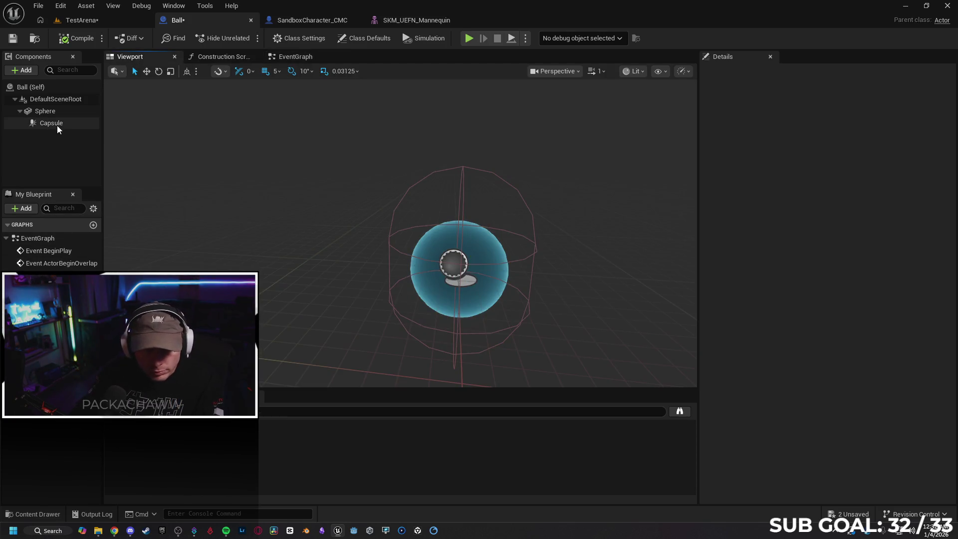
pyautogui.click(58, 109)
pyautogui.click(903, 306)
pyautogui.write('metal')
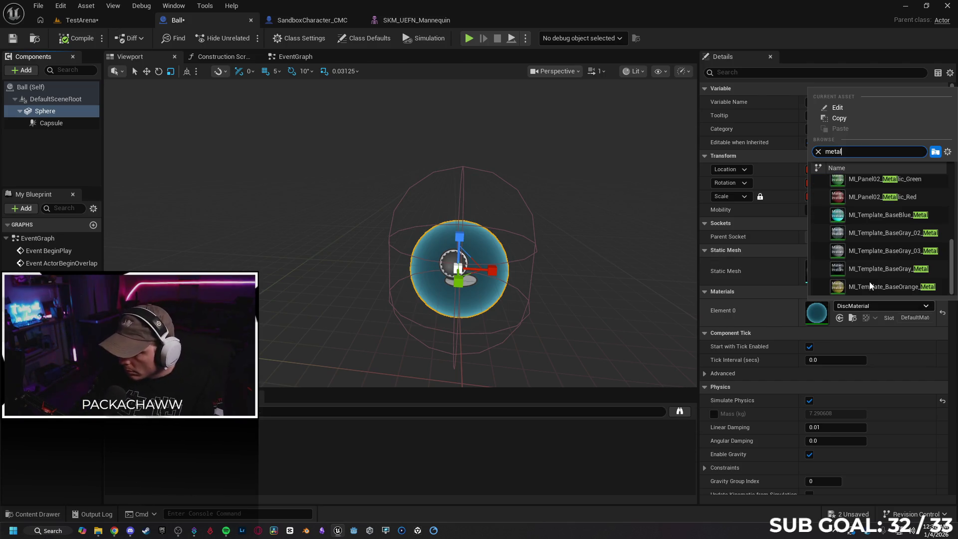
pyautogui.scroll(-5, 869, 197)
pyautogui.click(869, 197)
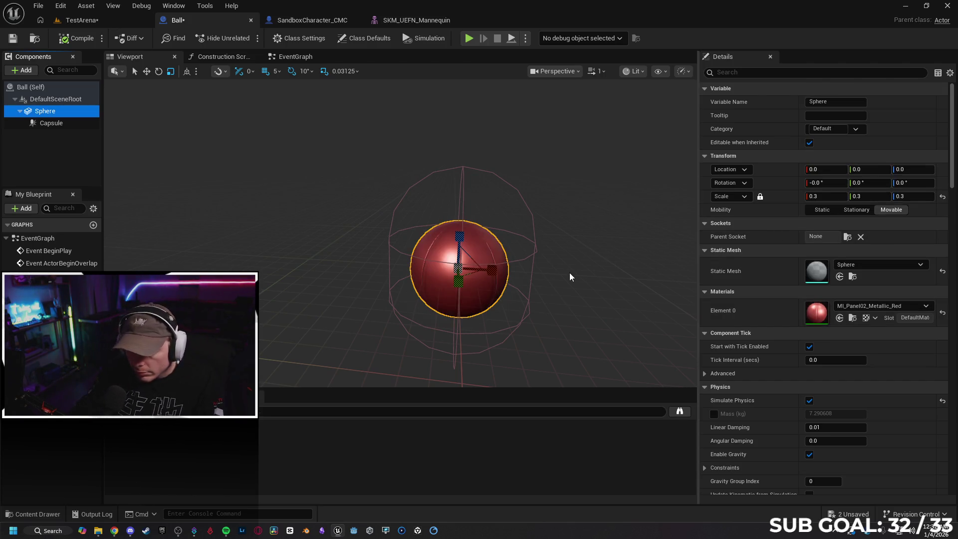
# Save the Ball blueprint and return to the TestArena level
pyautogui.click(13, 39)
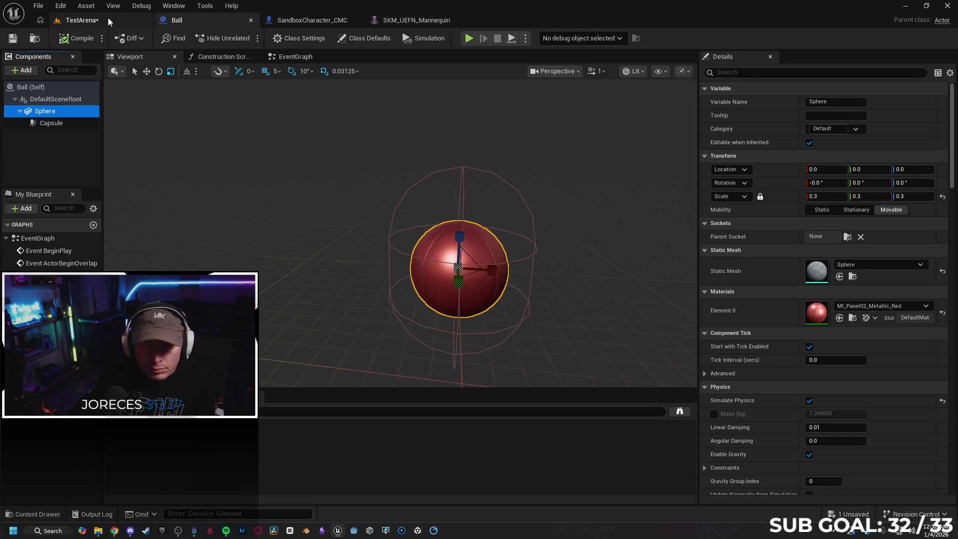
pyautogui.click(107, 19)
pyautogui.scroll(-5, 413, 237)
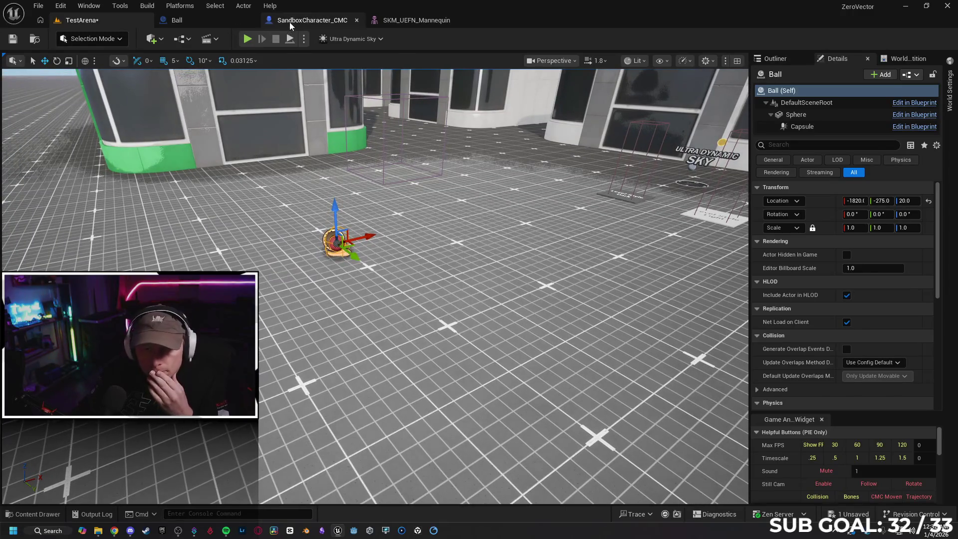
# Save the TestArena level map with Ctrl+S
pyautogui.click(290, 22)
pyautogui.click(214, 19)
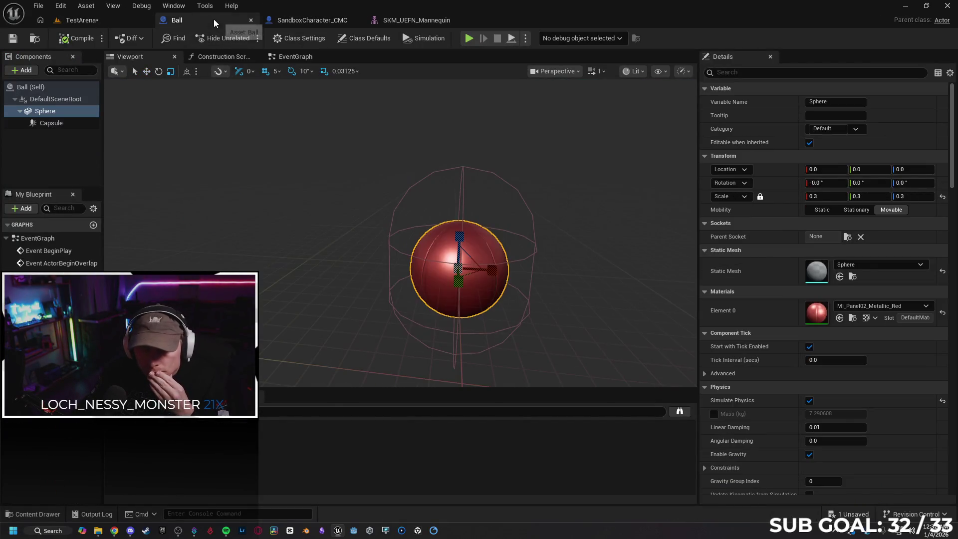
pyautogui.click(114, 19)
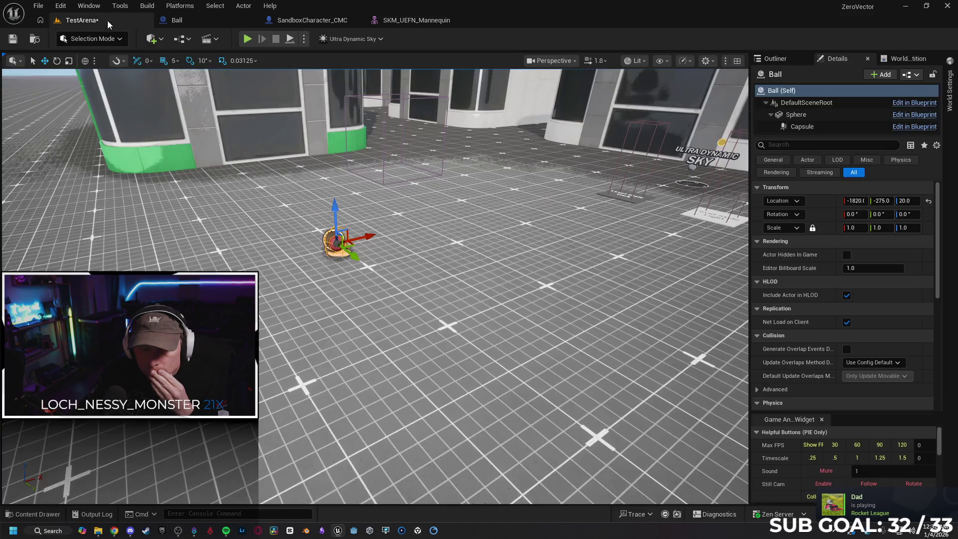
pyautogui.hotkey('ctrl', 's')
# Play from the floor spot, run the mannequin into the red ball, stop, and reopen the Ball blueprint
pyautogui.rightClick(329, 392)
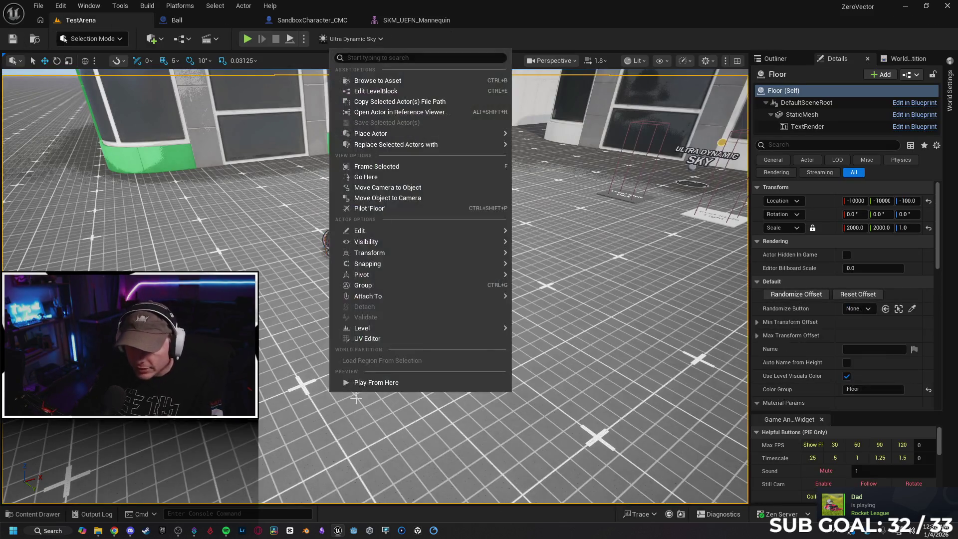
pyautogui.click(365, 385)
pyautogui.click(381, 331)
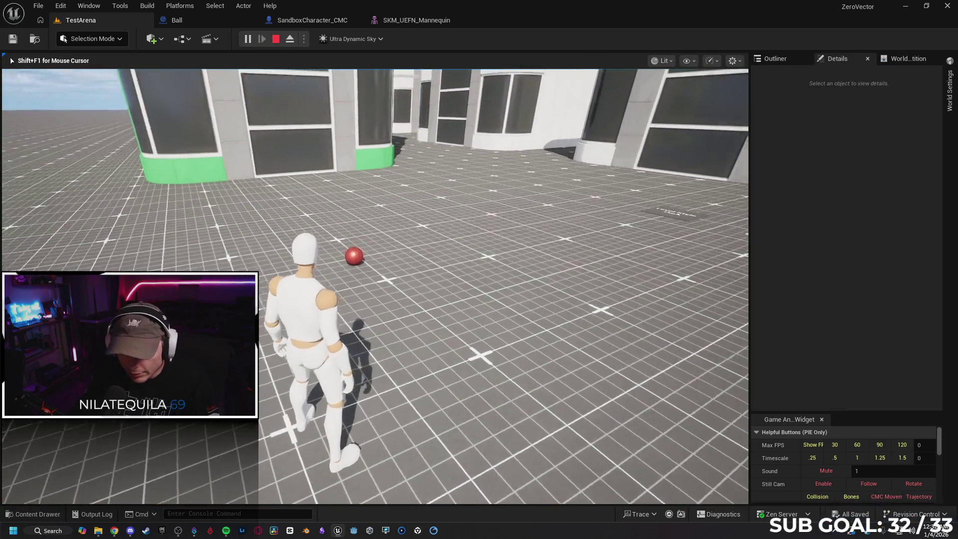
pyautogui.press('w')
pyautogui.press('w')
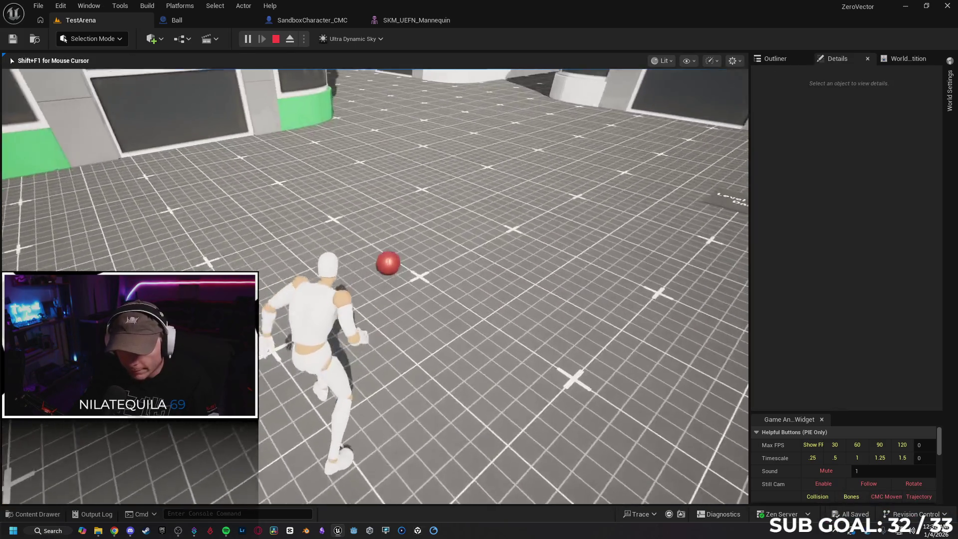
pyautogui.press('w')
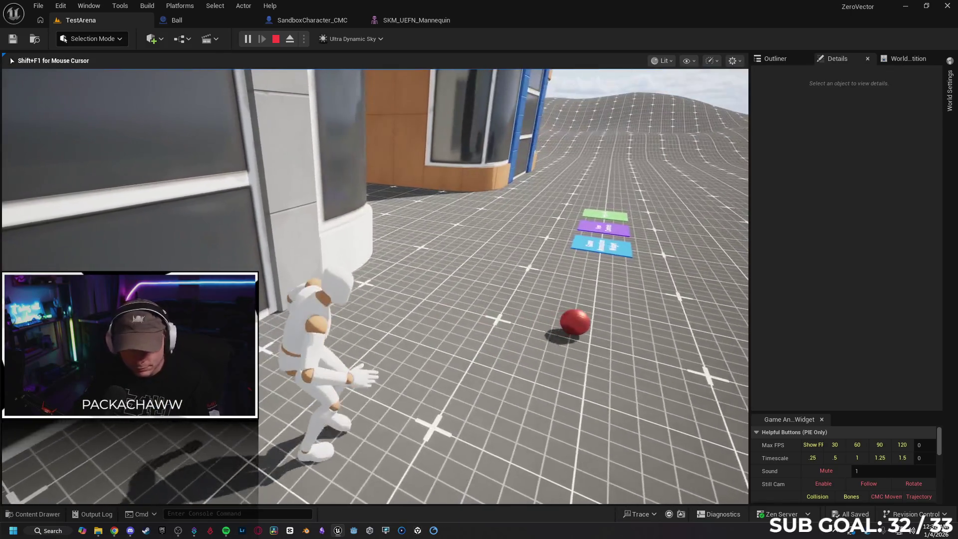
pyautogui.press('Escape')
pyautogui.click(189, 21)
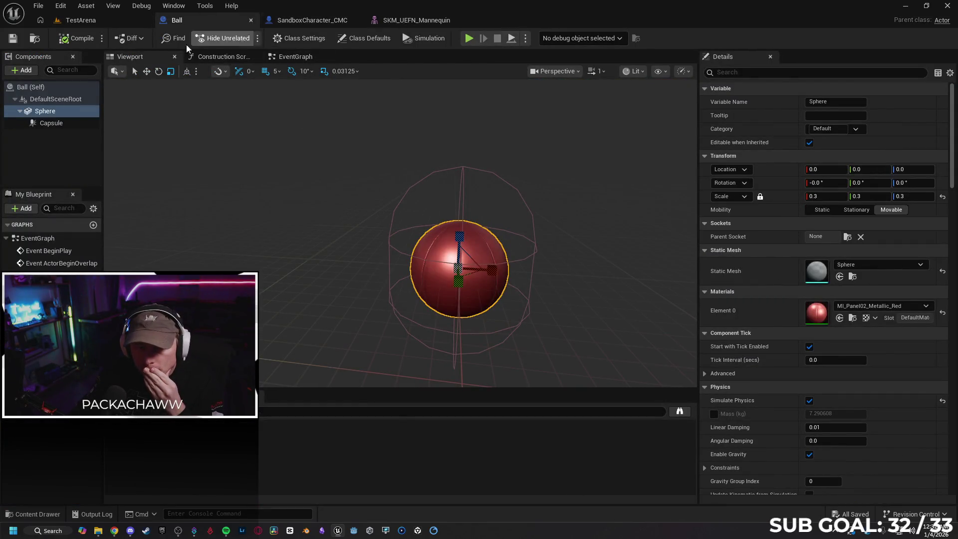
# In the Ball EventGraph, delete the Get Player Character node feeding Attach Actor To Component's Target
pyautogui.click(284, 58)
pyautogui.moveTo(268, 246); pyautogui.dragTo(307, 252)
pyautogui.scroll(3, 250, 184)
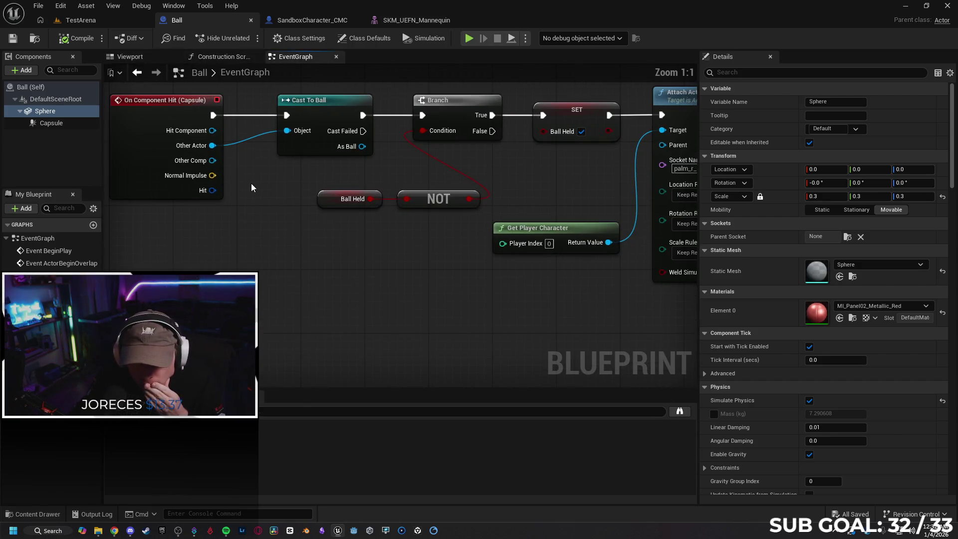
pyautogui.moveTo(261, 183); pyautogui.dragTo(297, 184)
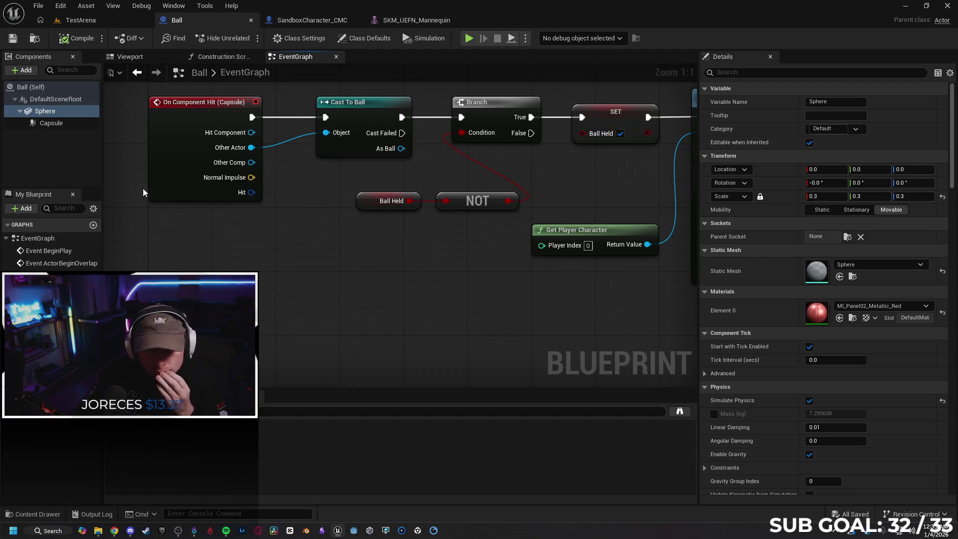
pyautogui.moveTo(344, 256)
pyautogui.mouseDown()
pyautogui.moveTo(116, 276)
pyautogui.moveTo(141, 277)
pyautogui.mouseUp()
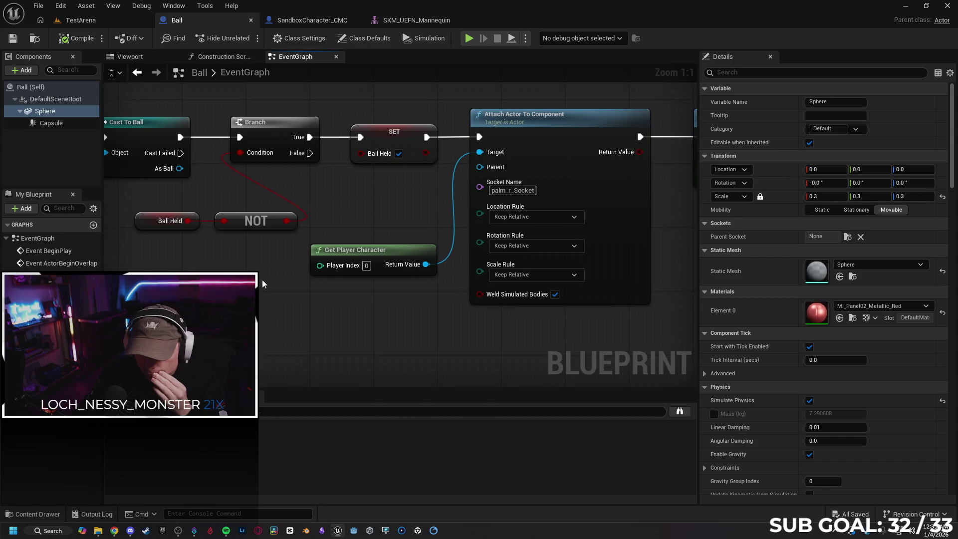
pyautogui.click(394, 255)
pyautogui.press('Delete')
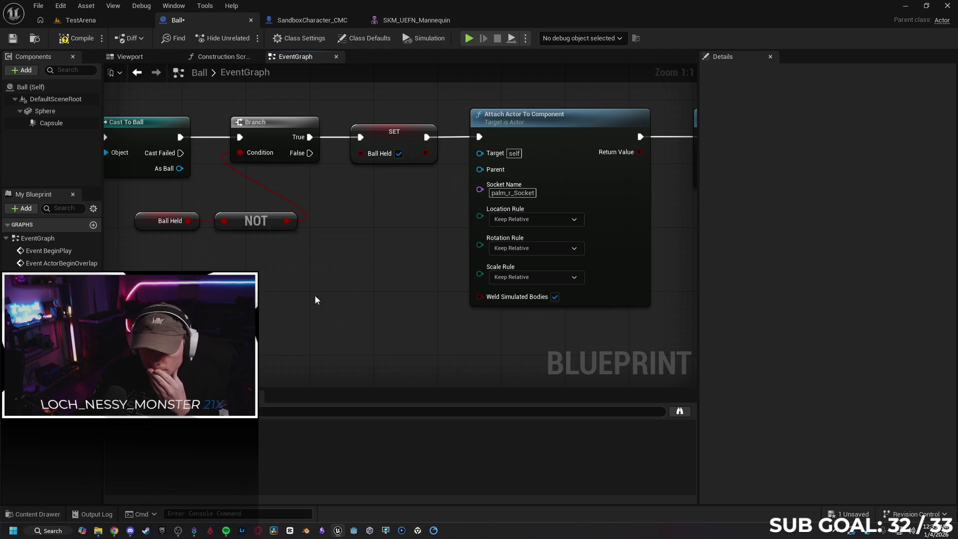
# Play TestArena with Alt+P, run the mannequin to the red ball, then end the session
pyautogui.click(80, 20)
pyautogui.hotkey('alt', 'p')
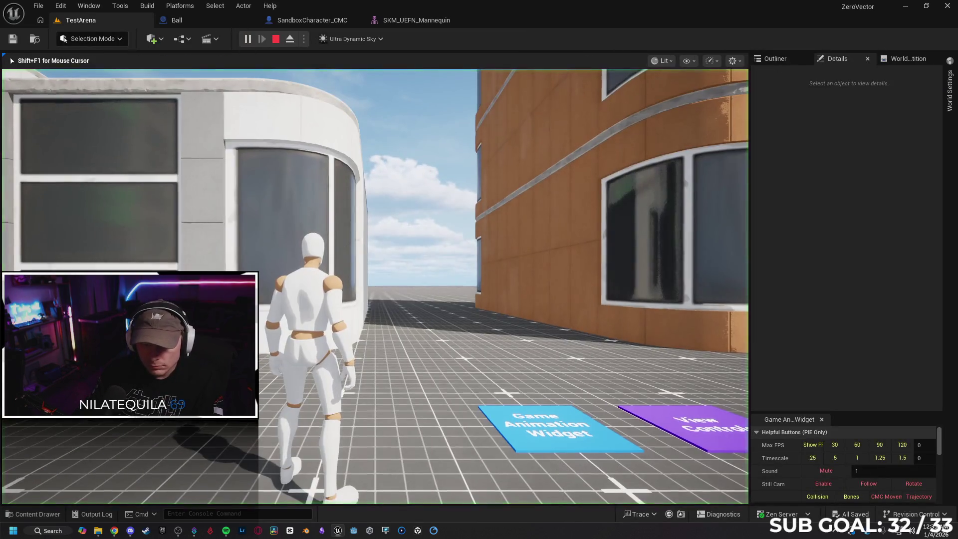
pyautogui.press('w')
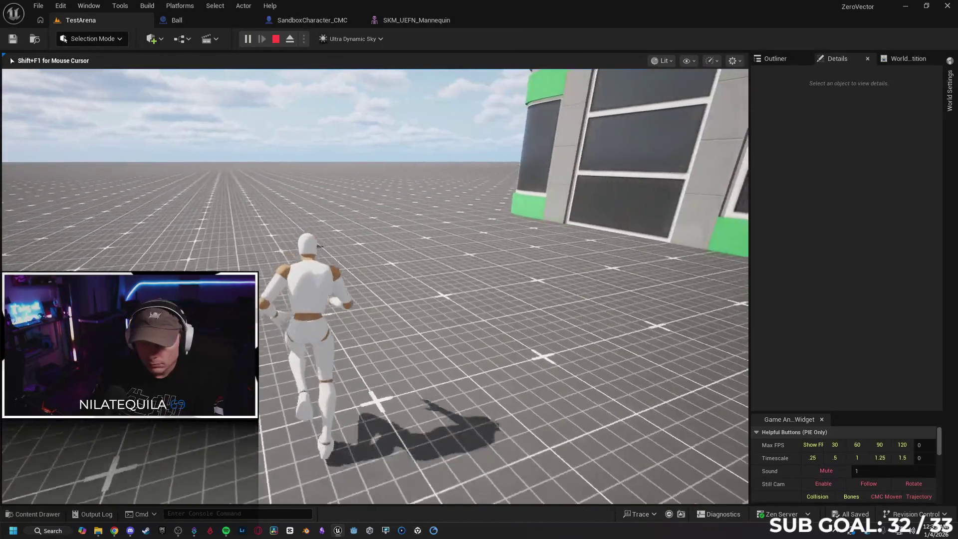
pyautogui.press('w')
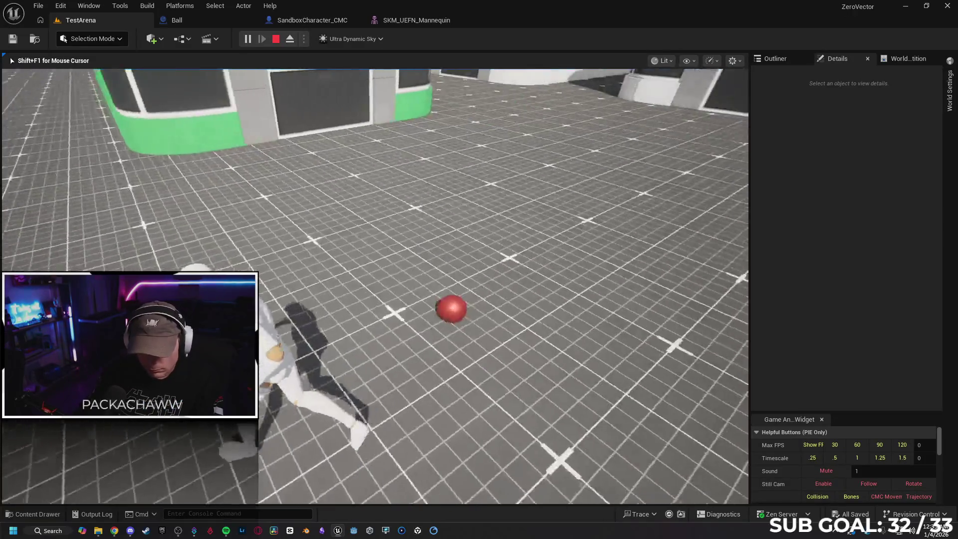
pyautogui.press('Escape')
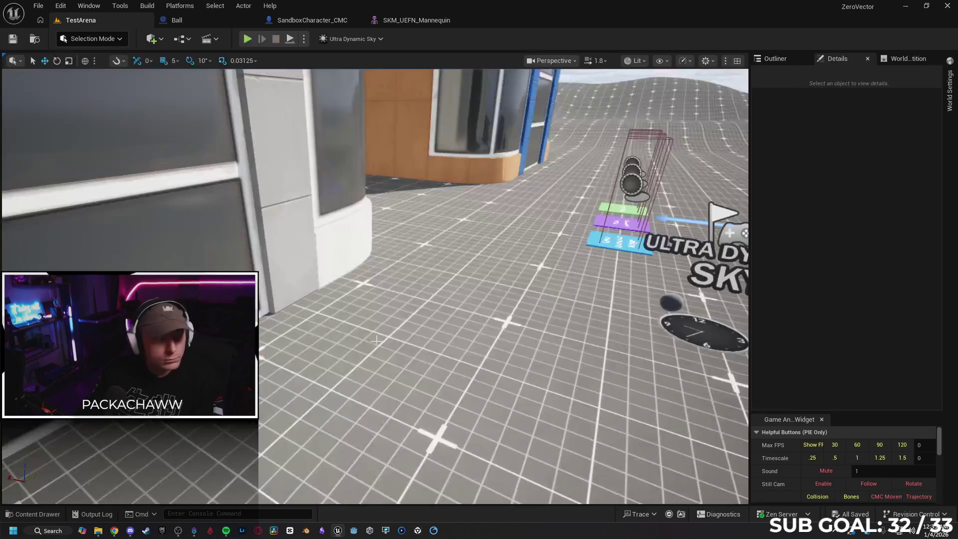
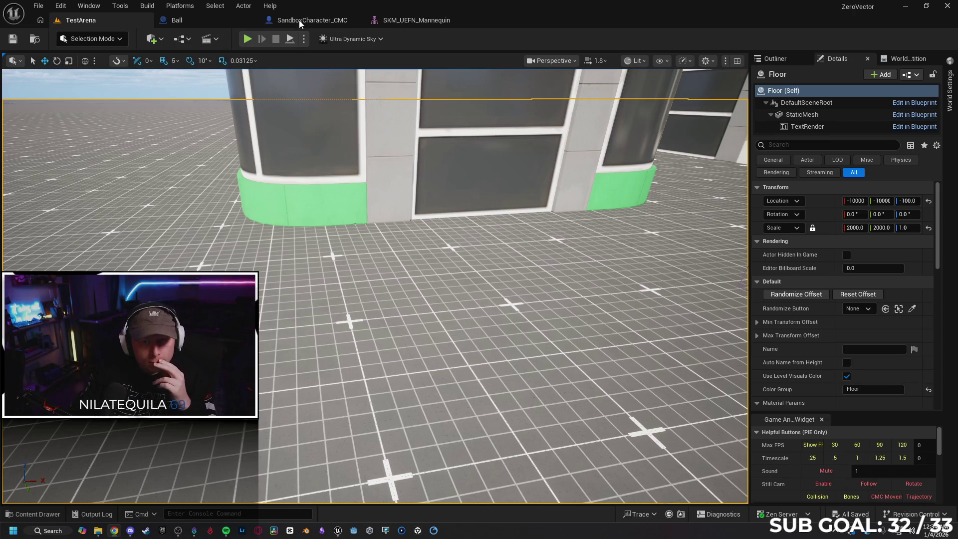
# Wire the Ball's Event Hit Other Actor pin into Attach Actor To Component's Target, then switch to SandboxCharacter_CMC
pyautogui.click(216, 19)
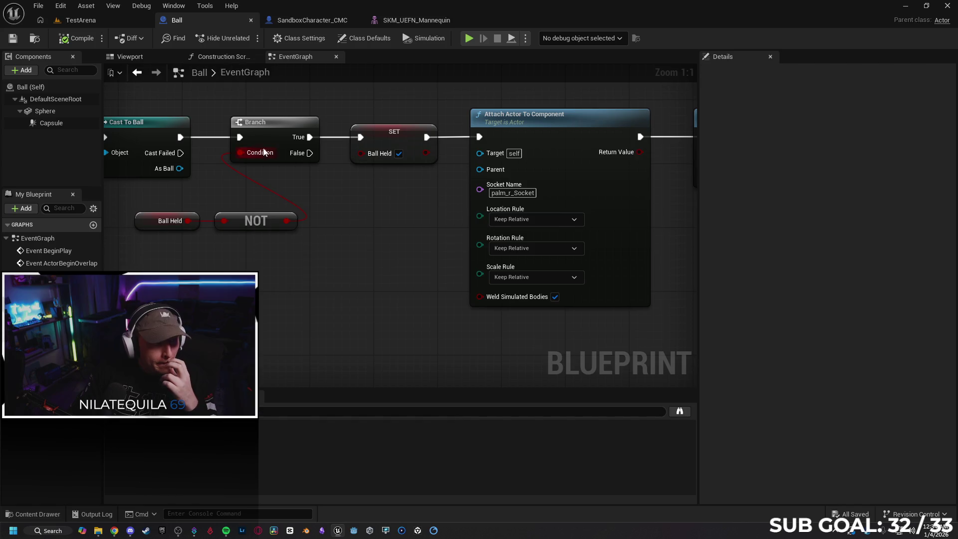
pyautogui.moveTo(338, 272)
pyautogui.mouseDown()
pyautogui.moveTo(357, 252)
pyautogui.moveTo(483, 272)
pyautogui.moveTo(461, 267)
pyautogui.mouseUp()
pyautogui.moveTo(166, 180)
pyautogui.mouseDown()
pyautogui.moveTo(494, 202)
pyautogui.moveTo(611, 159)
pyautogui.mouseUp()
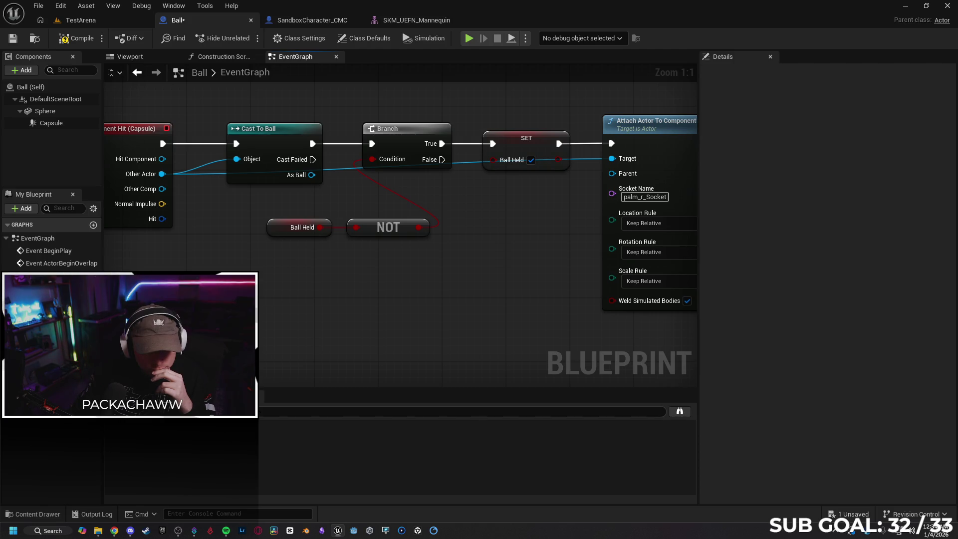
pyautogui.moveTo(189, 304)
pyautogui.mouseDown()
pyautogui.moveTo(262, 304)
pyautogui.moveTo(251, 302)
pyautogui.mouseUp()
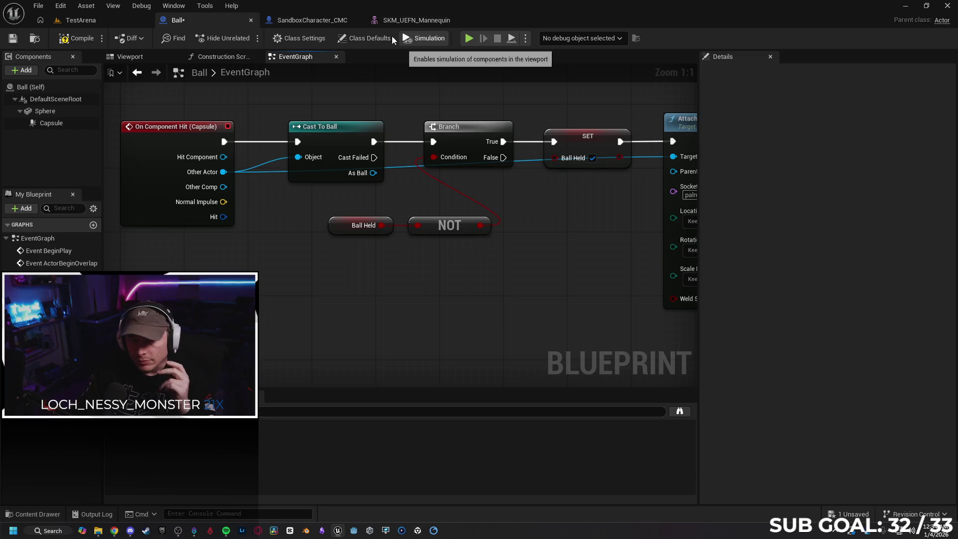
pyautogui.click(304, 23)
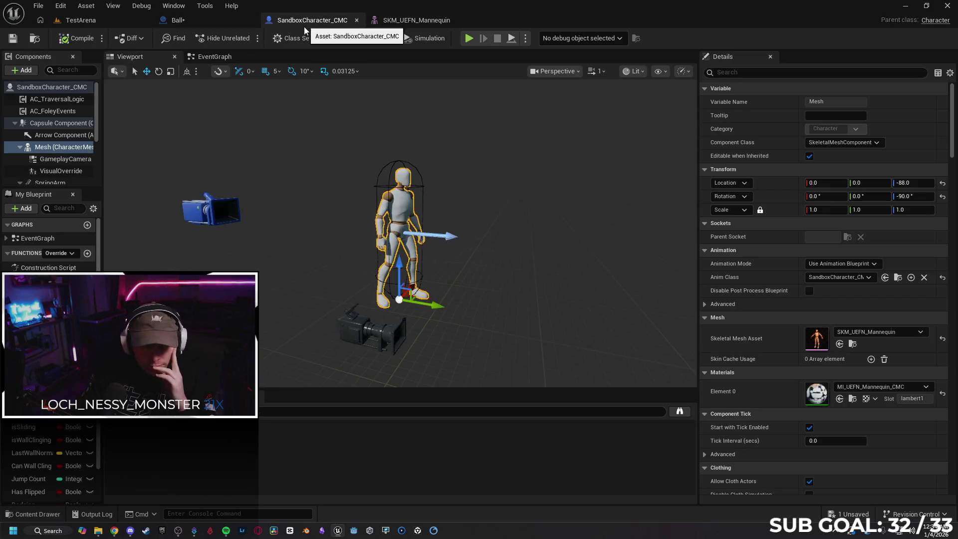
# Search 'mesh' from the attach node's Parent pin, then dismiss the menu, leaving Parent unconnected
pyautogui.scroll(-3, 50, 239)
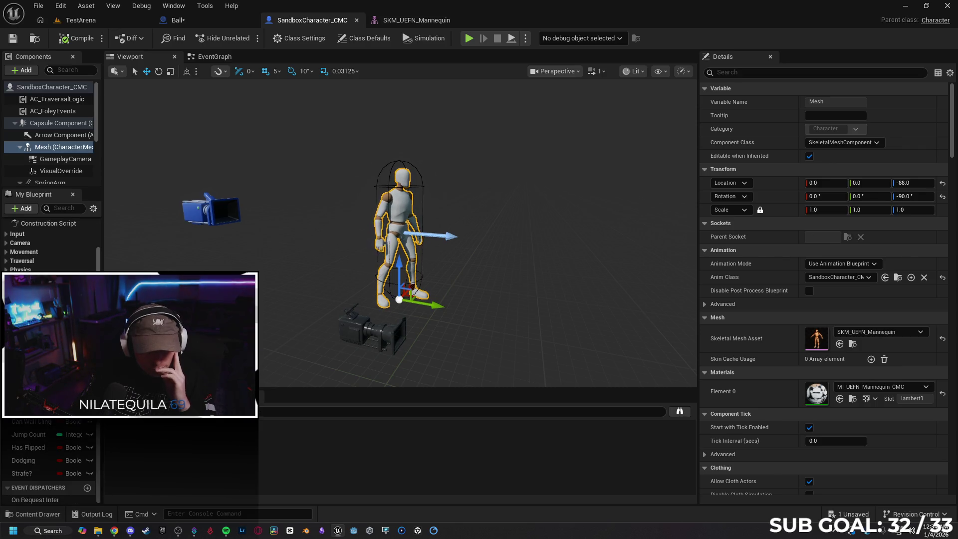
pyautogui.scroll(3, 50, 469)
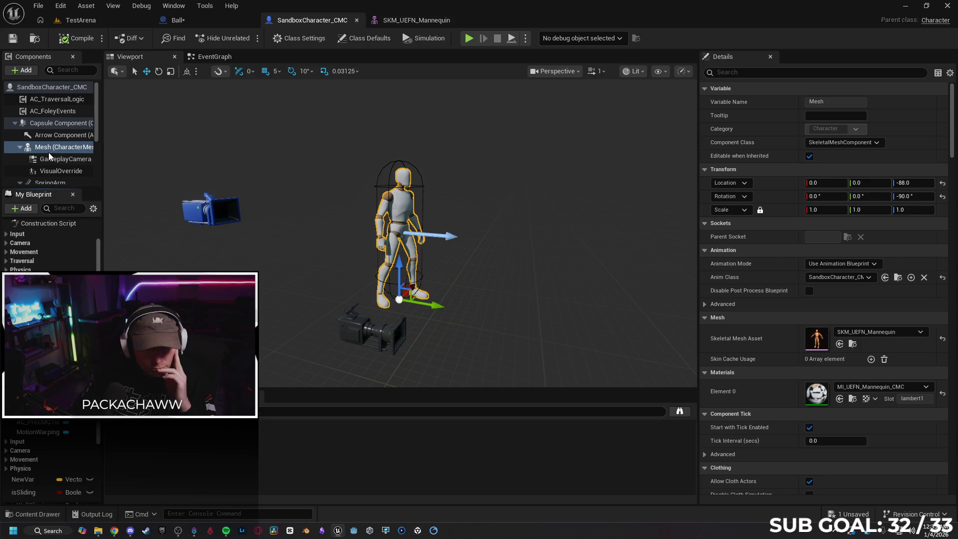
pyautogui.moveTo(46, 149)
pyautogui.mouseDown()
pyautogui.moveTo(194, 21)
pyautogui.moveTo(299, 291)
pyautogui.mouseUp()
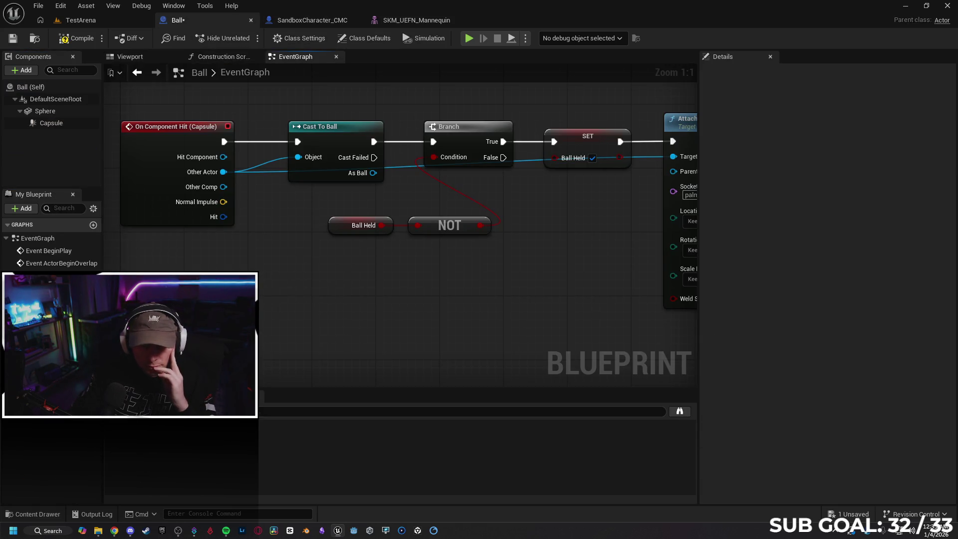
pyautogui.moveTo(501, 295); pyautogui.dragTo(421, 298)
pyautogui.moveTo(591, 174); pyautogui.dragTo(465, 277)
pyautogui.write('me')
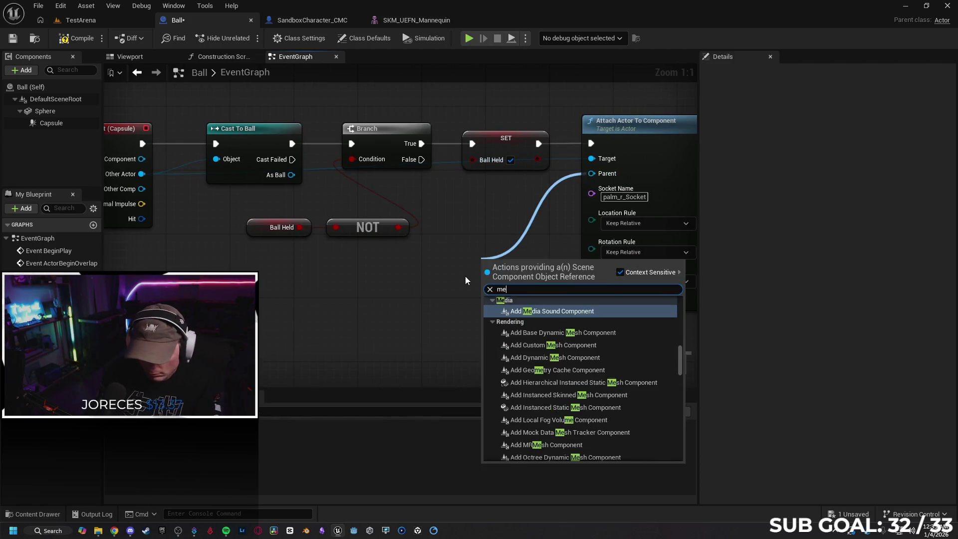
pyautogui.write('sh')
pyautogui.scroll(-5, 616, 401)
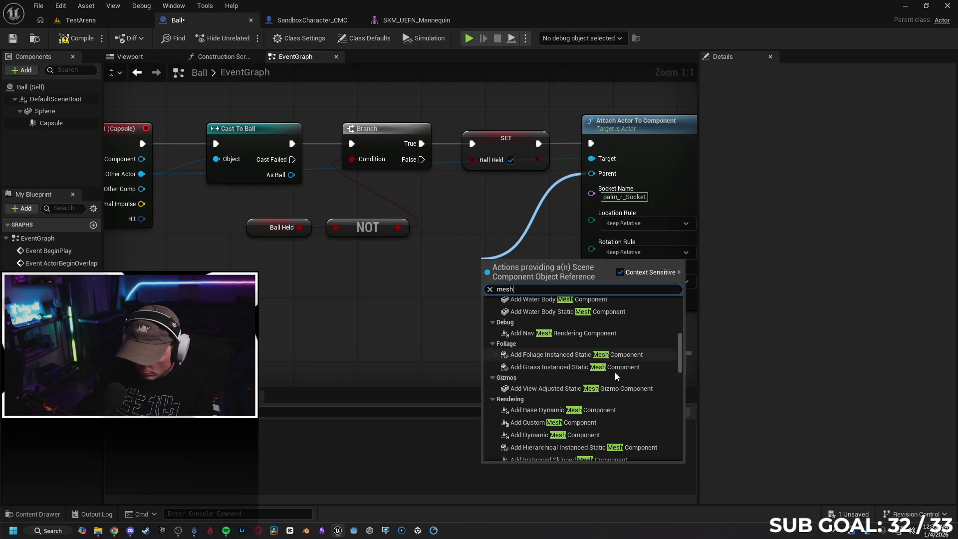
pyautogui.moveTo(678, 384)
pyautogui.mouseDown()
pyautogui.moveTo(670, 464)
pyautogui.moveTo(676, 311)
pyautogui.mouseUp()
pyautogui.click(420, 328)
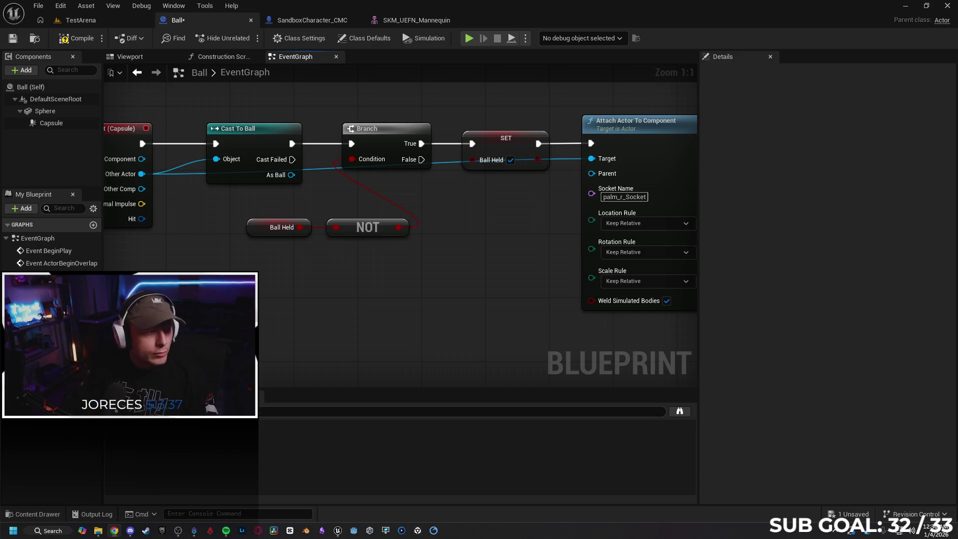
pyautogui.scroll(-4, 390, 260)
# Delete the Ball's whole hit-pickup node chain and save the Ball blueprint
pyautogui.moveTo(196, 162)
pyautogui.mouseDown()
pyautogui.moveTo(687, 274)
pyautogui.moveTo(630, 311)
pyautogui.moveTo(640, 306)
pyautogui.mouseUp()
pyautogui.press('Delete')
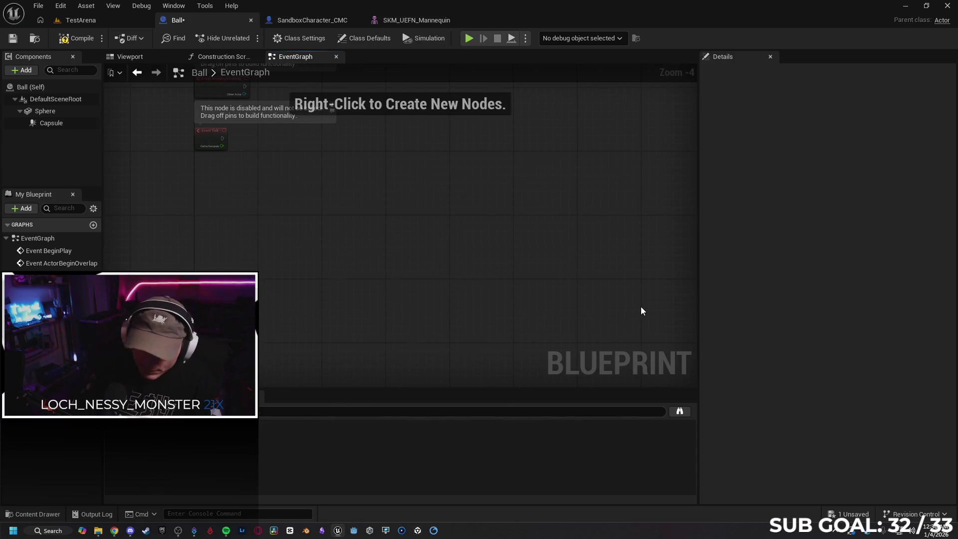
pyautogui.press('Home')
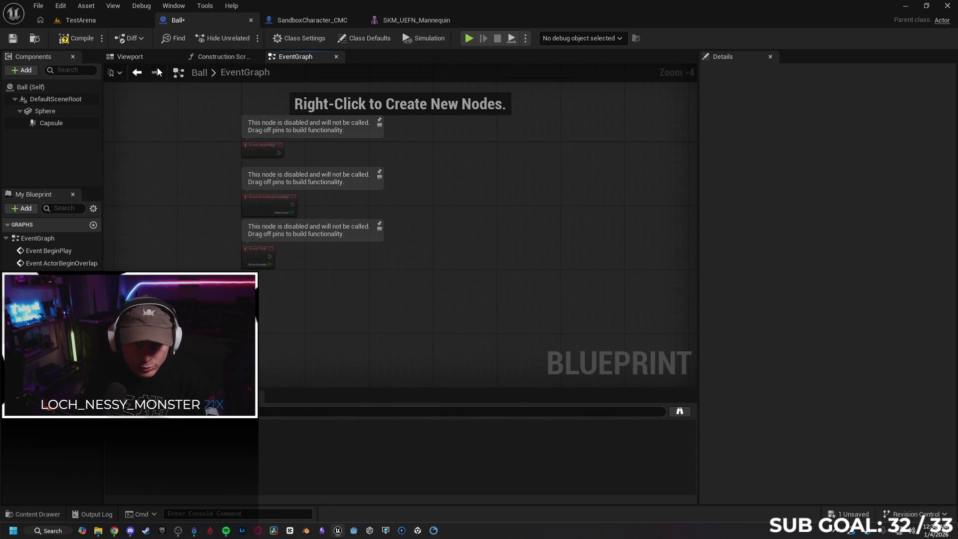
pyautogui.click(13, 38)
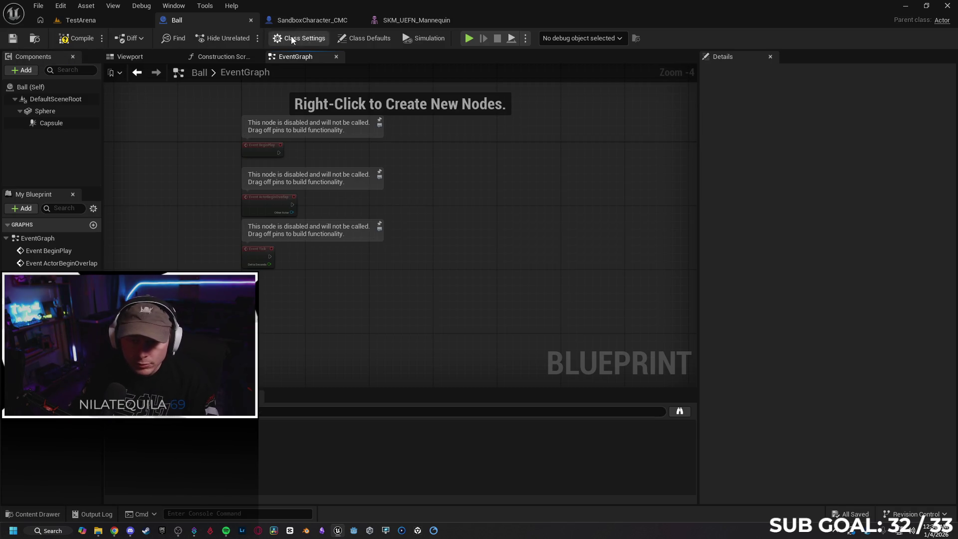
# In the SandboxCharacter_CMC event graph, wrap the dive node chain in a comment titled 'Dive'
pyautogui.click(297, 22)
pyautogui.click(215, 56)
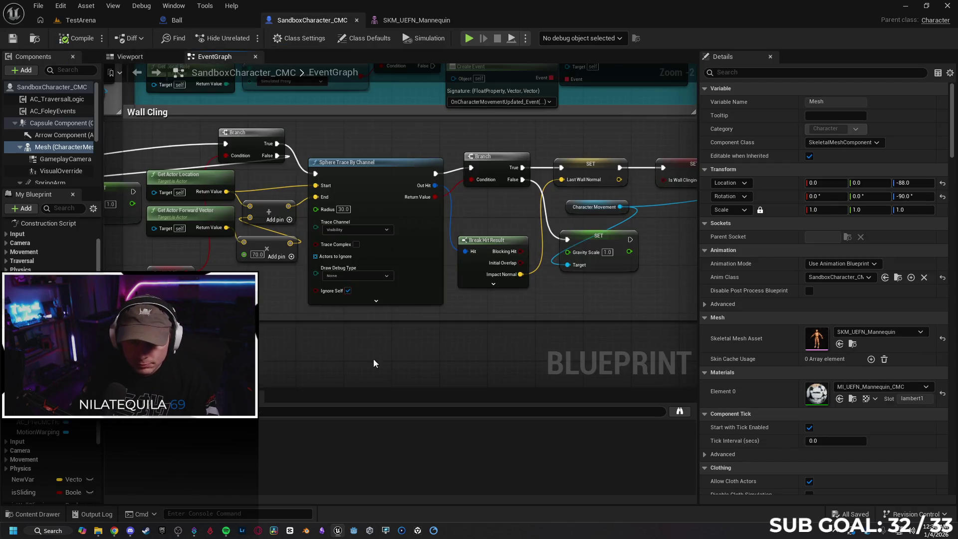
pyautogui.scroll(-4, 366, 346)
pyautogui.moveTo(469, 62); pyautogui.dragTo(386, 379)
pyautogui.scroll(2, 441, 343)
pyautogui.scroll(1, 420, 311)
pyautogui.moveTo(524, 288); pyautogui.dragTo(200, 247)
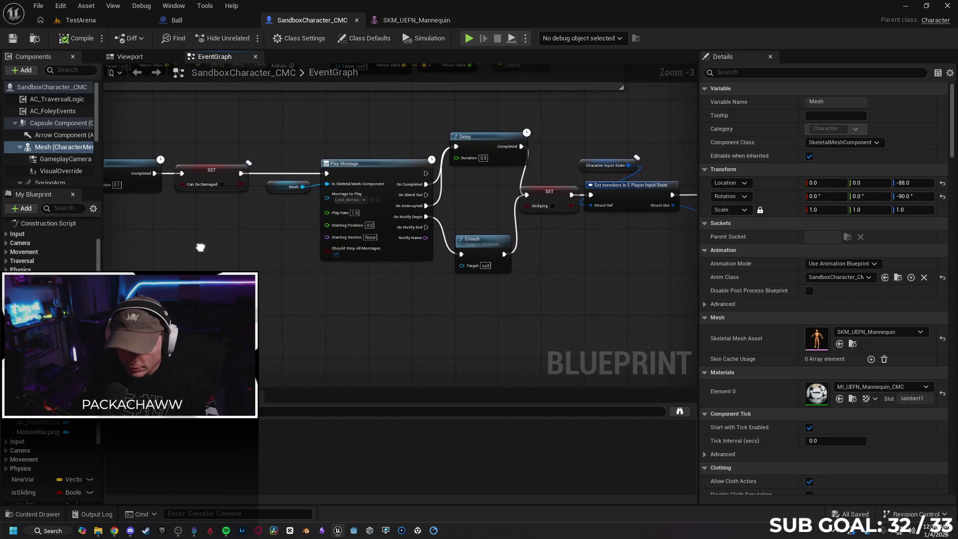
pyautogui.scroll(-5, 408, 307)
pyautogui.moveTo(269, 319); pyautogui.dragTo(372, 262)
pyautogui.moveTo(193, 189)
pyautogui.mouseDown()
pyautogui.moveTo(272, 220)
pyautogui.moveTo(649, 247)
pyautogui.mouseUp()
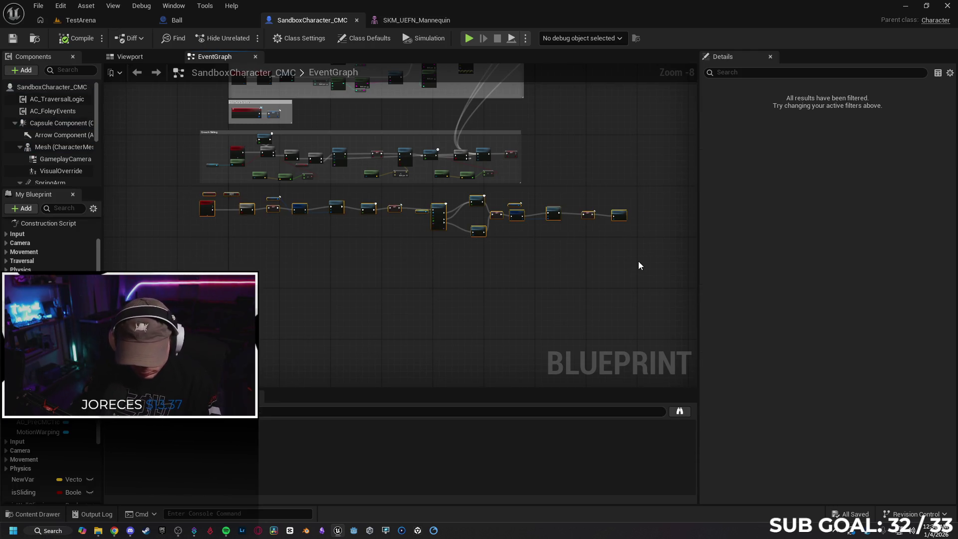
pyautogui.press('c')
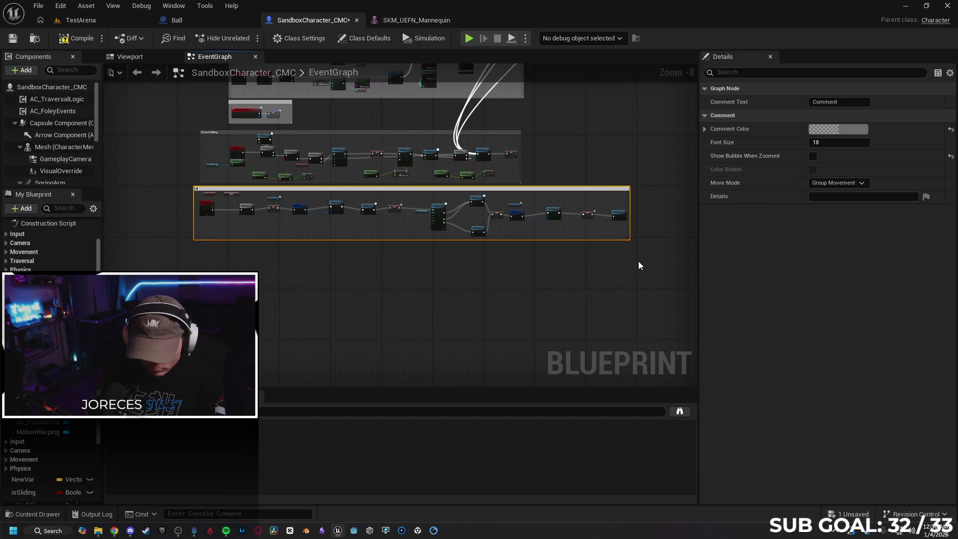
pyautogui.write('Dive')
pyautogui.press('Return')
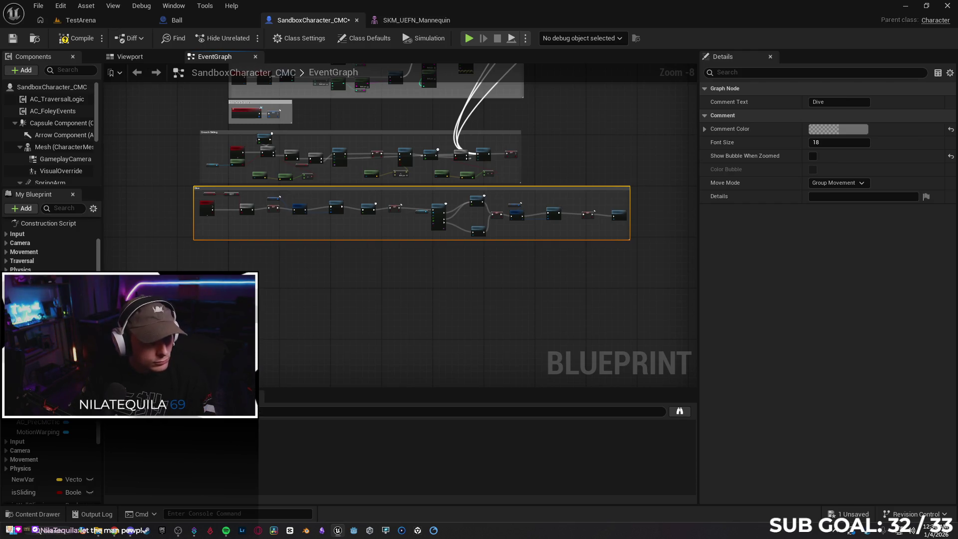
# Add a new Boolean variable to SandboxCharacter_CMC
pyautogui.scroll(-5, 50, 245)
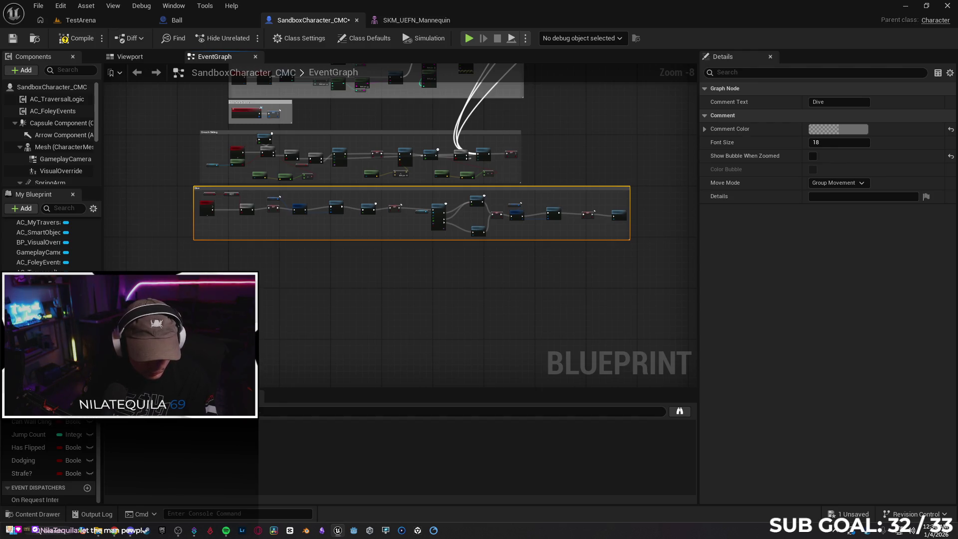
pyautogui.scroll(-5, 50, 244)
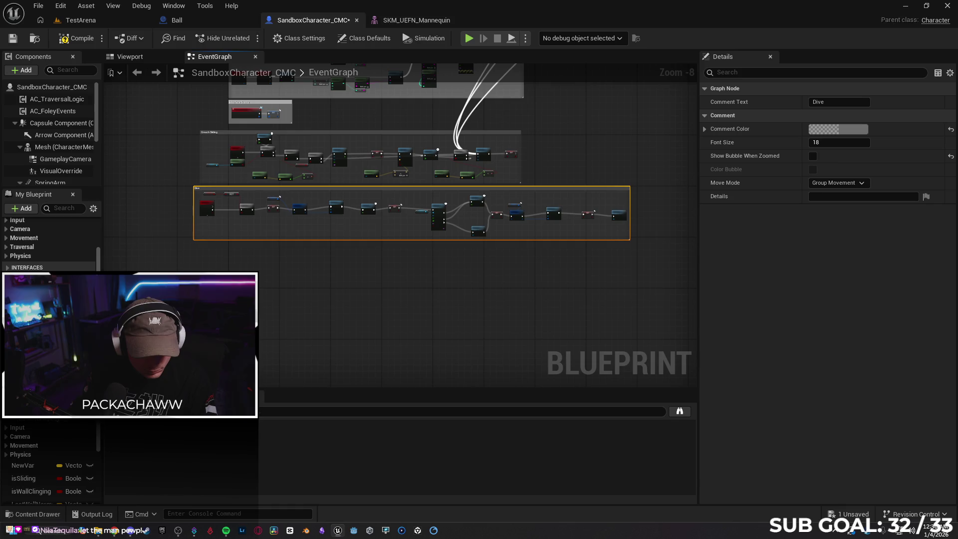
pyautogui.click(89, 277)
# Name the new variable BallHeld, then search graph actions without adding a node
pyautogui.write('BallHeld')
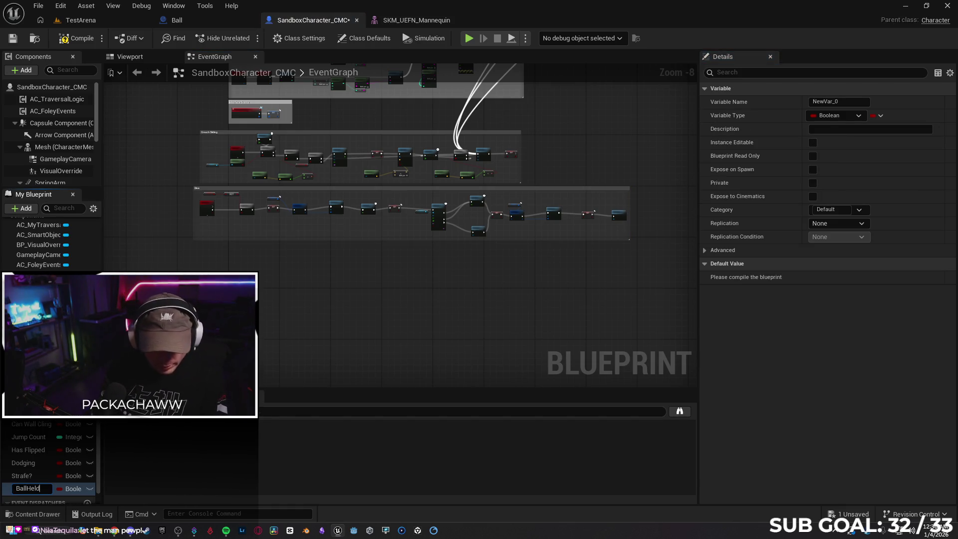
pyautogui.press('Return')
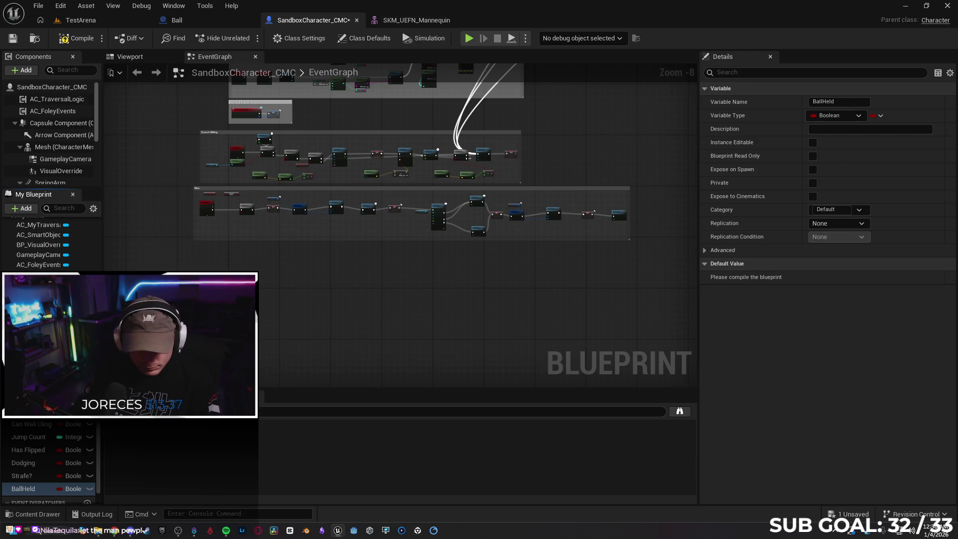
pyautogui.rightClick(198, 271)
pyautogui.write('on')
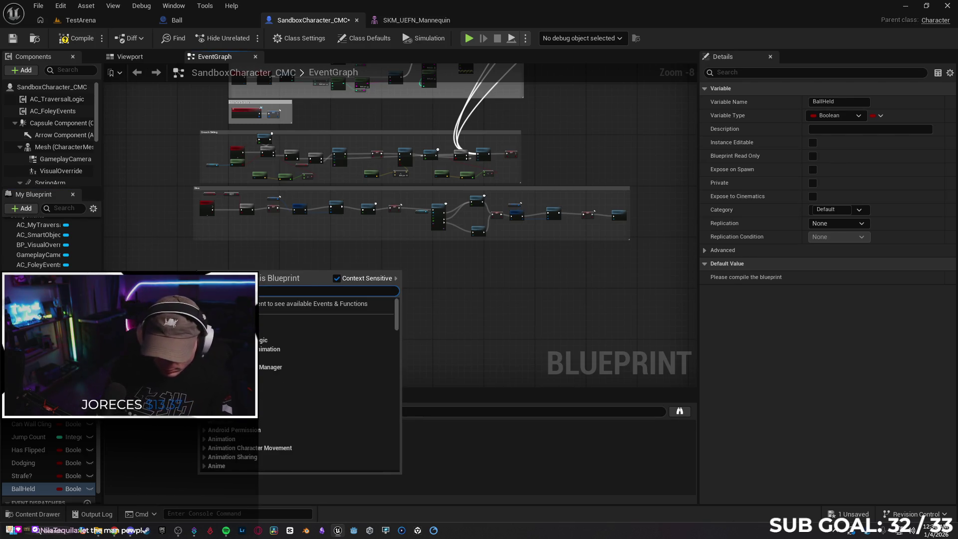
pyautogui.press('BackSpace')
pyautogui.press('BackSpace')
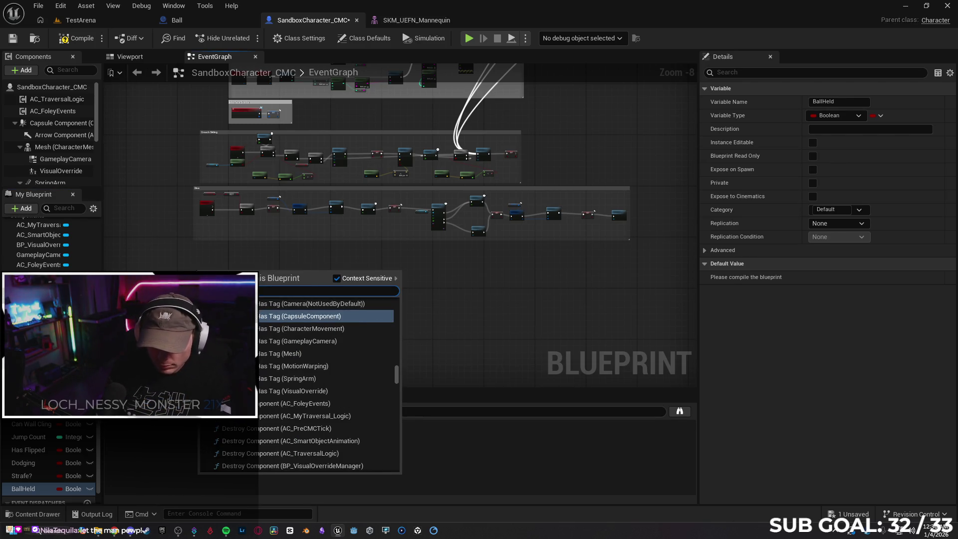
pyautogui.write('it')
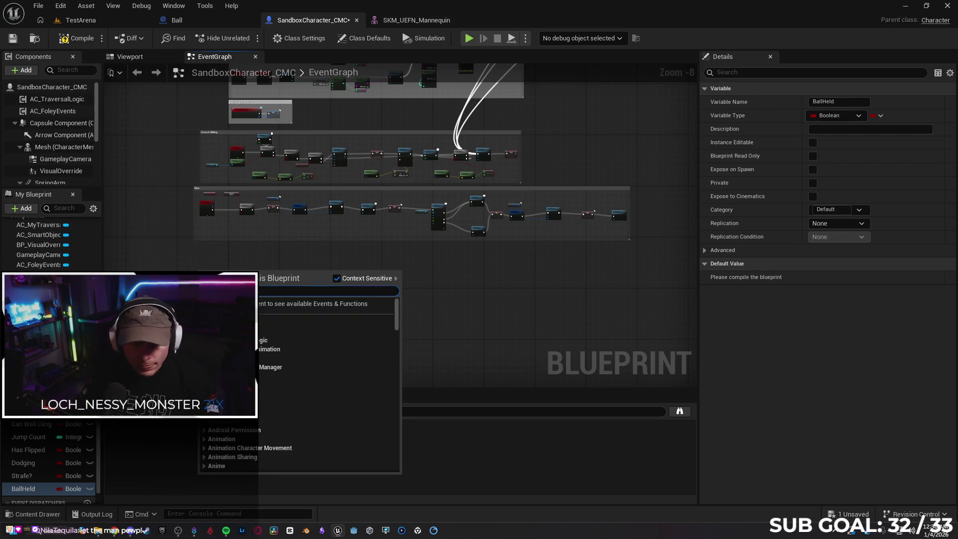
pyautogui.click(298, 259)
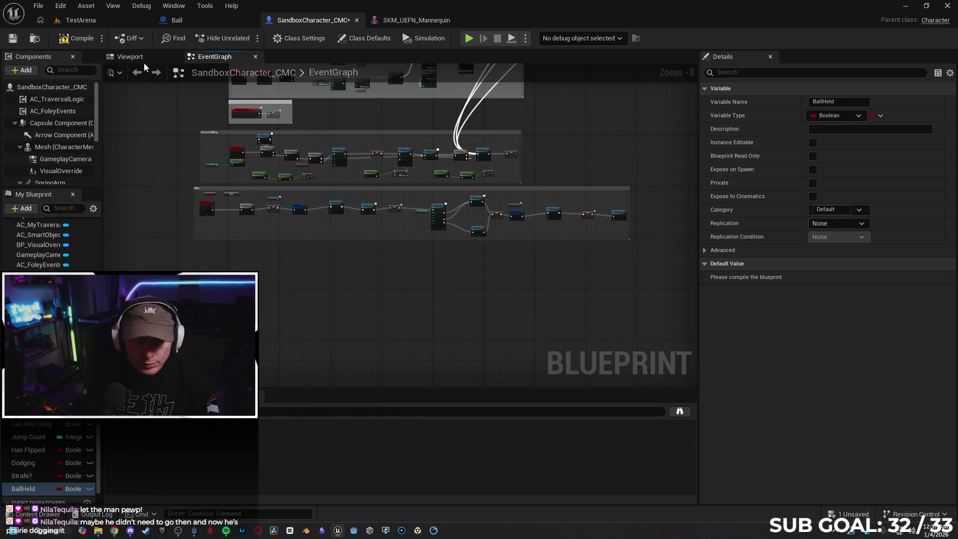
# Add an On Component Hit event for the character's Capsule Component from its Details panel
pyautogui.click(140, 57)
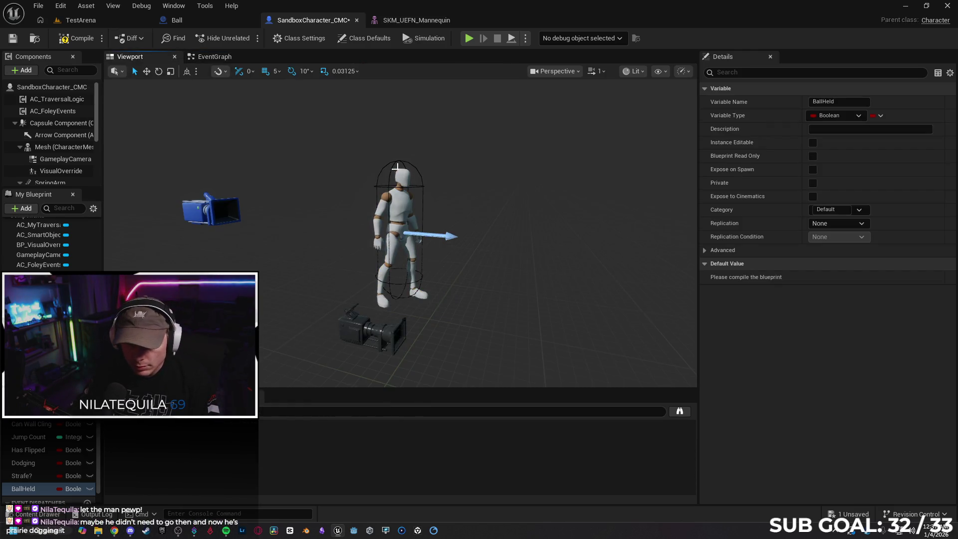
pyautogui.click(396, 167)
pyautogui.scroll(-5, 858, 289)
pyautogui.scroll(-10, 858, 289)
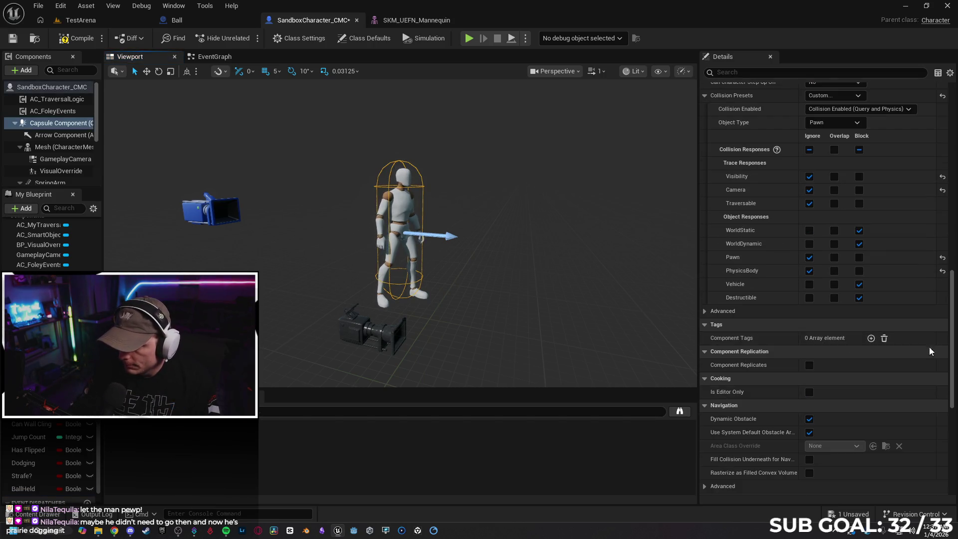
pyautogui.scroll(-10, 927, 349)
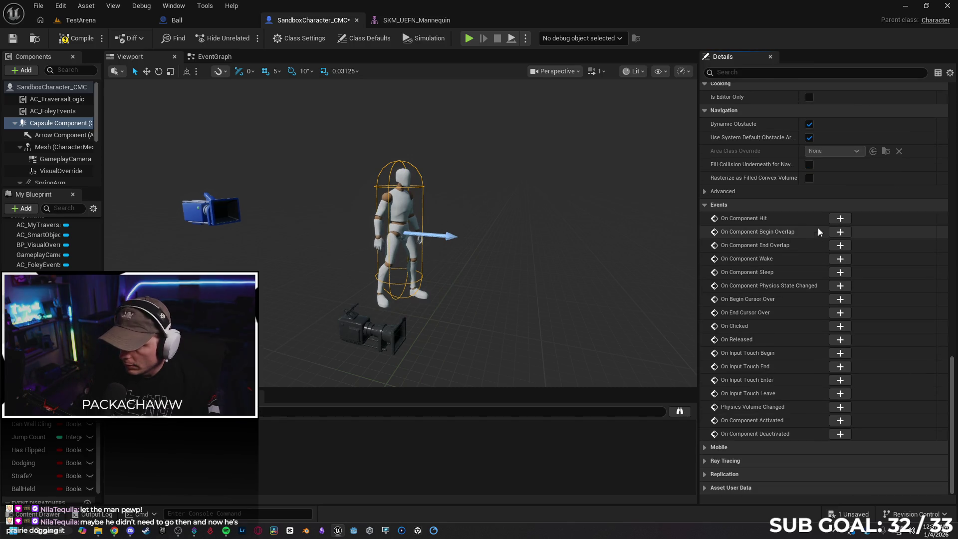
pyautogui.click(841, 218)
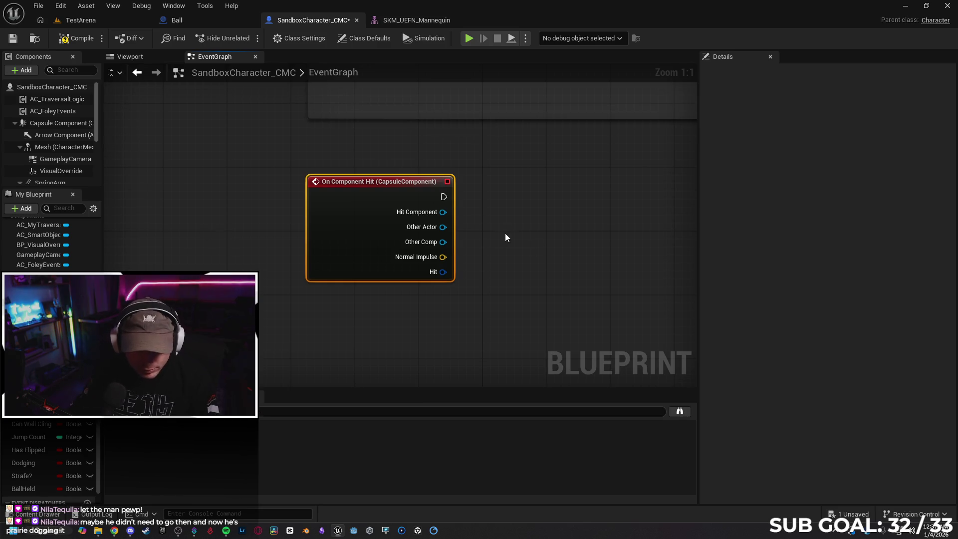
# Cast the hit event's Other Actor to Ball with a Cast To Ball node
pyautogui.moveTo(542, 239); pyautogui.dragTo(497, 238)
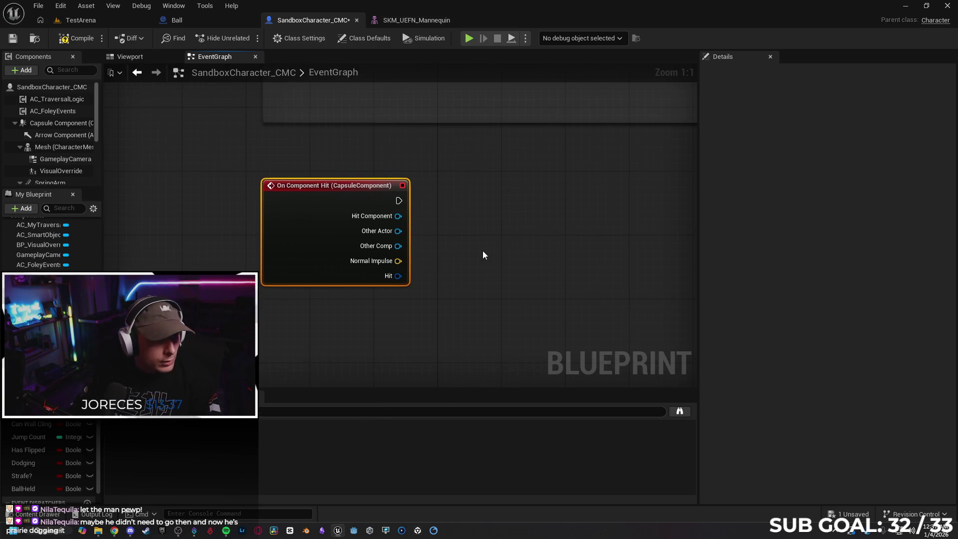
pyautogui.moveTo(398, 231); pyautogui.dragTo(470, 224)
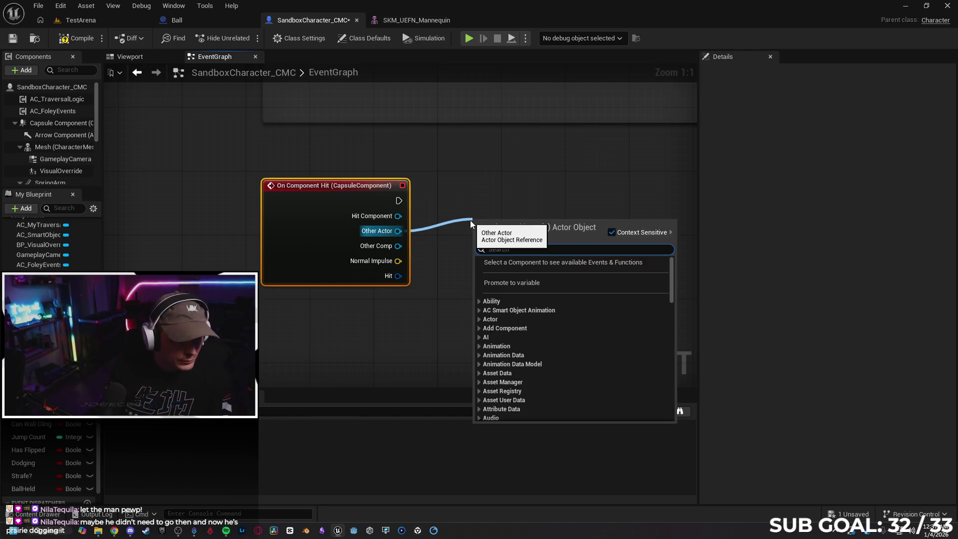
pyautogui.write('cast to ball')
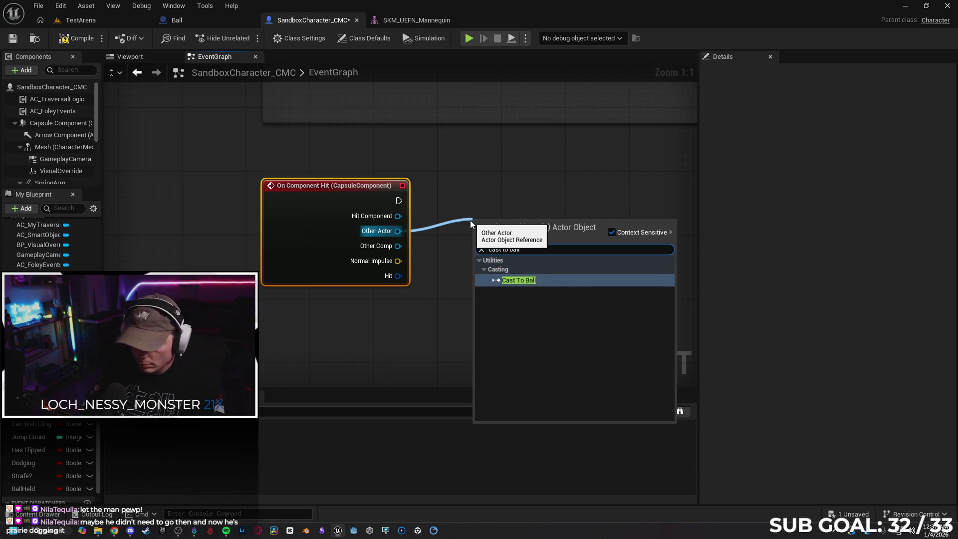
pyautogui.press('Return')
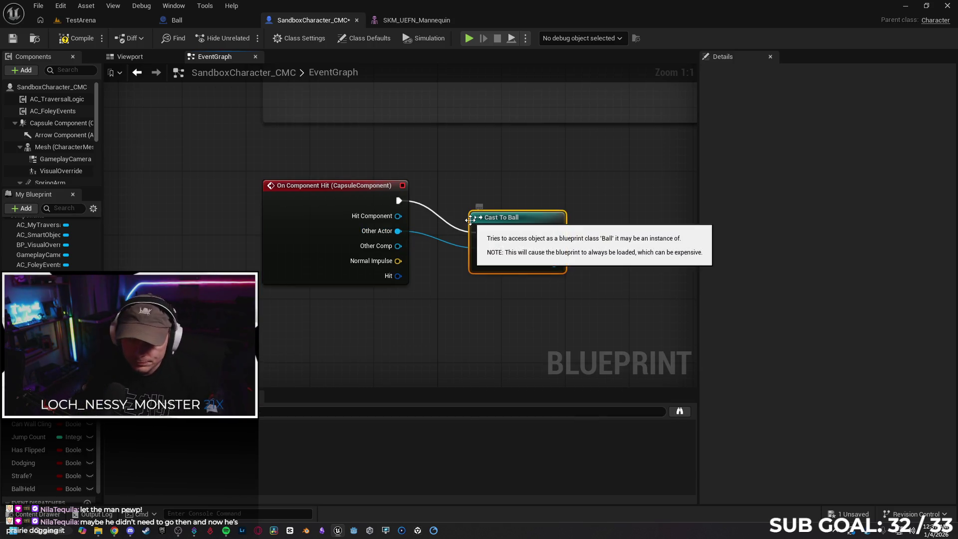
pyautogui.moveTo(512, 220); pyautogui.dragTo(504, 192)
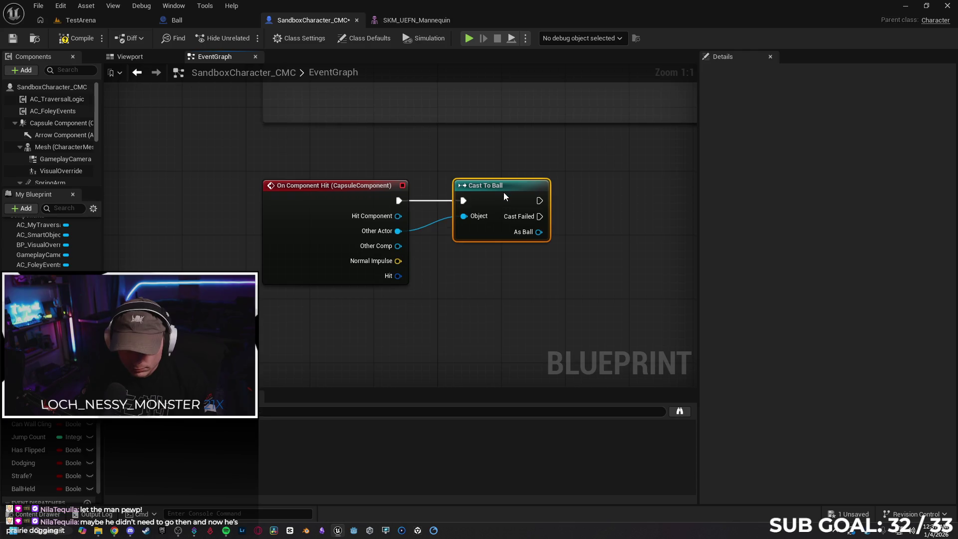
# Add a Branch after the cast whose condition is NOT Ball Held
pyautogui.moveTo(501, 268); pyautogui.dragTo(387, 261)
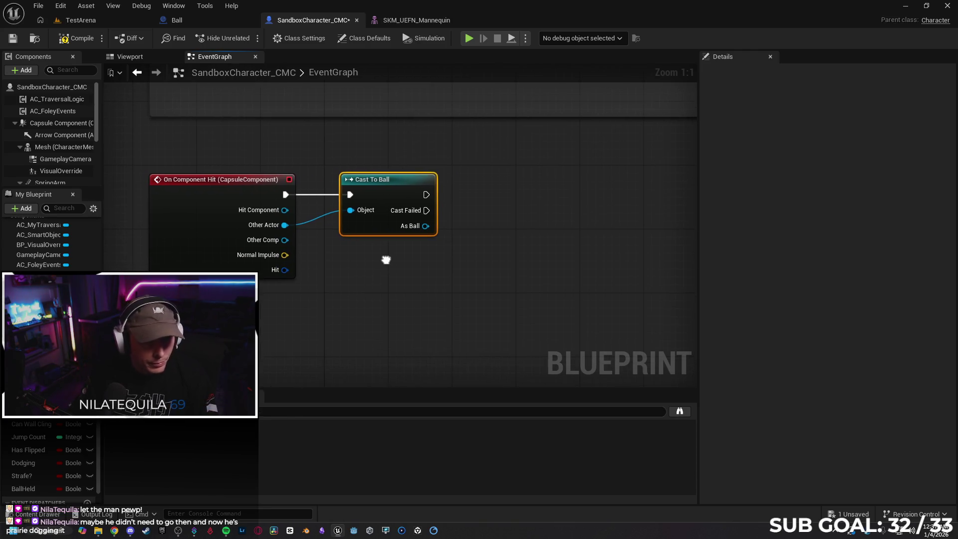
pyautogui.moveTo(431, 197); pyautogui.dragTo(458, 199)
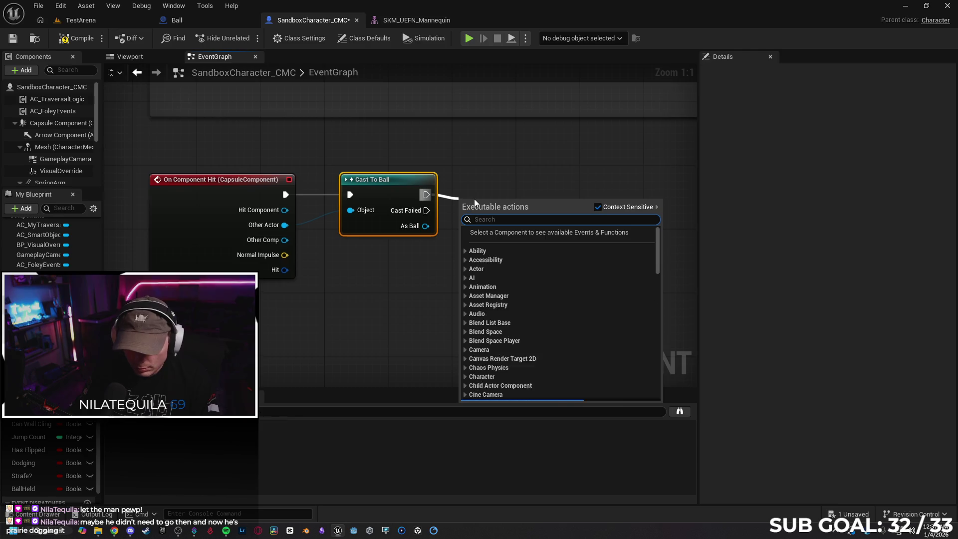
pyautogui.write('b')
pyautogui.press('Return')
pyautogui.moveTo(491, 209)
pyautogui.mouseDown()
pyautogui.moveTo(510, 205)
pyautogui.moveTo(516, 179)
pyautogui.mouseUp()
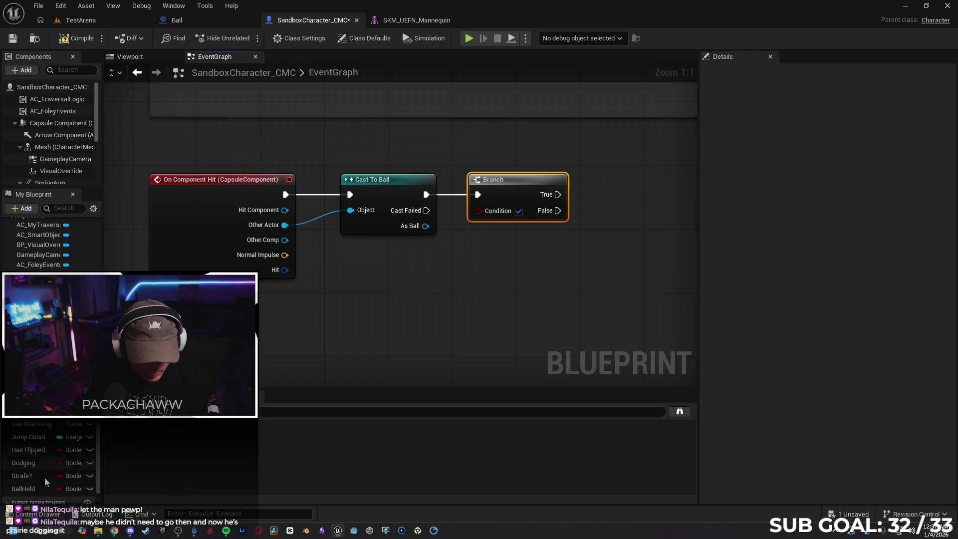
pyautogui.click(23, 488)
pyautogui.moveTo(23, 489)
pyautogui.mouseDown()
pyautogui.moveTo(389, 269)
pyautogui.moveTo(435, 269)
pyautogui.moveTo(471, 208)
pyautogui.moveTo(473, 275)
pyautogui.mouseUp()
pyautogui.click(428, 298)
pyautogui.write('not boo')
pyautogui.press('Return')
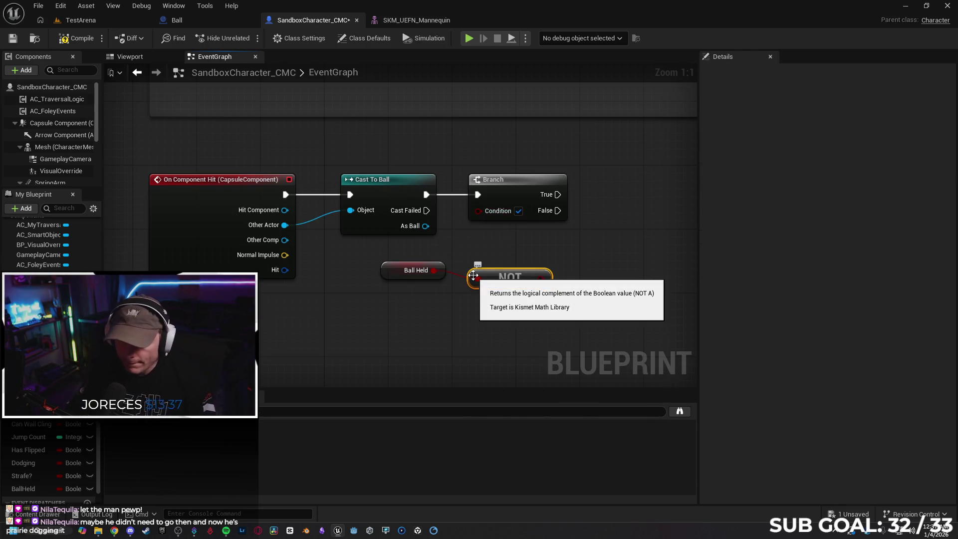
pyautogui.moveTo(540, 270); pyautogui.dragTo(478, 210)
# Search for a Set BallHeld node from the Branch's True output
pyautogui.moveTo(617, 254); pyautogui.dragTo(521, 253)
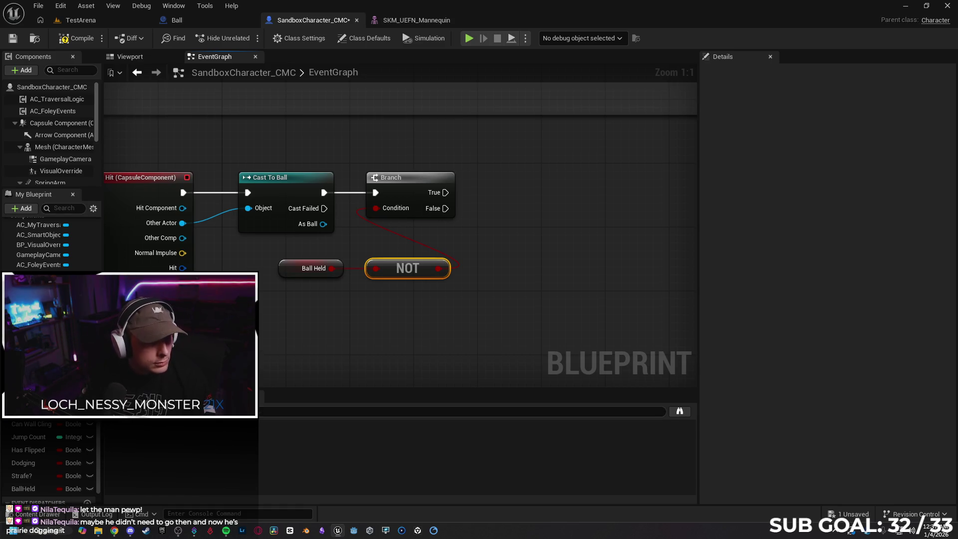
pyautogui.moveTo(445, 192); pyautogui.dragTo(506, 193)
pyautogui.write('set ballheld')
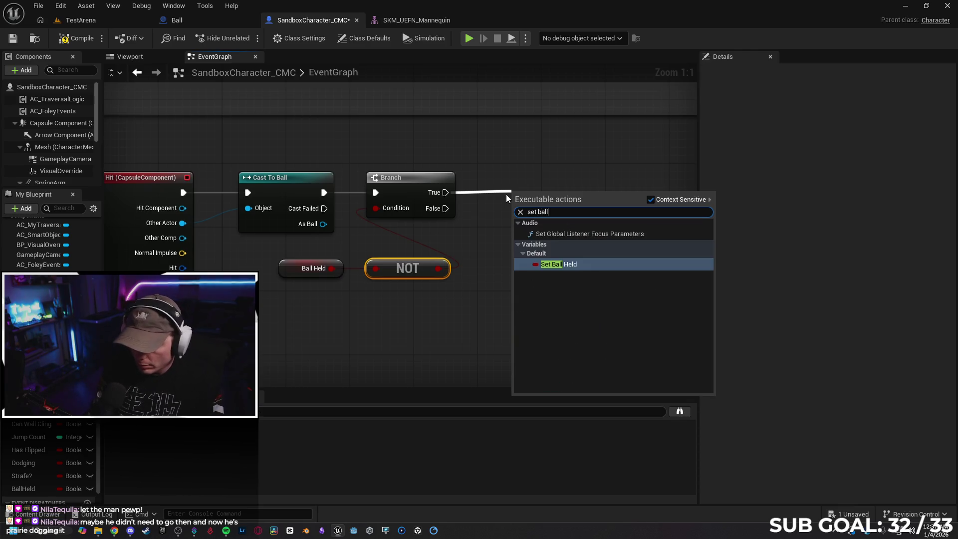
# Add a Set Ball Held node on the True path with the value checked true
pyautogui.press('Return')
pyautogui.click(558, 217)
pyautogui.moveTo(565, 191); pyautogui.dragTo(550, 183)
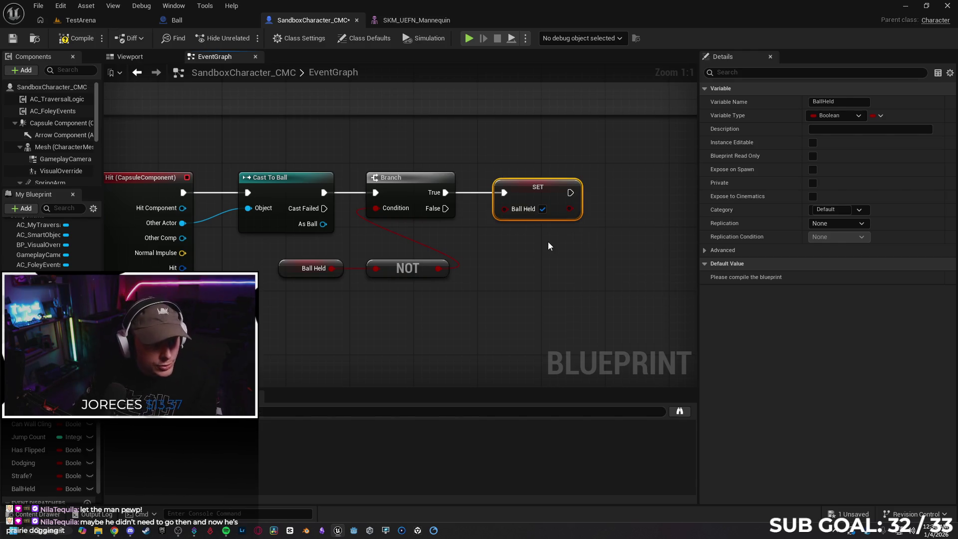
# Add Attach Actor To Component after the SET node and wire Other Actor into its Target
pyautogui.moveTo(521, 191); pyautogui.dragTo(572, 200)
pyautogui.write('atacht')
pyautogui.press('BackSpace')
pyautogui.press('BackSpace')
pyautogui.press('BackSpace')
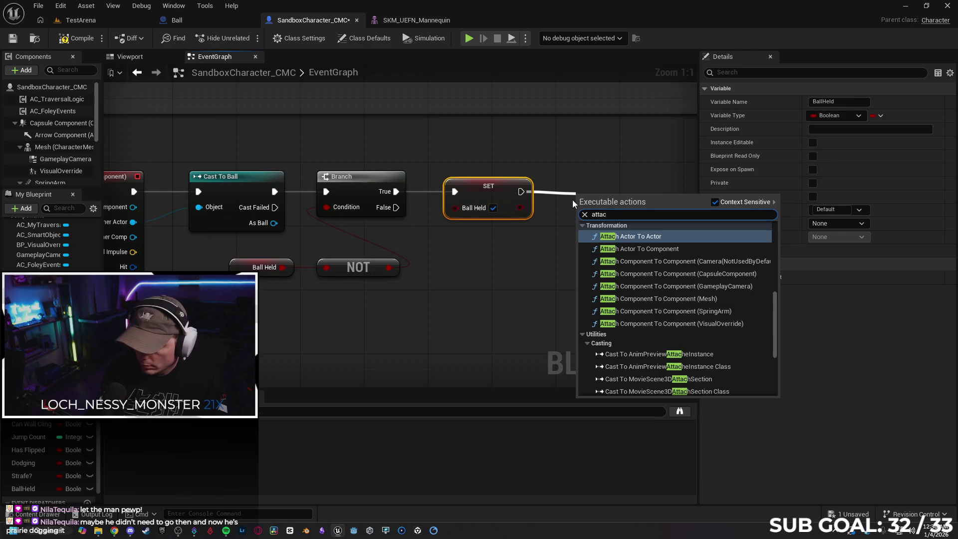
pyautogui.write('h')
pyautogui.press('Down')
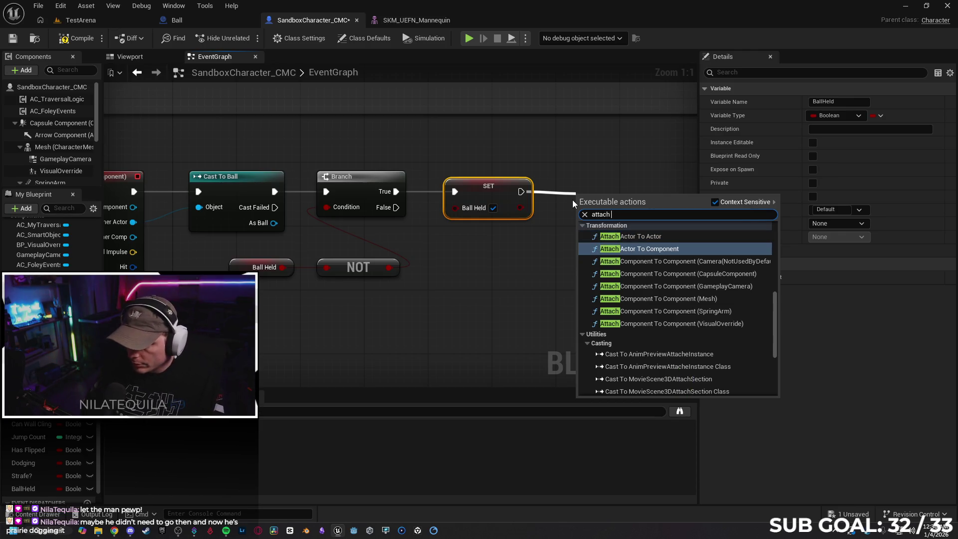
pyautogui.press('Return')
pyautogui.moveTo(621, 145)
pyautogui.mouseDown()
pyautogui.moveTo(489, 143)
pyautogui.moveTo(498, 130)
pyautogui.mouseUp()
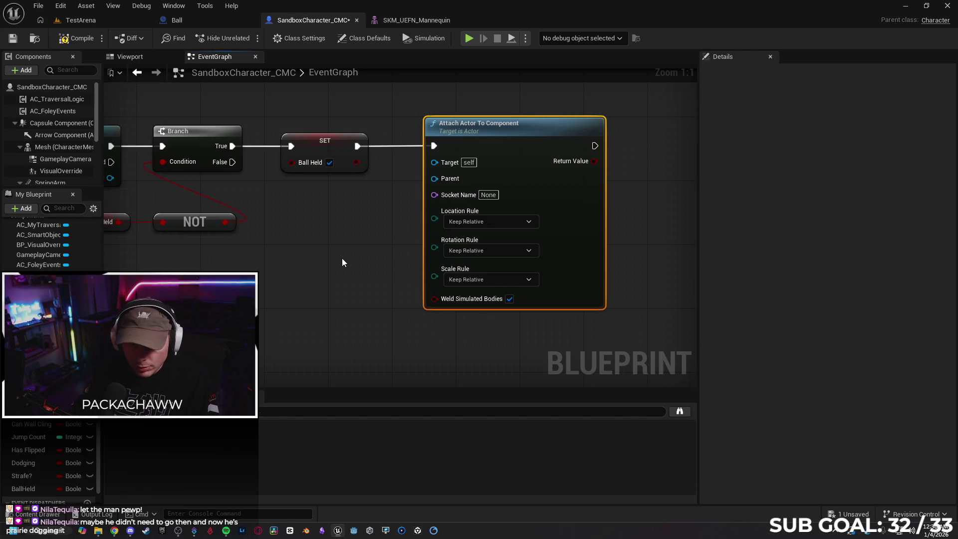
pyautogui.scroll(-1, 347, 253)
pyautogui.moveTo(331, 269)
pyautogui.mouseDown()
pyautogui.moveTo(393, 272)
pyautogui.moveTo(469, 243)
pyautogui.mouseUp()
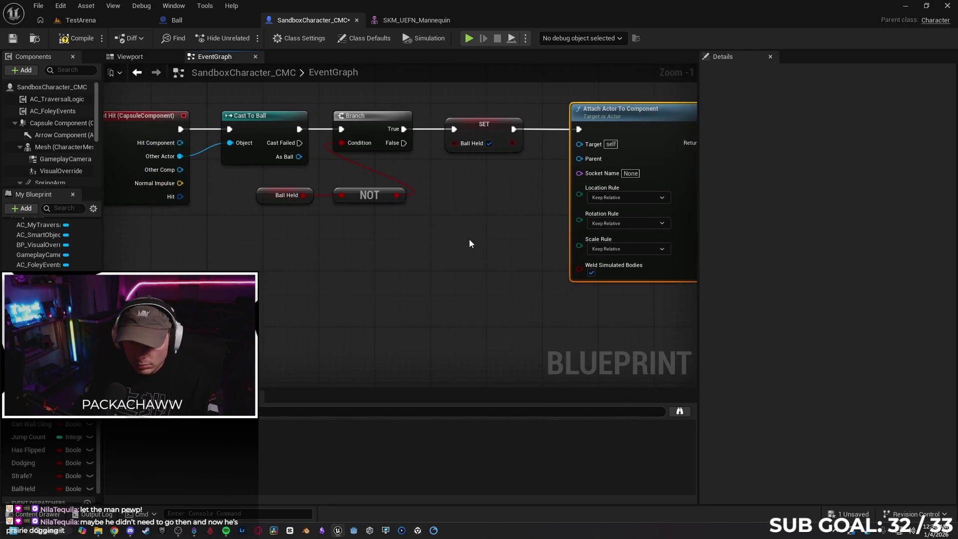
pyautogui.moveTo(180, 156)
pyautogui.mouseDown()
pyautogui.moveTo(573, 160)
pyautogui.moveTo(579, 143)
pyautogui.mouseUp()
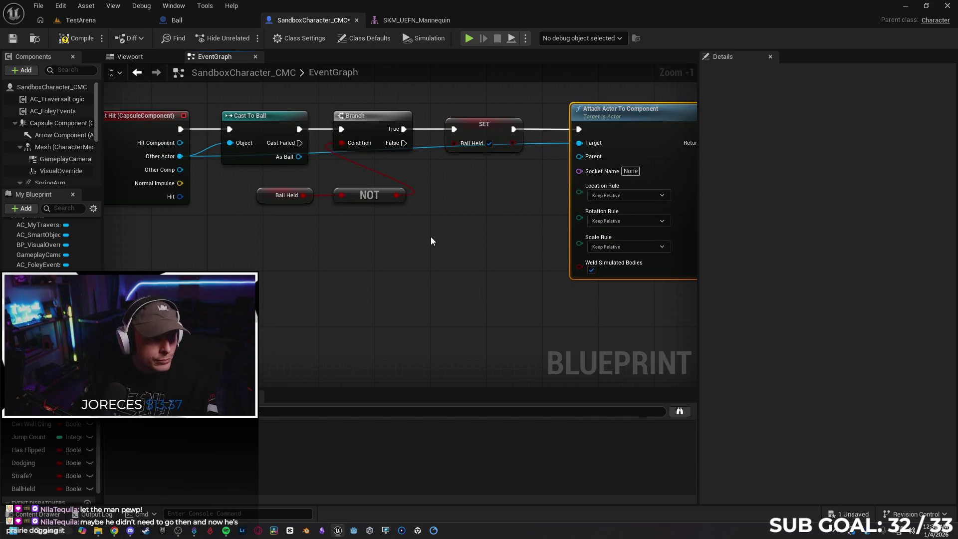
pyautogui.moveTo(544, 199); pyautogui.dragTo(514, 208)
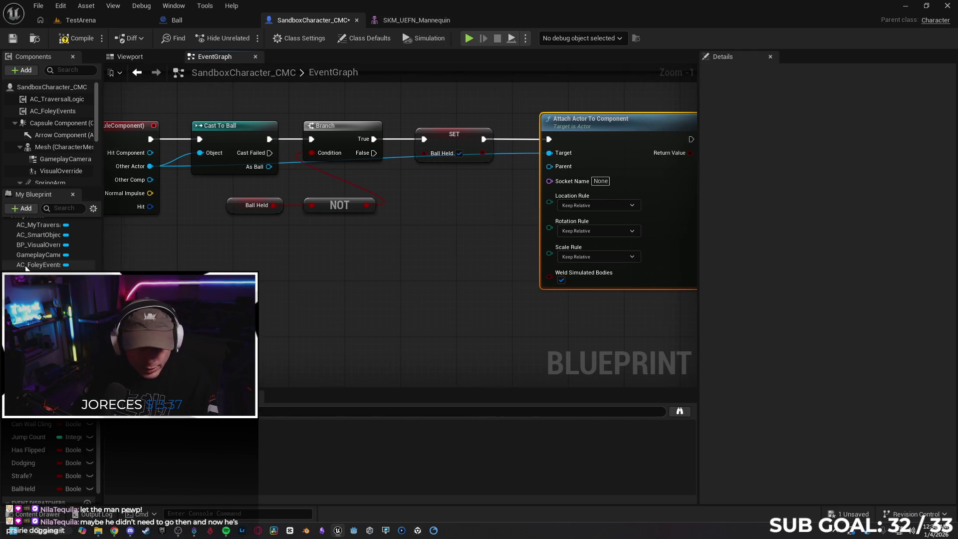
# Plug the character's Mesh into Parent, set Socket Name to palm_r_Socket, and compile and save
pyautogui.moveTo(44, 148)
pyautogui.mouseDown()
pyautogui.moveTo(314, 247)
pyautogui.moveTo(543, 179)
pyautogui.moveTo(549, 166)
pyautogui.mouseUp()
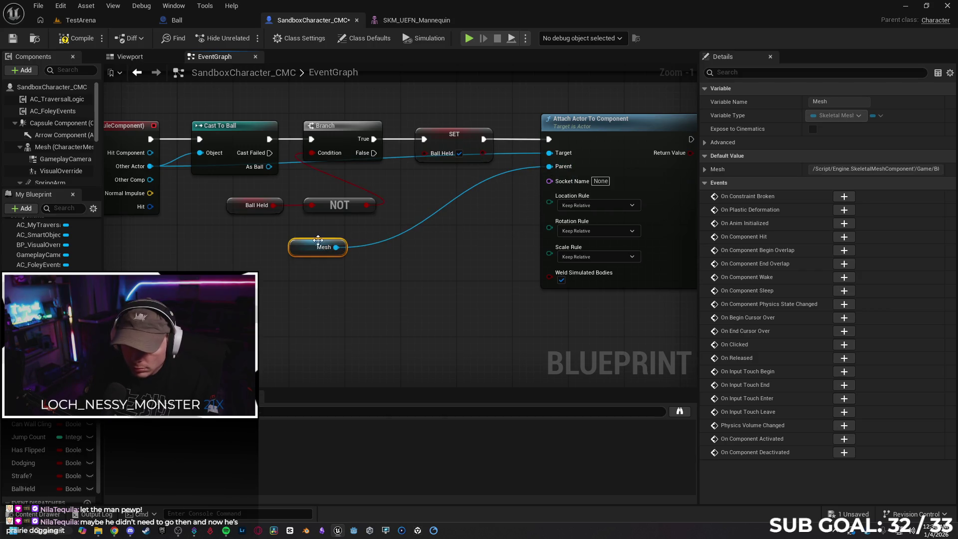
pyautogui.moveTo(294, 247)
pyautogui.mouseDown()
pyautogui.moveTo(417, 211)
pyautogui.moveTo(434, 184)
pyautogui.mouseUp()
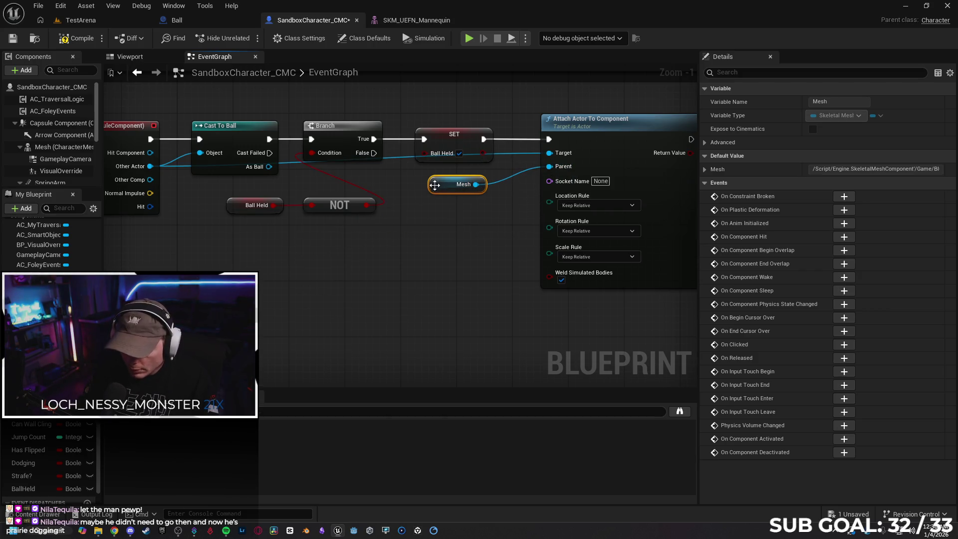
pyautogui.click(598, 181)
pyautogui.write('palm_r')
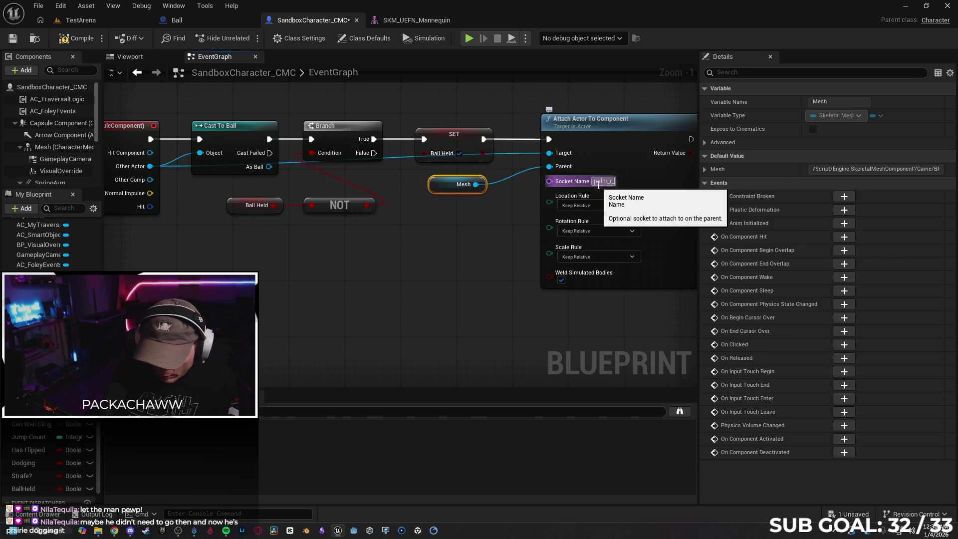
pyautogui.write('Socket')
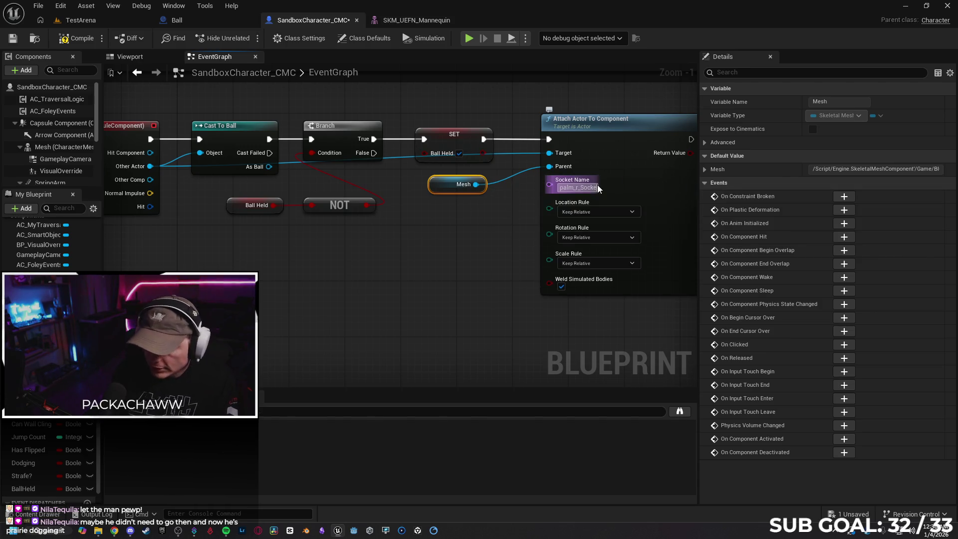
pyautogui.click(449, 279)
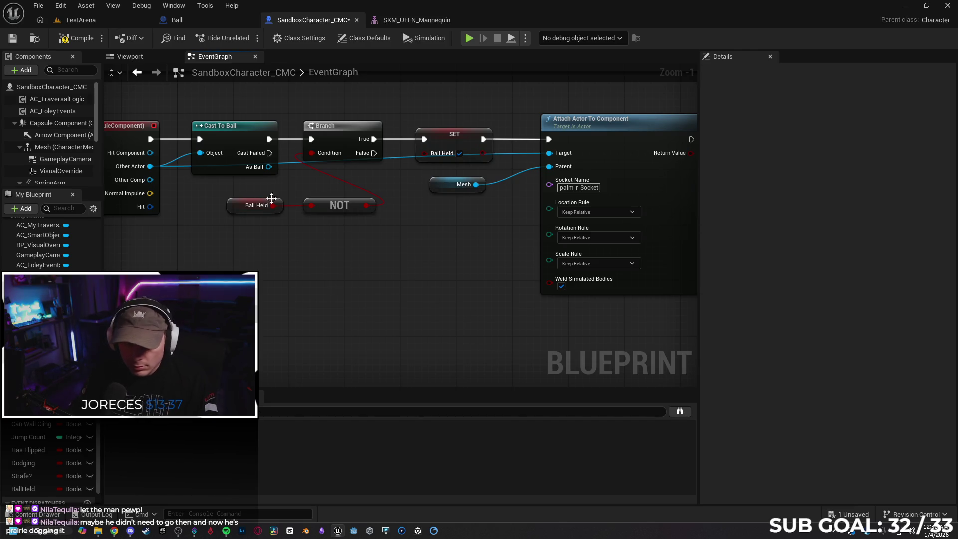
pyautogui.click(72, 39)
# Playtest the ball pickup in the TestArena level, then select the ball and open the Ball blueprint
pyautogui.click(118, 22)
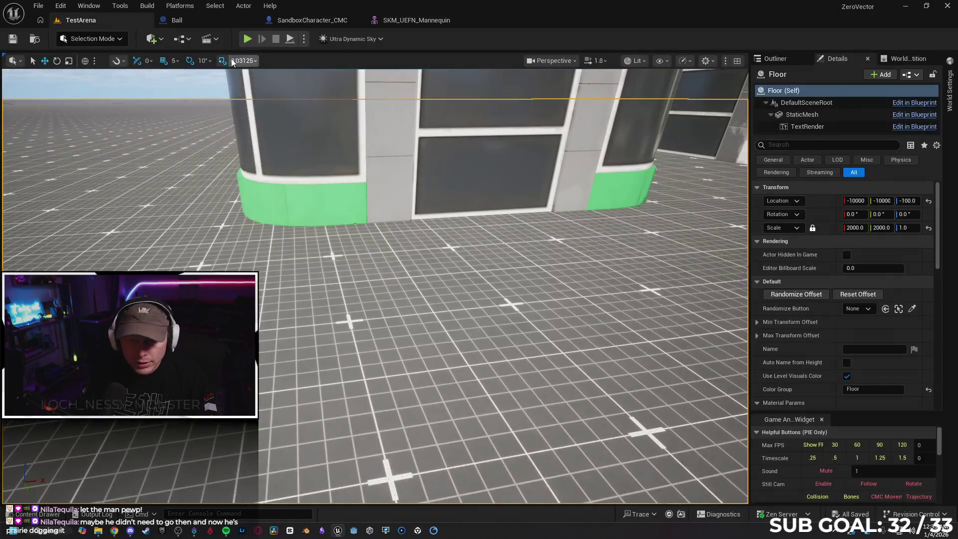
pyautogui.hotkey('alt', 'p')
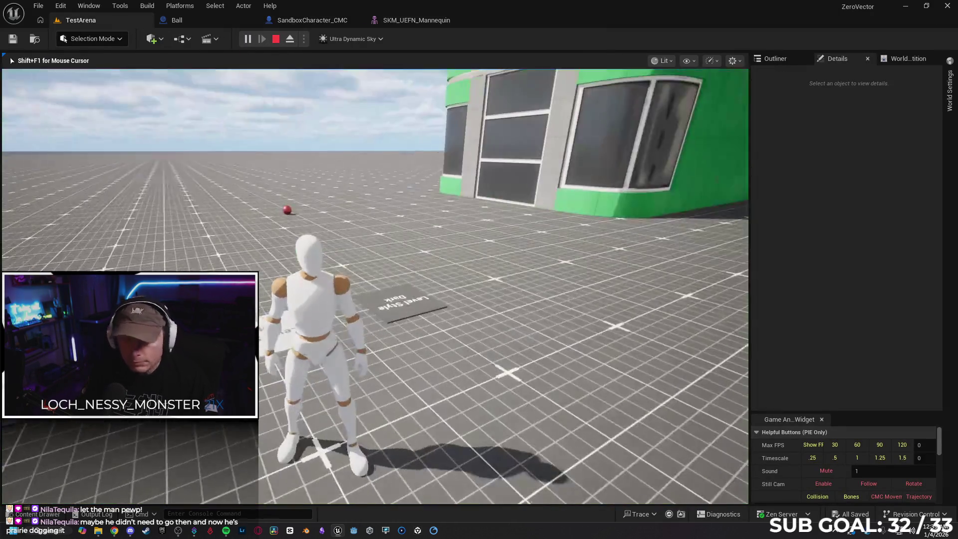
pyautogui.press('w')
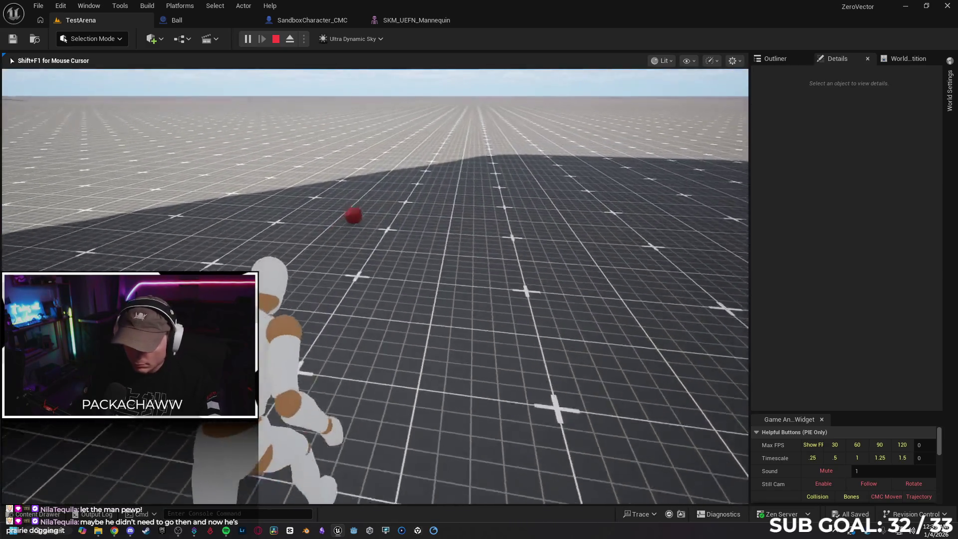
pyautogui.press('Escape')
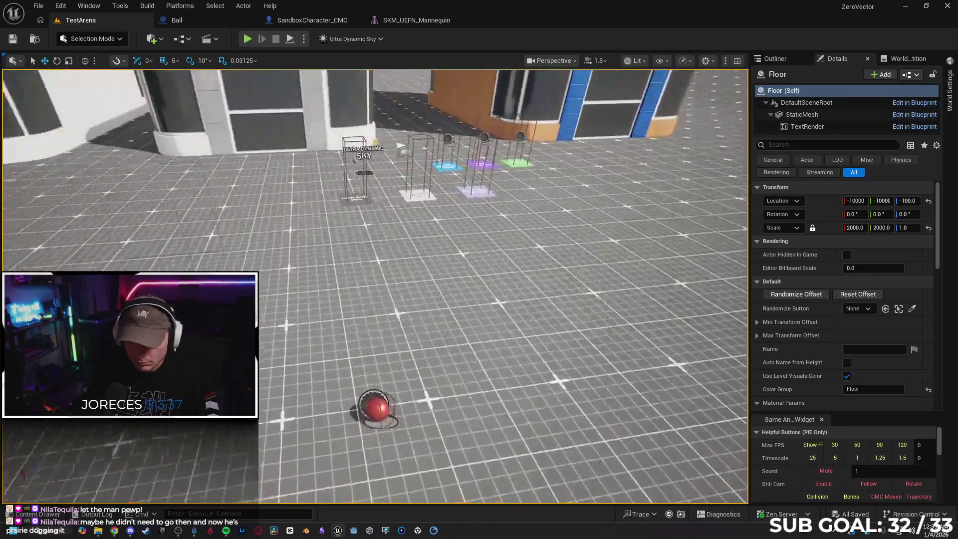
pyautogui.click(405, 251)
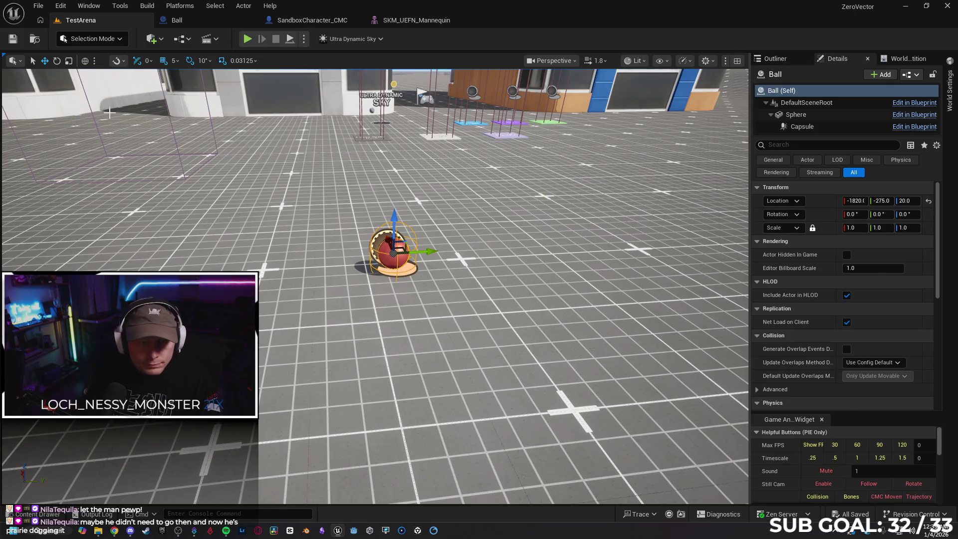
pyautogui.click(183, 22)
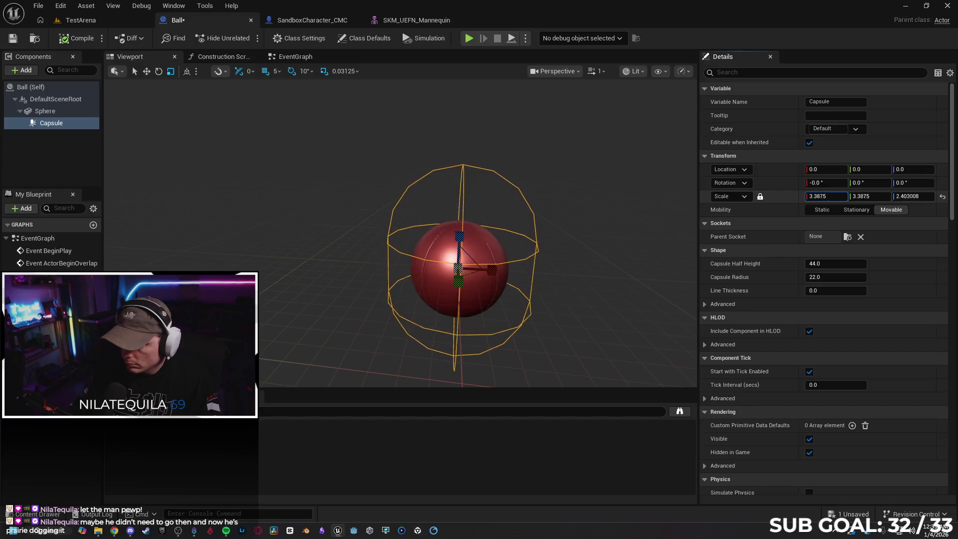
# Scale the Ball's capsule to 5.0, 5.0, 3.546875 and compare it against the character viewport
pyautogui.moveTo(825, 197); pyautogui.dragTo(836, 196)
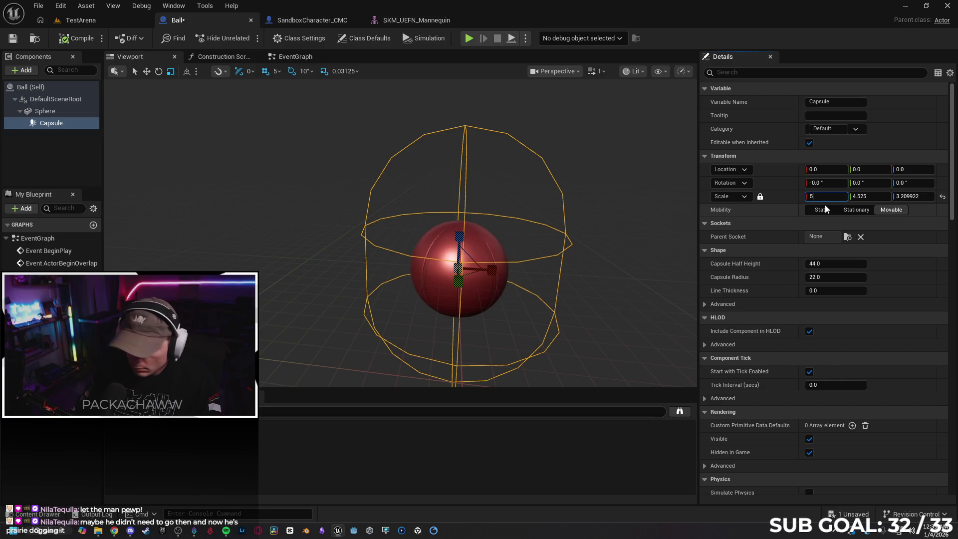
pyautogui.press('Return')
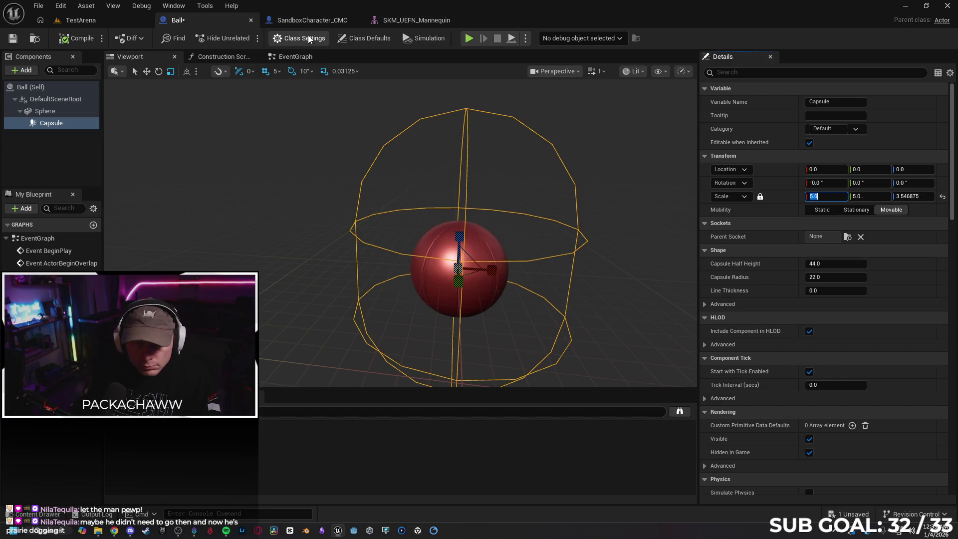
pyautogui.click(309, 20)
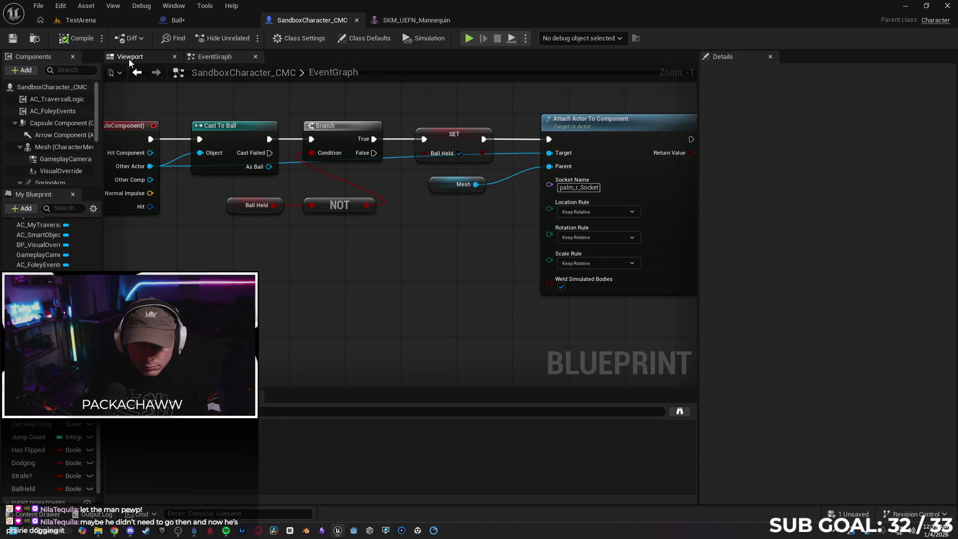
pyautogui.click(129, 58)
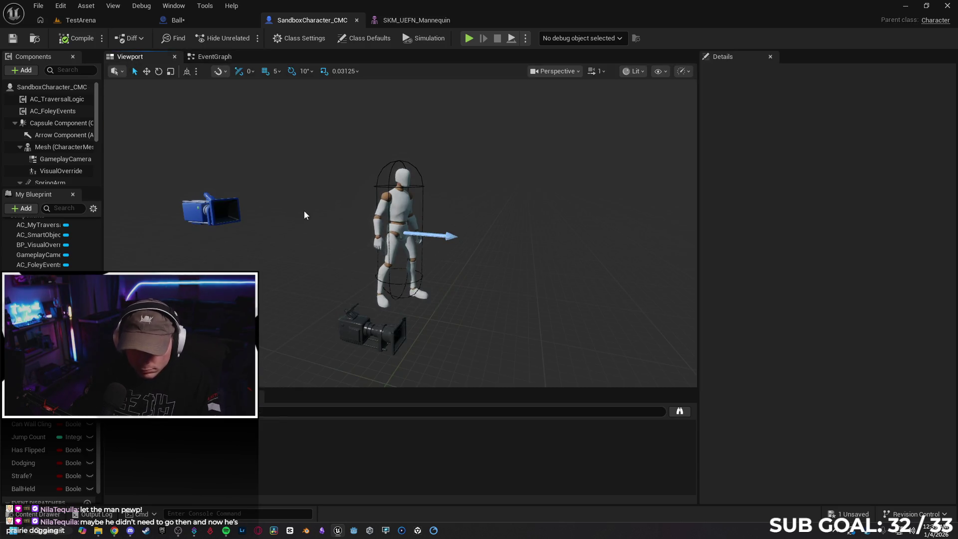
pyautogui.moveTo(314, 206)
pyautogui.mouseDown()
pyautogui.moveTo(249, 150)
pyautogui.moveTo(233, 110)
pyautogui.mouseUp()
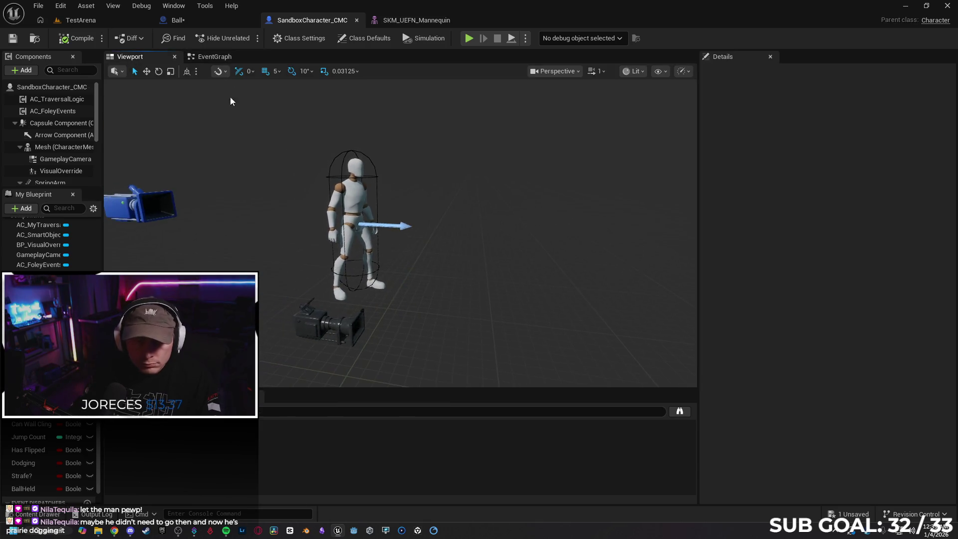
# Reselect the Ball's Capsule collision component and review its collision settings unchanged
pyautogui.click(175, 20)
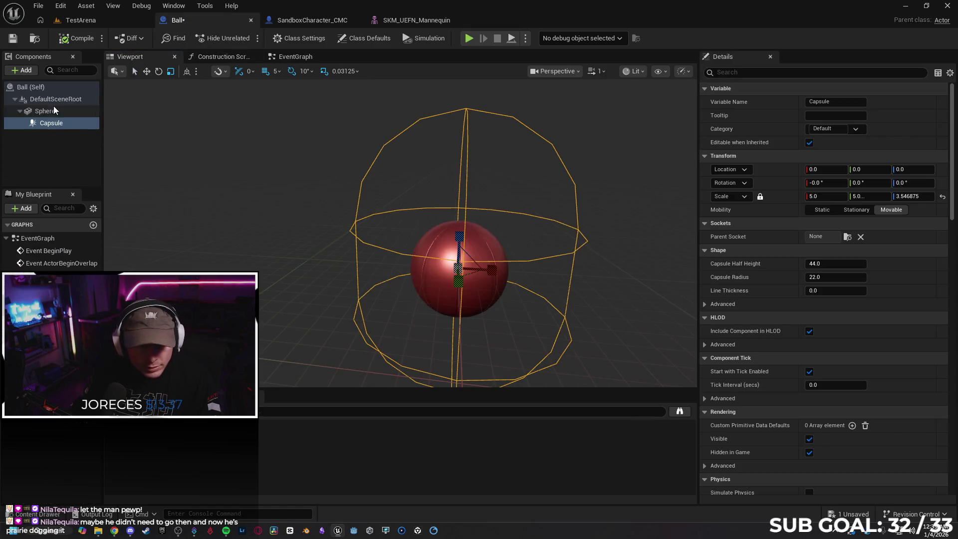
pyautogui.click(63, 124)
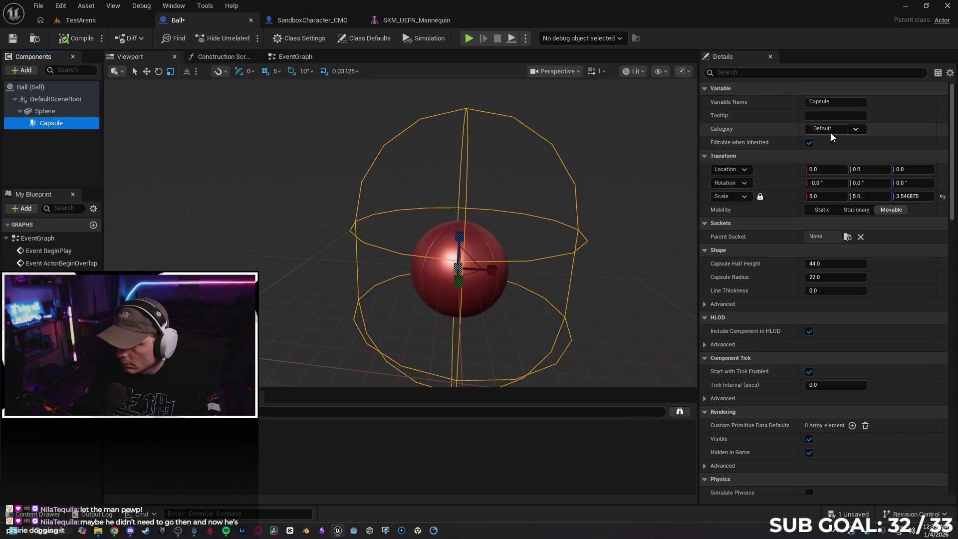
pyautogui.click(856, 128)
pyautogui.click(858, 130)
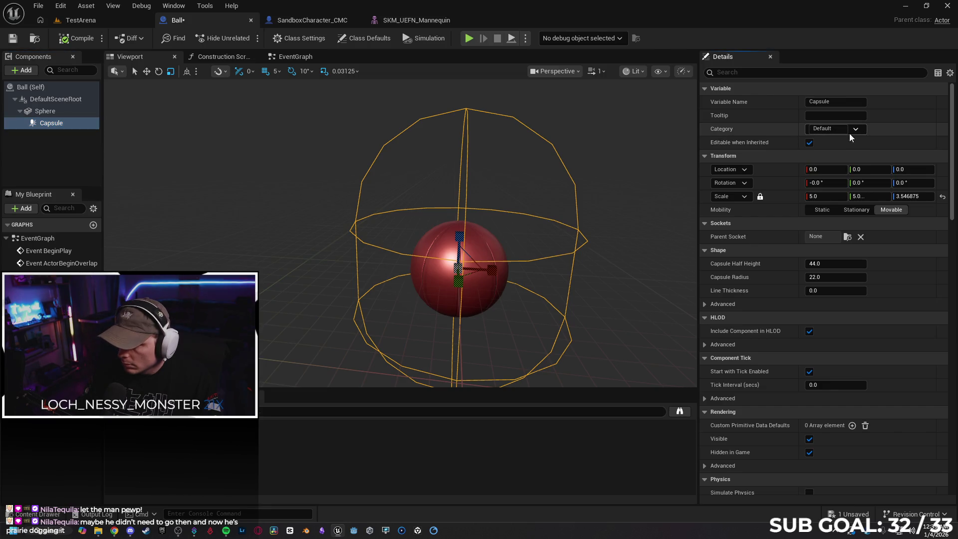
pyautogui.scroll(-3, 398, 182)
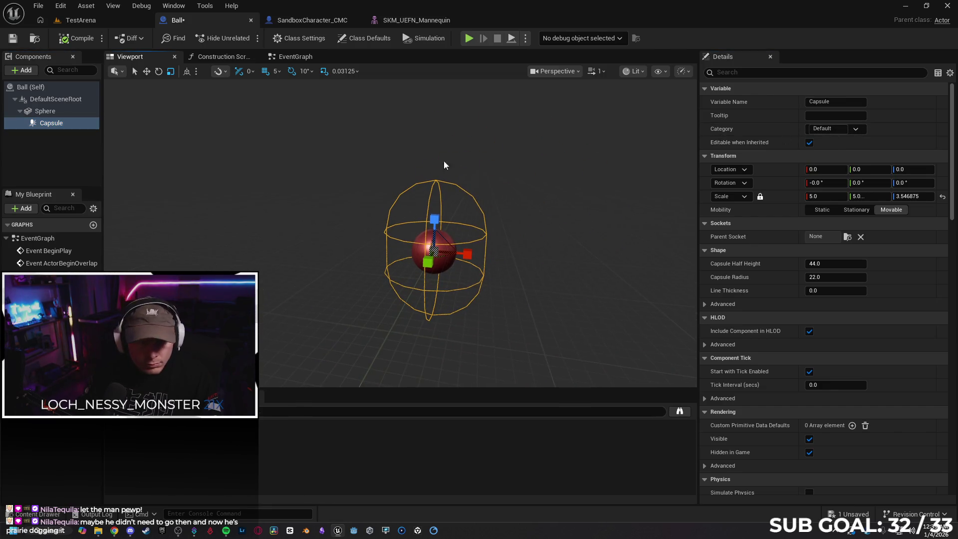
pyautogui.click(20, 70)
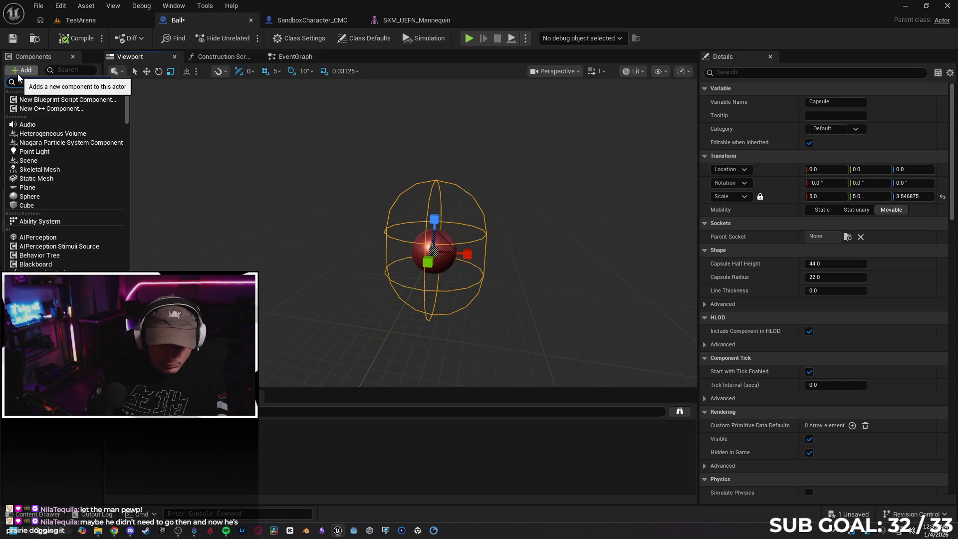
# Add a Sphere Collision named Sphere1, enlarge it, and delete the old Capsule component
pyautogui.write('sphere')
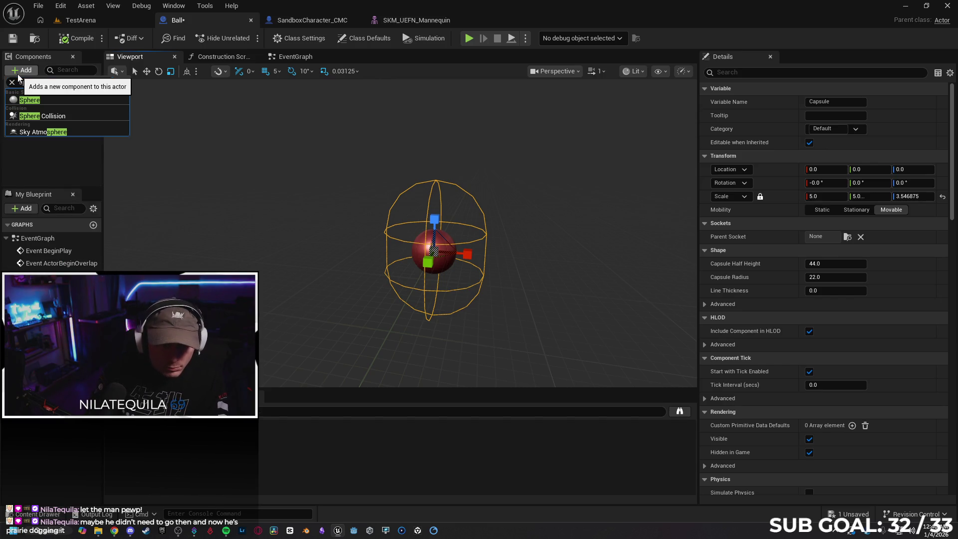
pyautogui.click(55, 116)
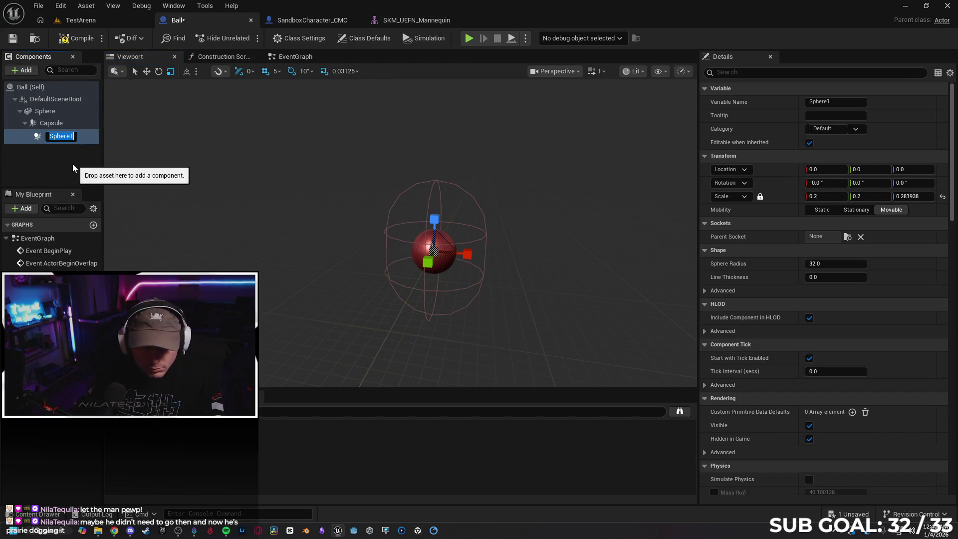
pyautogui.press('Return')
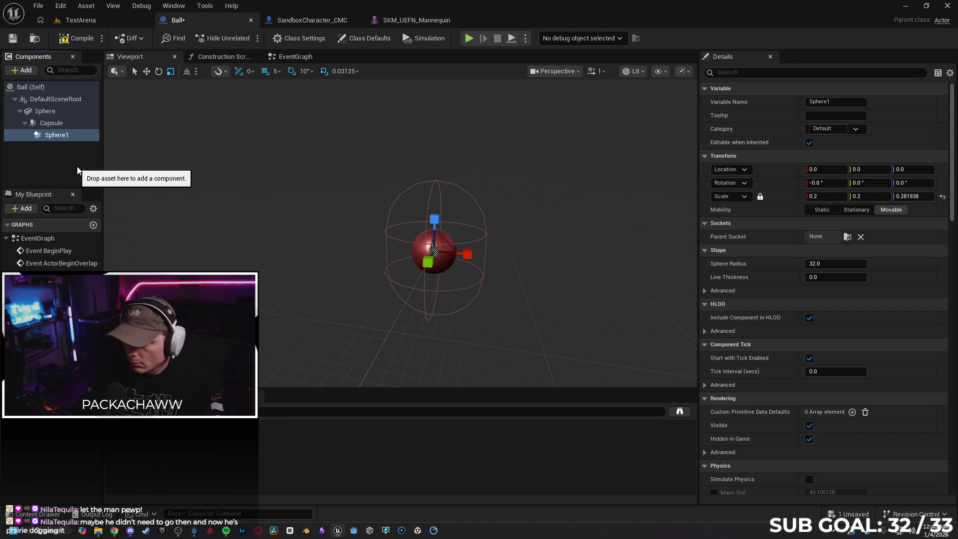
pyautogui.moveTo(823, 196); pyautogui.dragTo(883, 196)
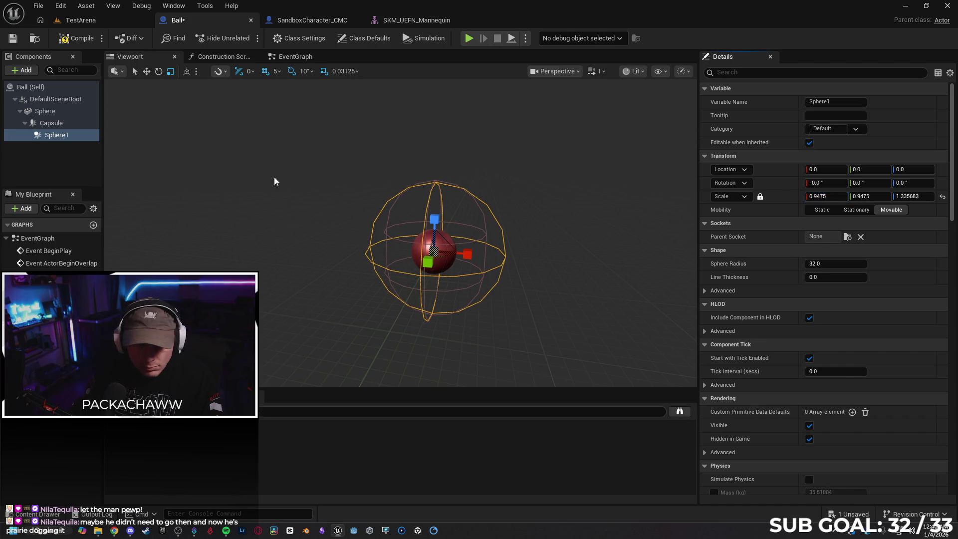
pyautogui.click(65, 125)
pyautogui.press('Delete')
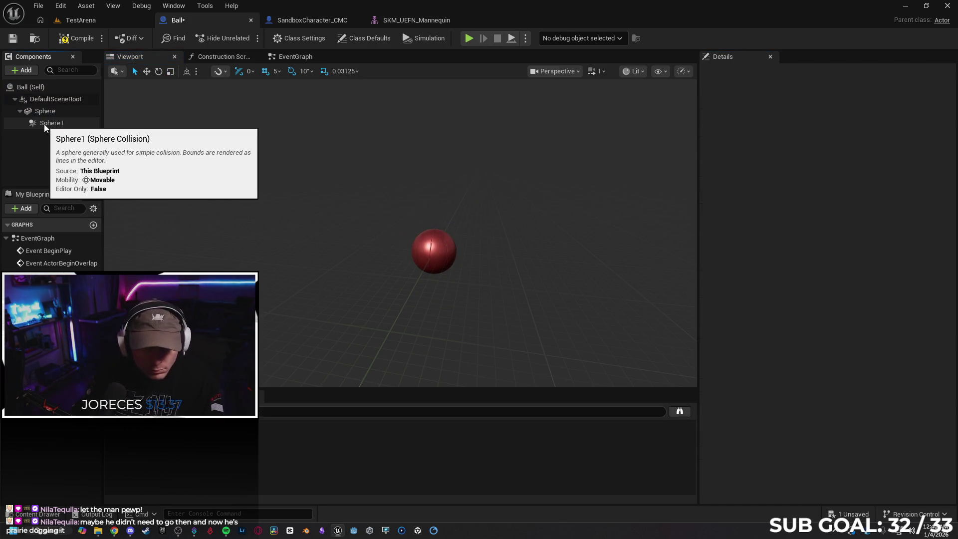
# Add an extra Sphere Collision under the Sphere mesh, then delete that Sphere2 component
pyautogui.click(49, 124)
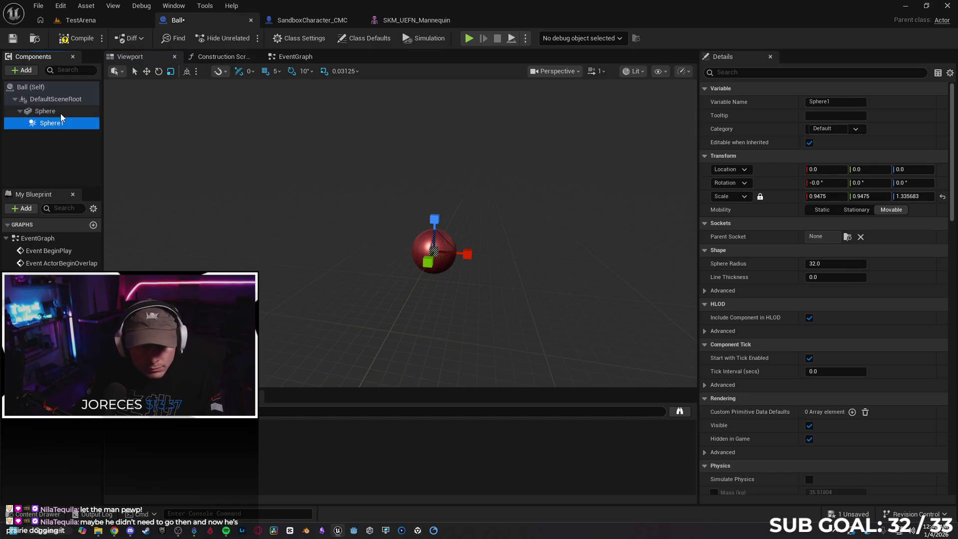
pyautogui.click(61, 112)
pyautogui.click(55, 101)
pyautogui.click(61, 113)
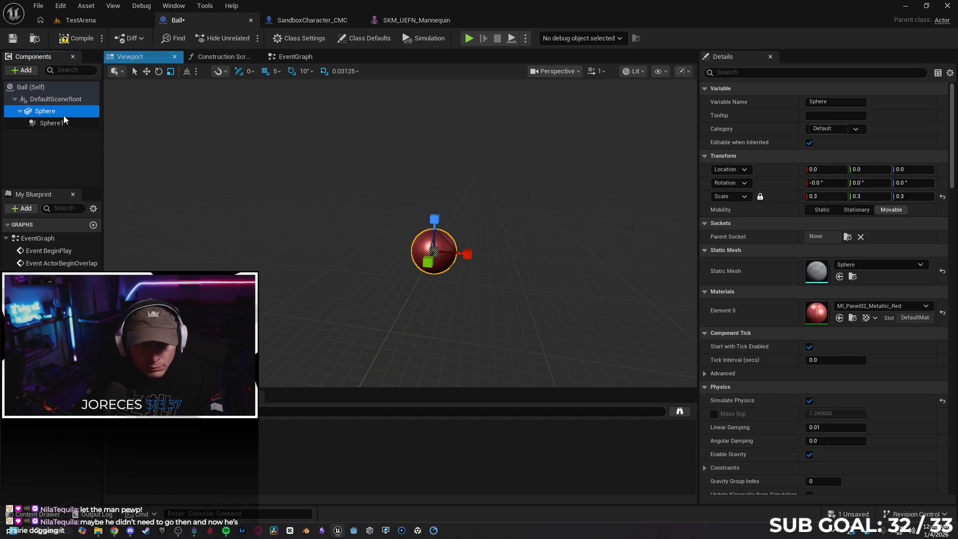
pyautogui.click(25, 70)
pyautogui.write('spheh')
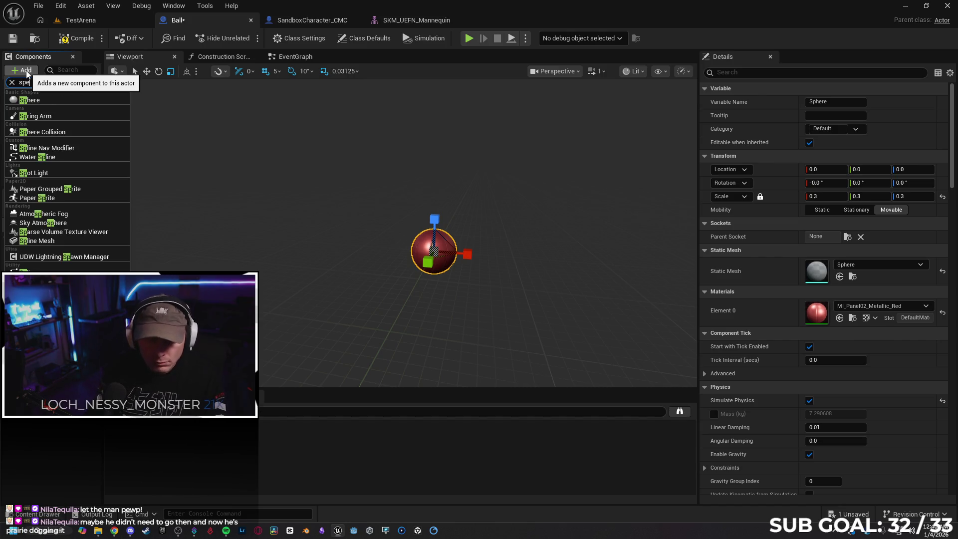
pyautogui.write('ere')
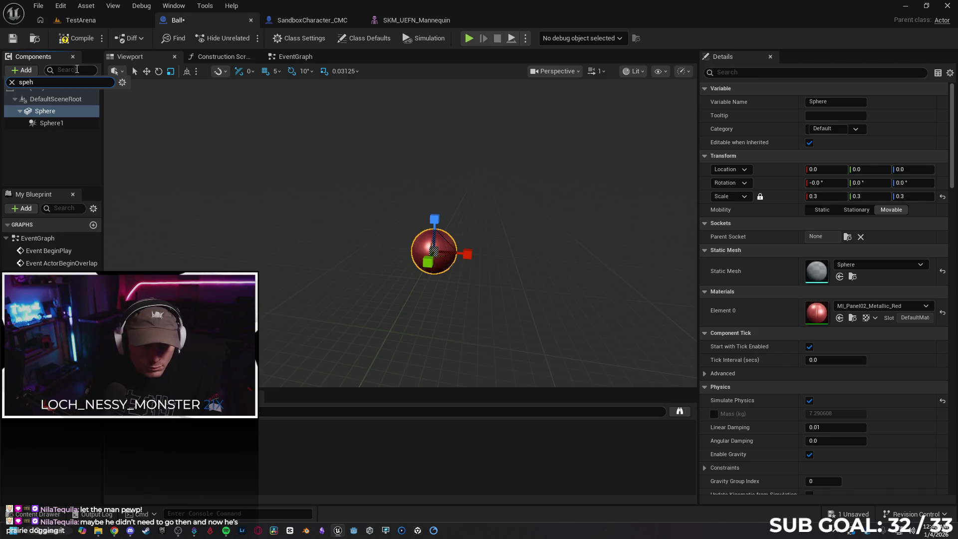
pyautogui.press('BackSpace')
pyautogui.write('here')
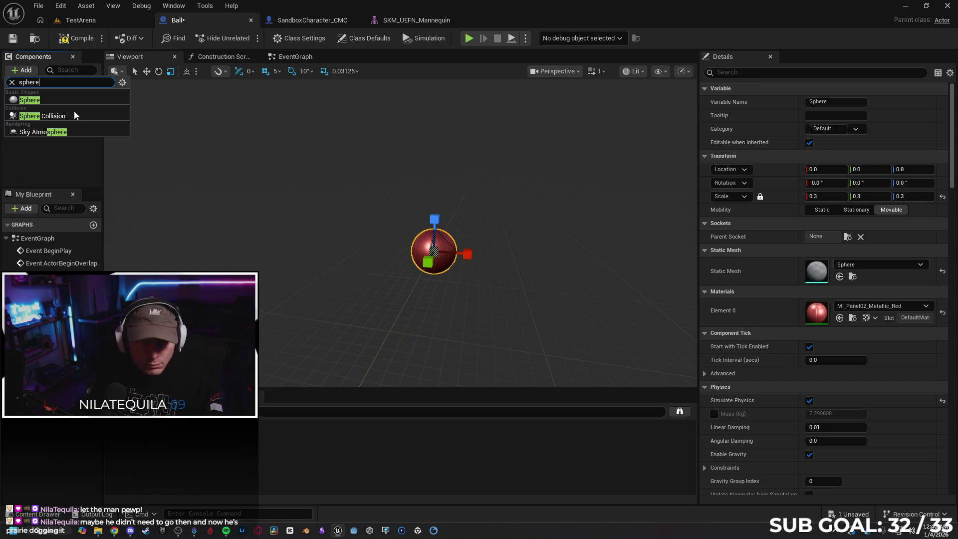
pyautogui.click(75, 115)
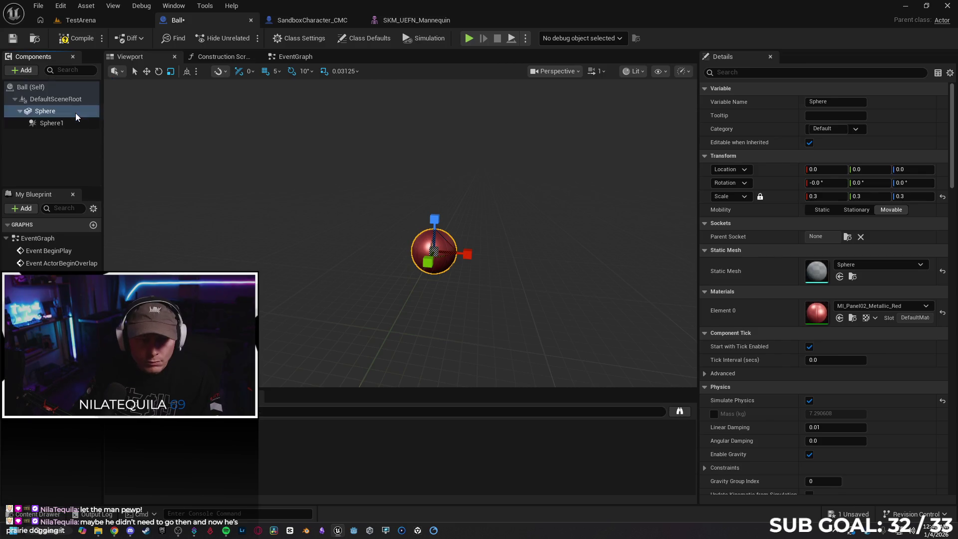
pyautogui.click(80, 125)
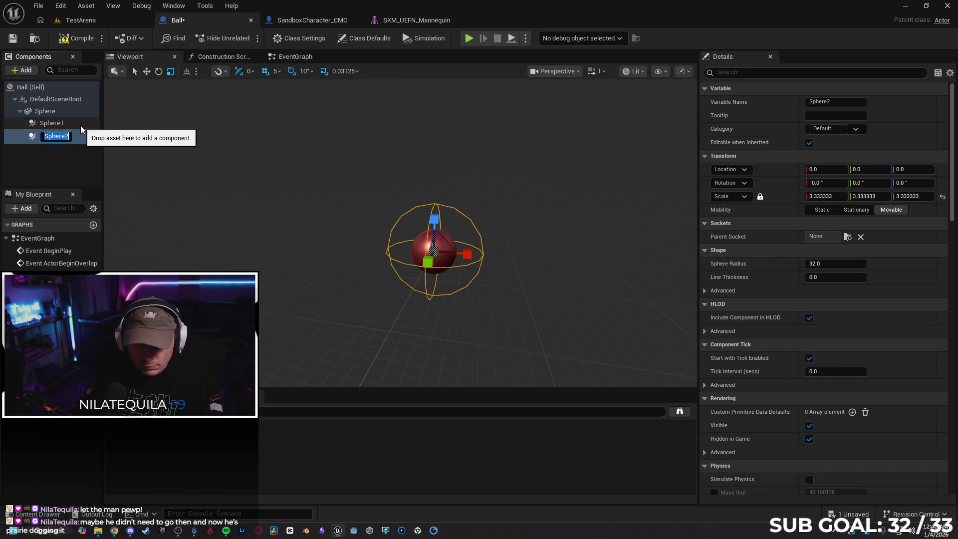
pyautogui.click(79, 136)
pyautogui.press('Delete')
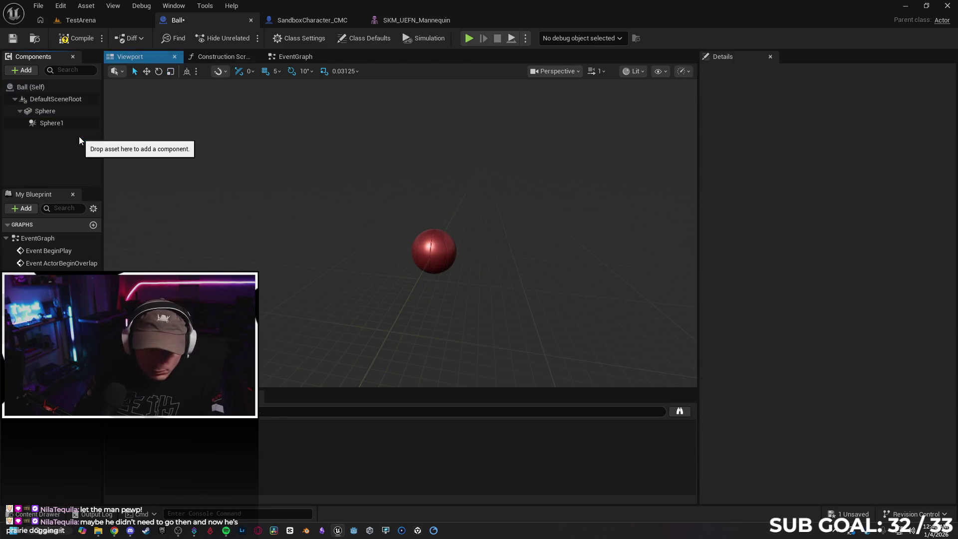
# Set Sphere1's X scale to 5, giving 5.0, 5.0, 7.048458
pyautogui.click(61, 122)
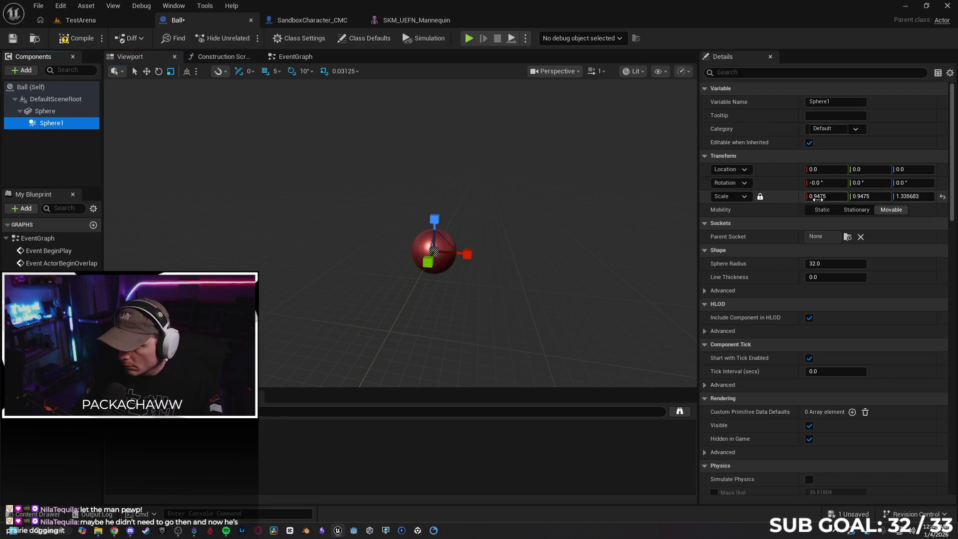
pyautogui.click(821, 196)
pyautogui.write('5')
pyautogui.press('Return')
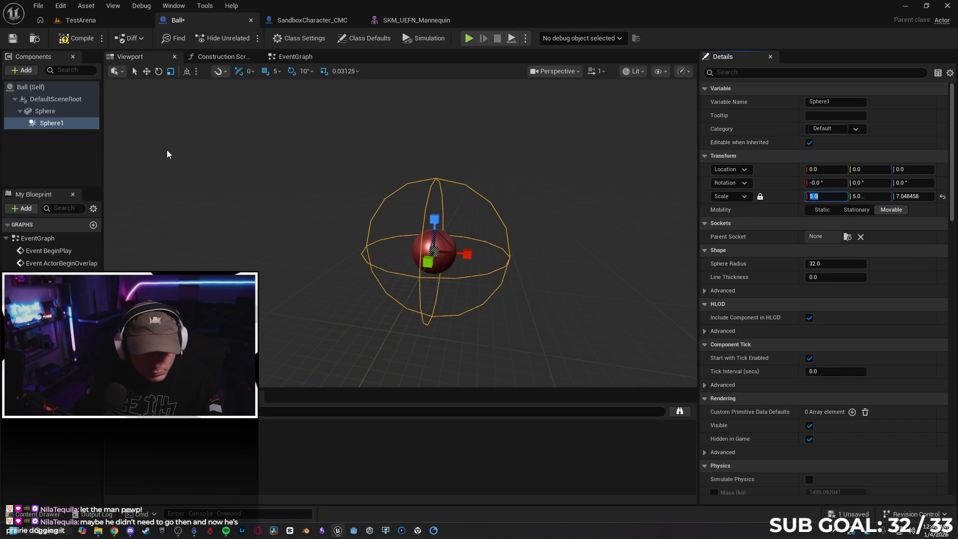
pyautogui.click(32, 123)
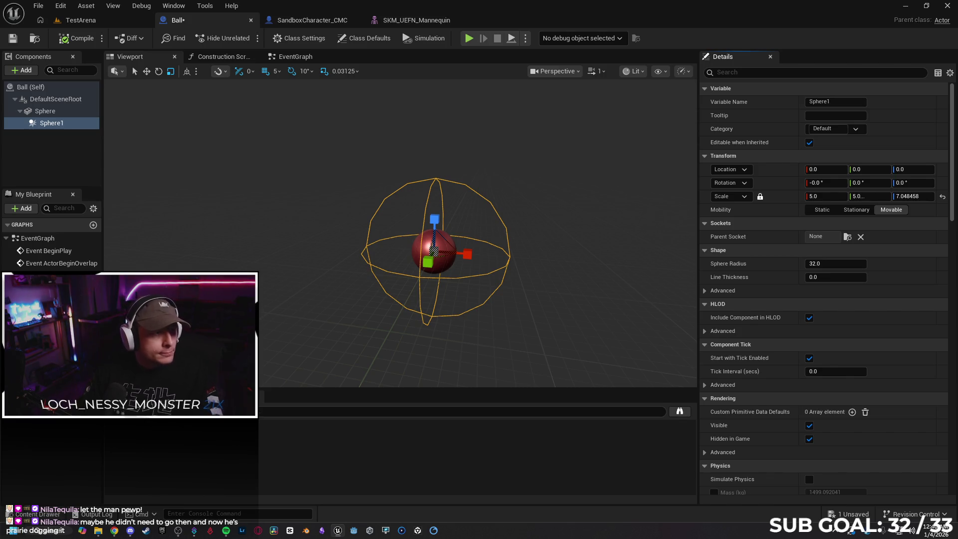
# Save the Ball blueprint and return to the TestArena level
pyautogui.scroll(-10, 751, 239)
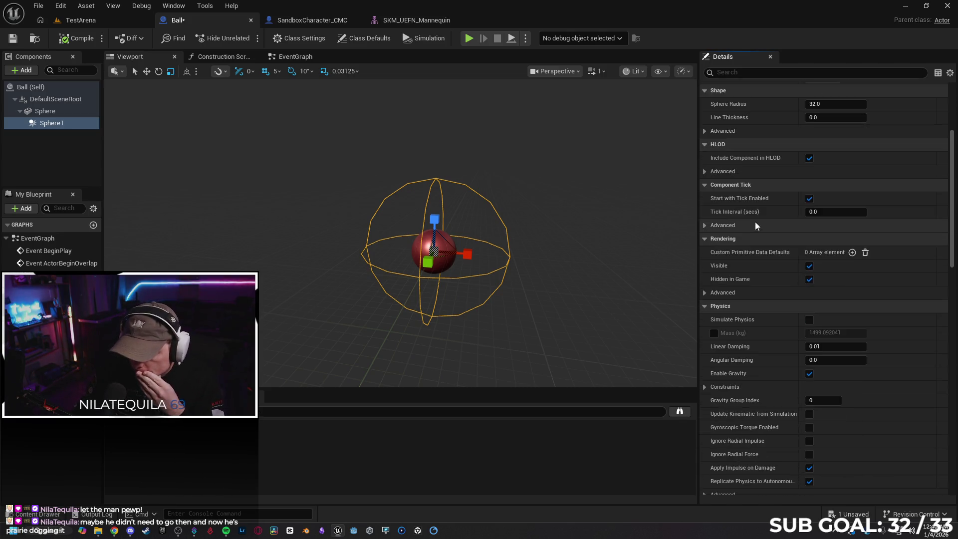
pyautogui.scroll(-10, 759, 228)
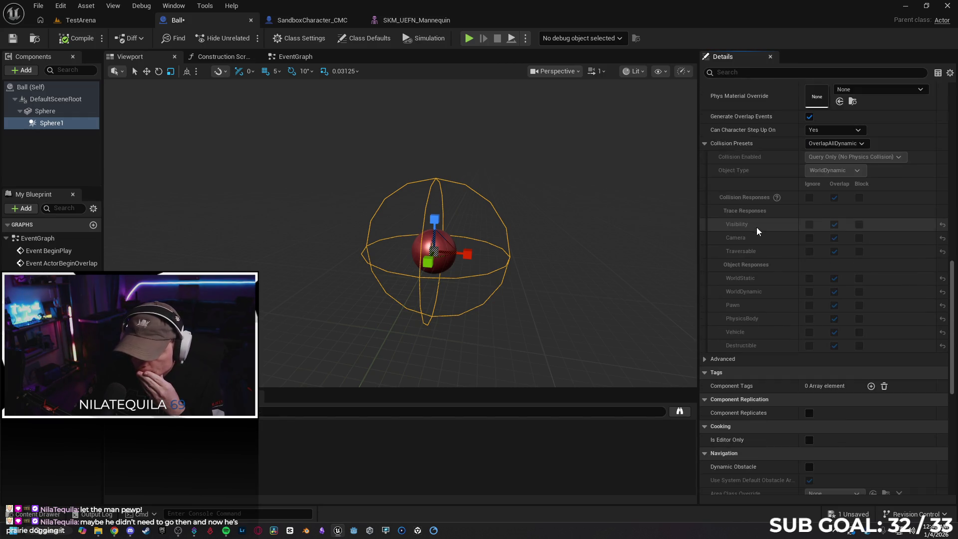
pyautogui.click(12, 39)
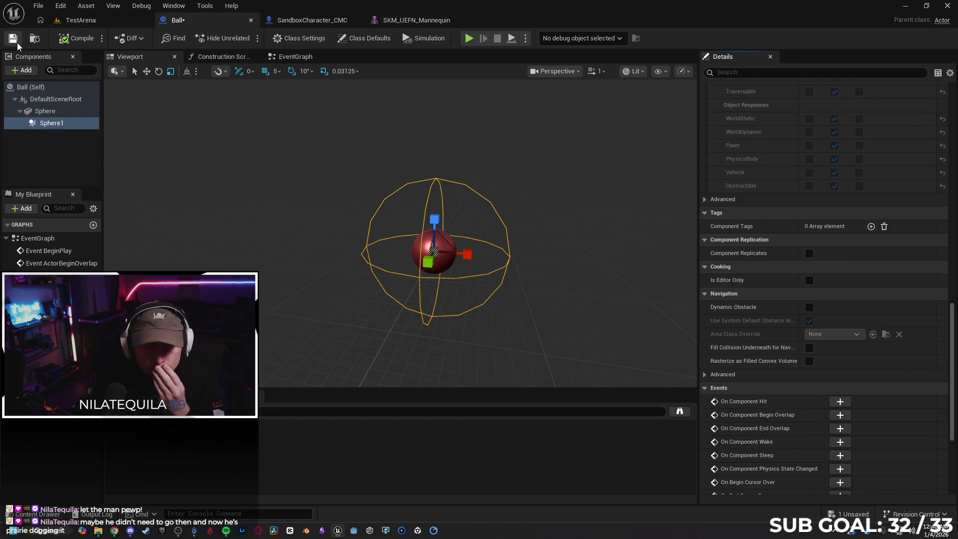
pyautogui.click(92, 22)
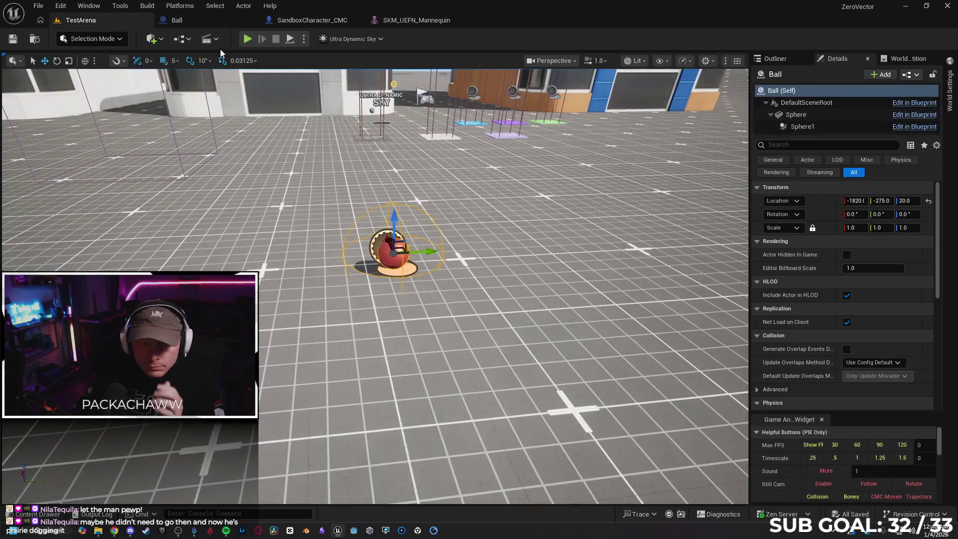
# Play the arena from this spot, walk the character into the ball, then stop the session
pyautogui.rightClick(407, 466)
pyautogui.click(429, 450)
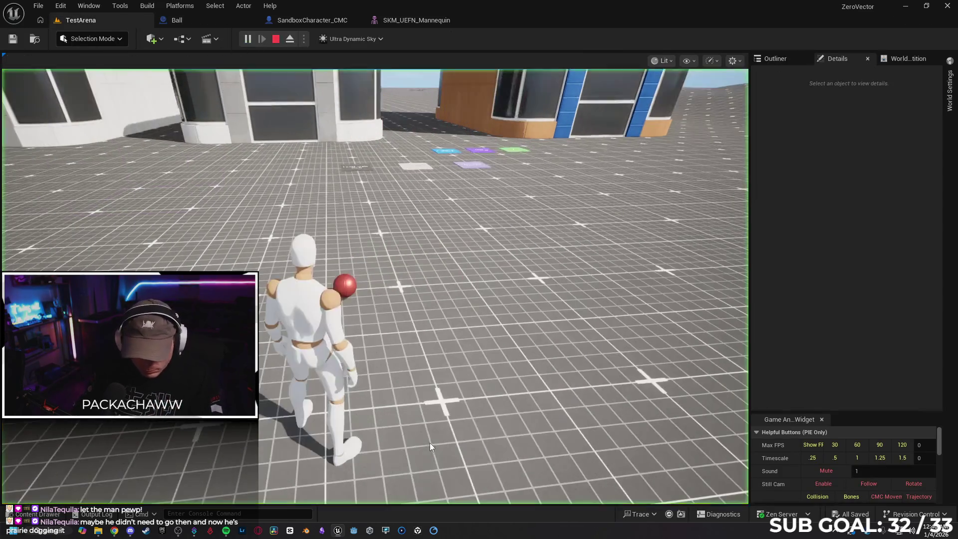
pyautogui.click(346, 357)
pyautogui.press('w')
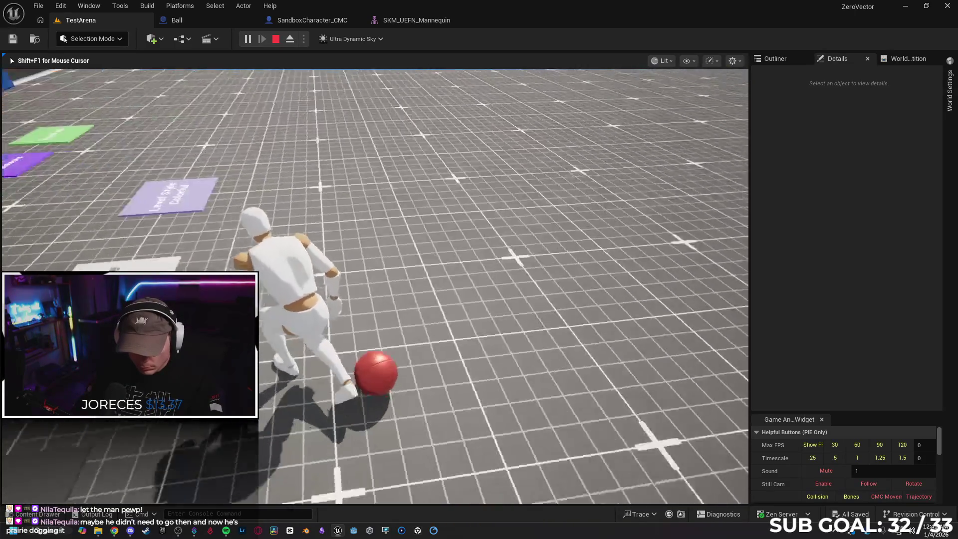
pyautogui.press('Escape')
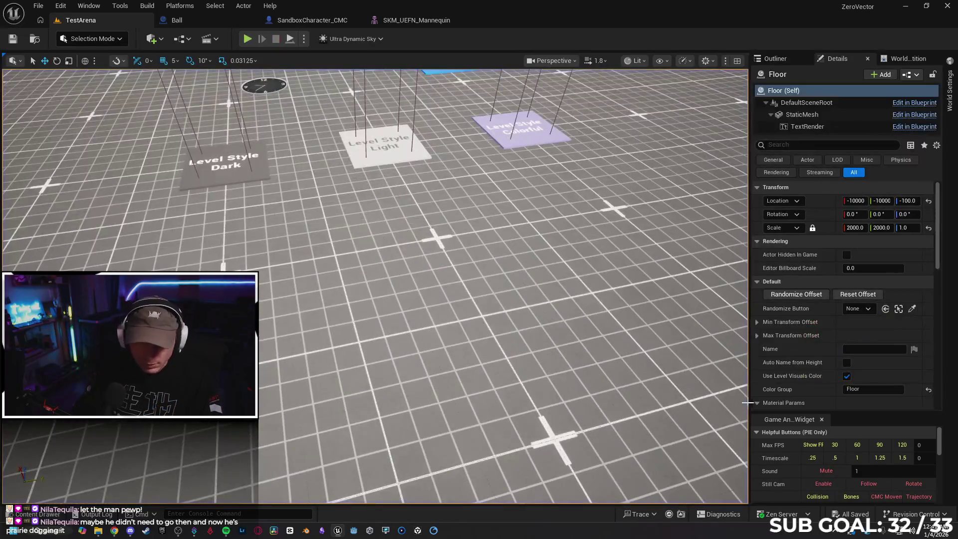
# Fly the editor view over the arena to the red ball and return to SandboxCharacter_CMC
pyautogui.moveTo(661, 353); pyautogui.dragTo(628, 260)
pyautogui.moveTo(661, 353); pyautogui.dragTo(662, 353)
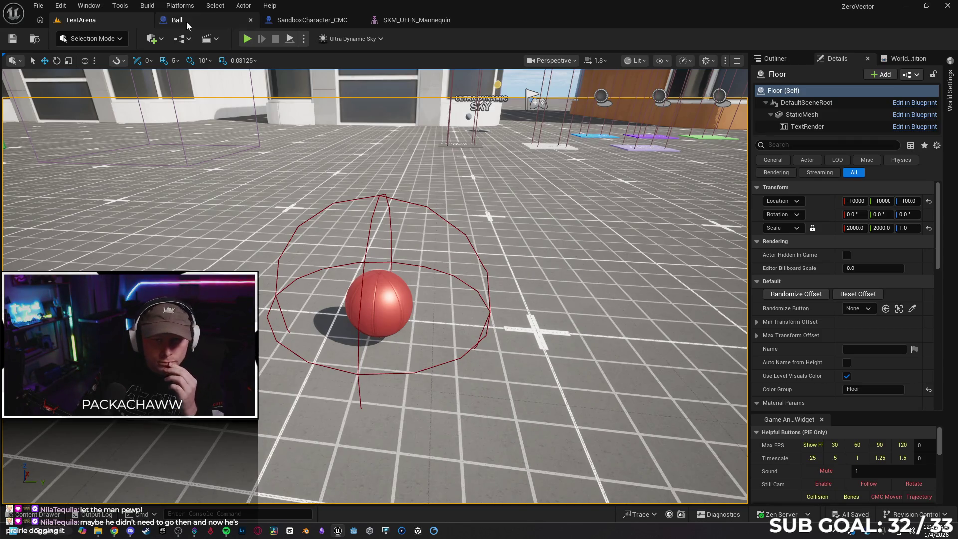
pyautogui.click(324, 23)
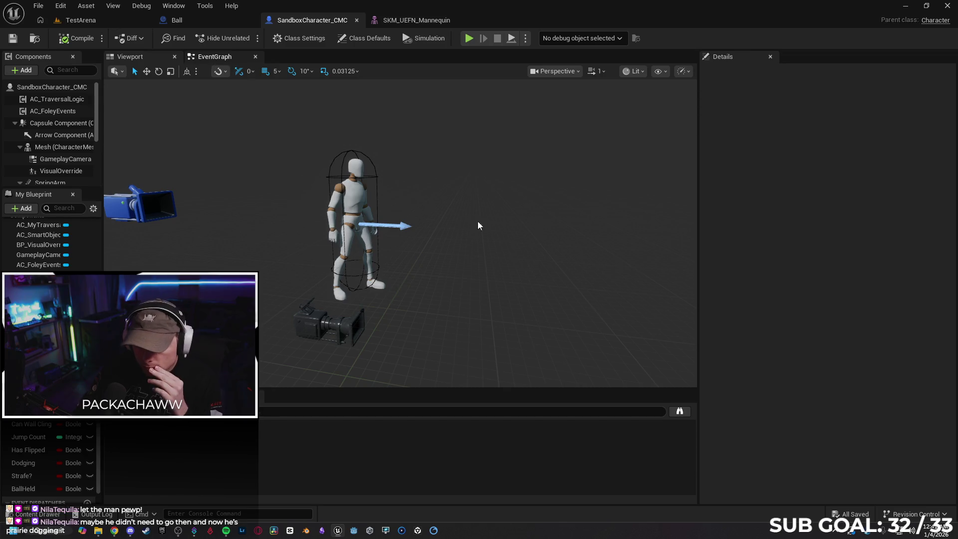
# Open the character's event graph and bring the hit and Cast To Ball nodes into view
pyautogui.moveTo(419, 185)
pyautogui.mouseDown()
pyautogui.moveTo(329, 252)
pyautogui.moveTo(280, 260)
pyautogui.mouseUp()
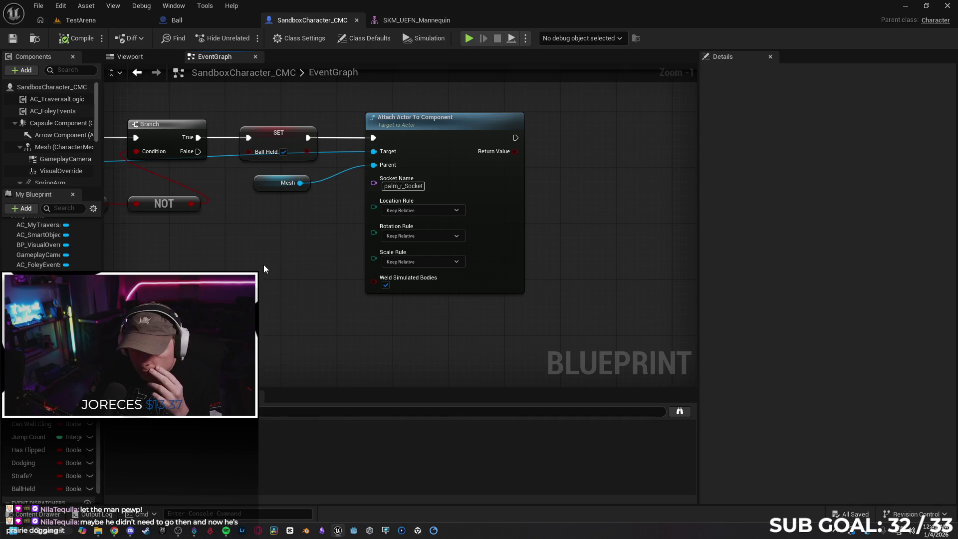
pyautogui.moveTo(255, 255); pyautogui.dragTo(508, 246)
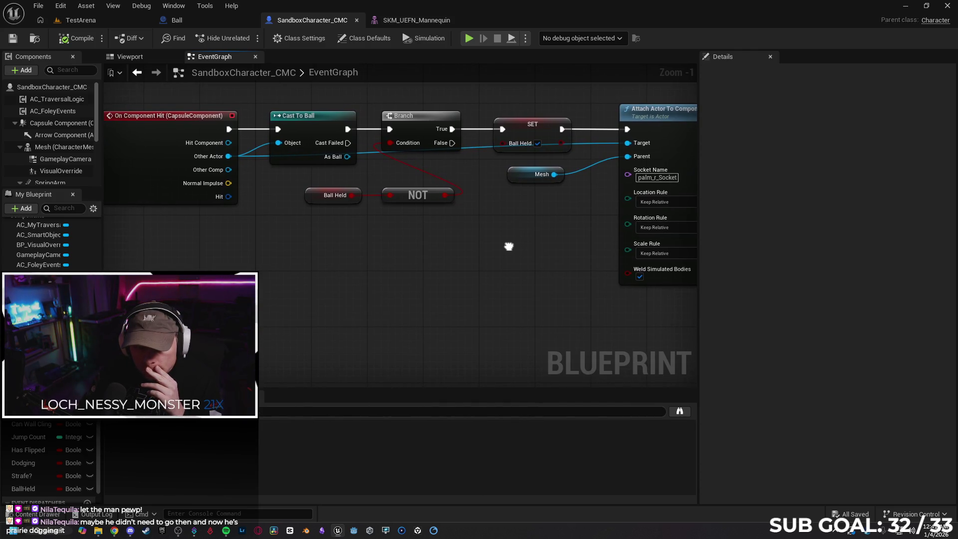
pyautogui.moveTo(508, 246); pyautogui.dragTo(507, 246)
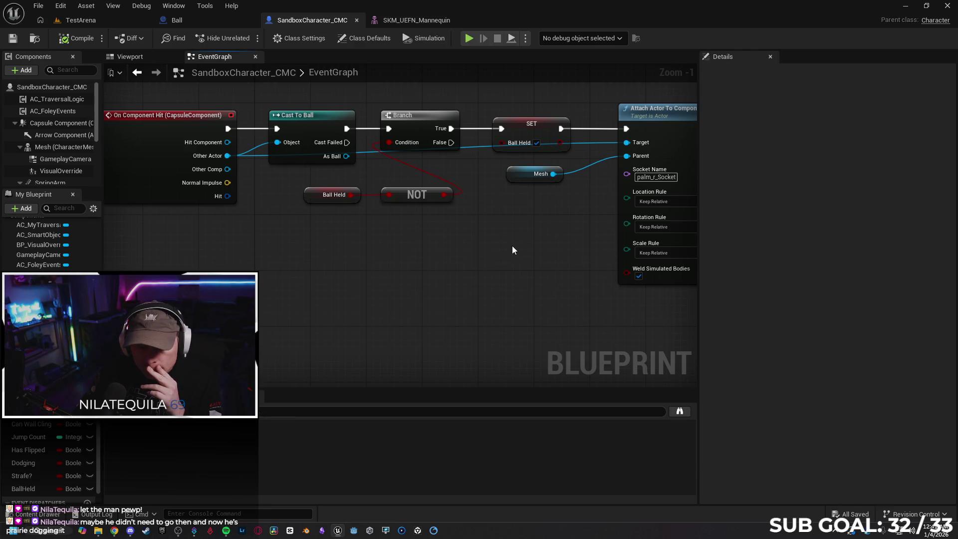
pyautogui.scroll(-1, 523, 243)
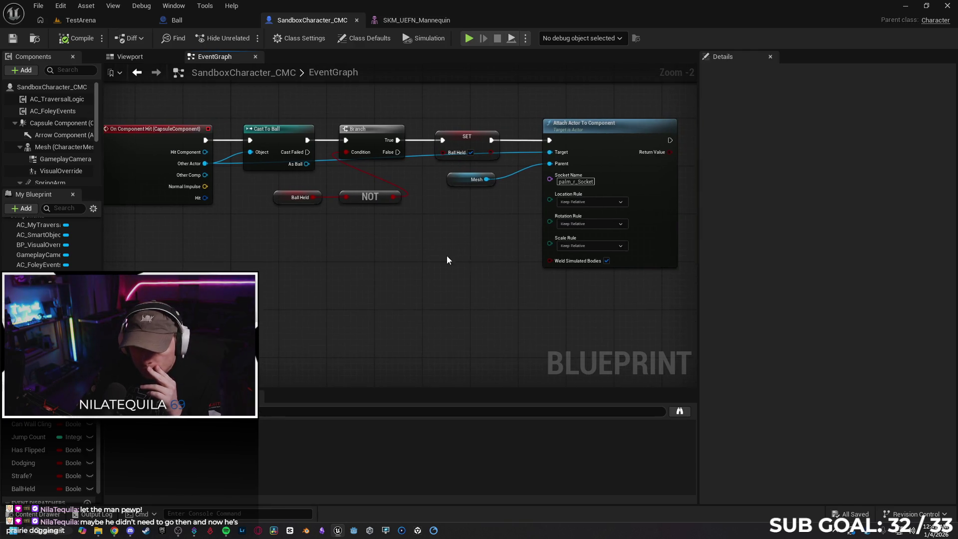
# Move the Cast To Ball, Branch and SET nodes into one straight row
pyautogui.moveTo(294, 126); pyautogui.dragTo(293, 109)
pyautogui.moveTo(378, 129); pyautogui.dragTo(374, 111)
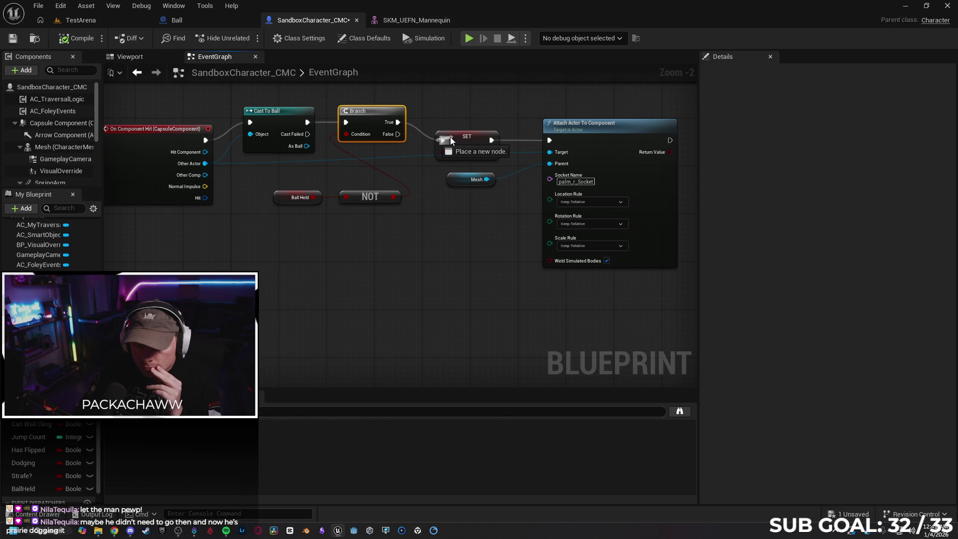
pyautogui.moveTo(456, 142); pyautogui.dragTo(450, 125)
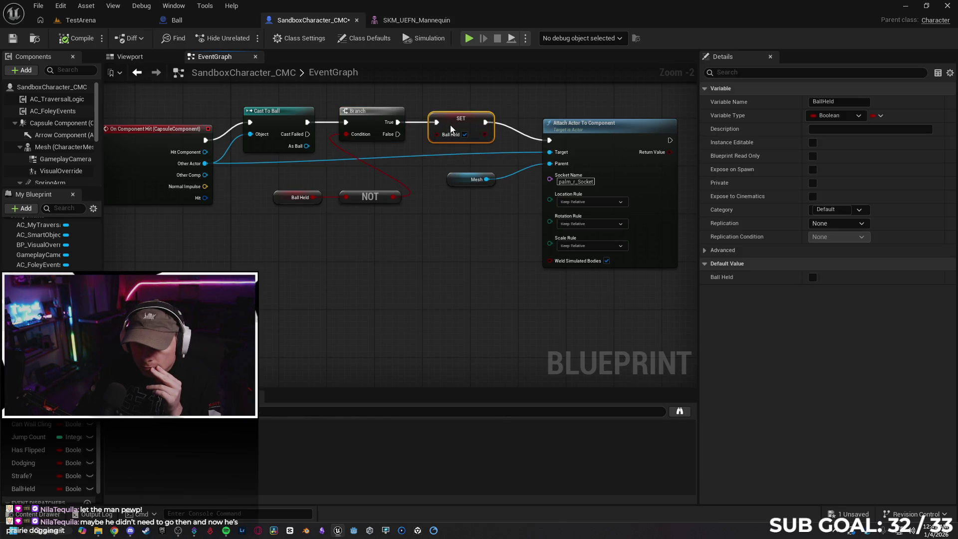
pyautogui.scroll(-1, 370, 211)
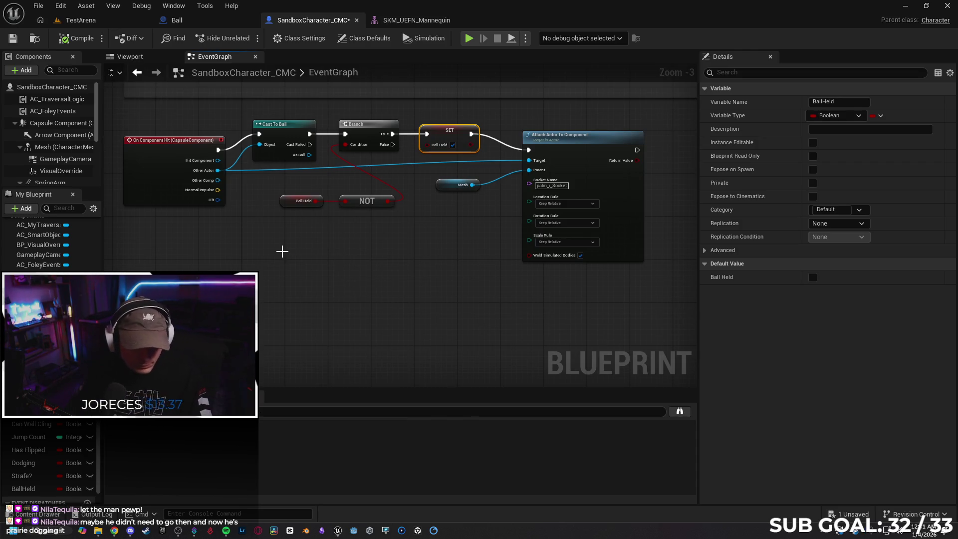
# Capture a screenshot of the graph area, then clear the node selection
pyautogui.press('super+shift+s')
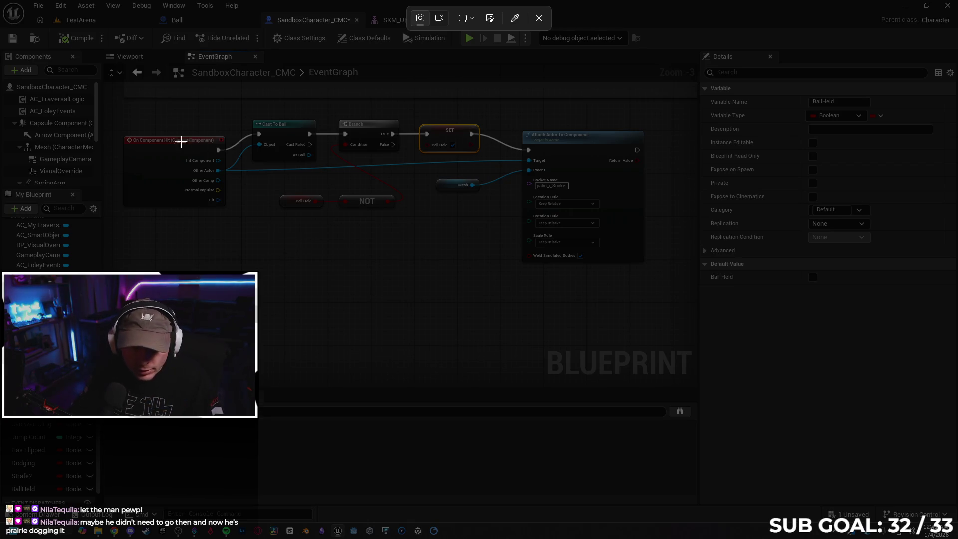
pyautogui.moveTo(115, 96)
pyautogui.mouseDown()
pyautogui.moveTo(660, 282)
pyautogui.moveTo(671, 301)
pyautogui.mouseUp()
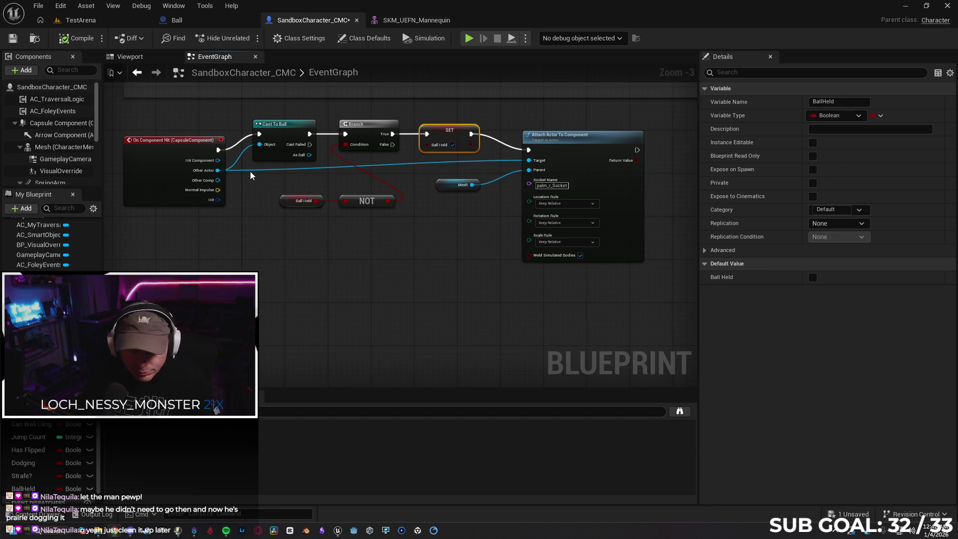
pyautogui.click(262, 173)
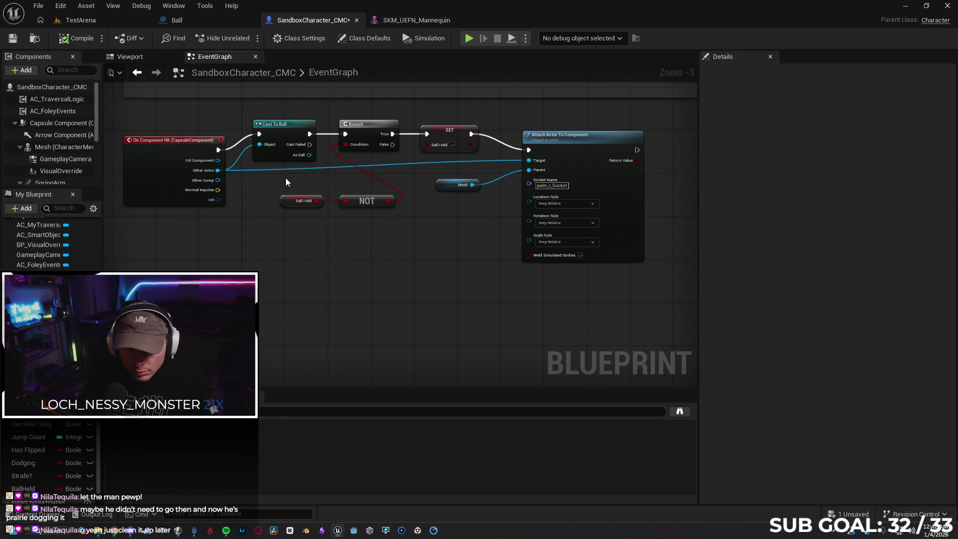
# Wire As Ball into the attach Target; Location and Rotation Snap to Target, Scale Keep World
pyautogui.keyDown('alt'); pyautogui.click(309, 168); pyautogui.keyUp('alt')
pyautogui.moveTo(309, 155)
pyautogui.mouseDown()
pyautogui.moveTo(453, 178)
pyautogui.moveTo(529, 160)
pyautogui.mouseUp()
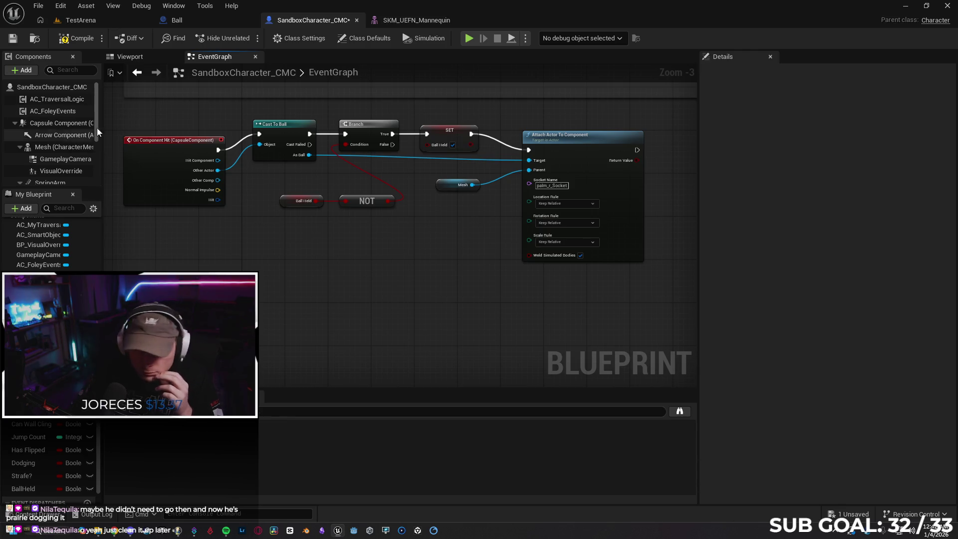
pyautogui.click(558, 204)
pyautogui.click(564, 234)
pyautogui.click(568, 226)
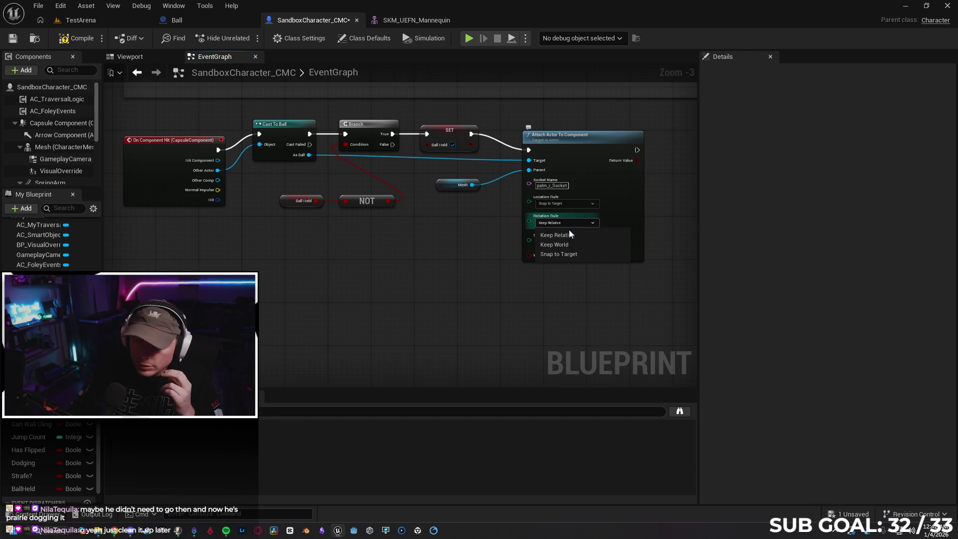
pyautogui.click(571, 256)
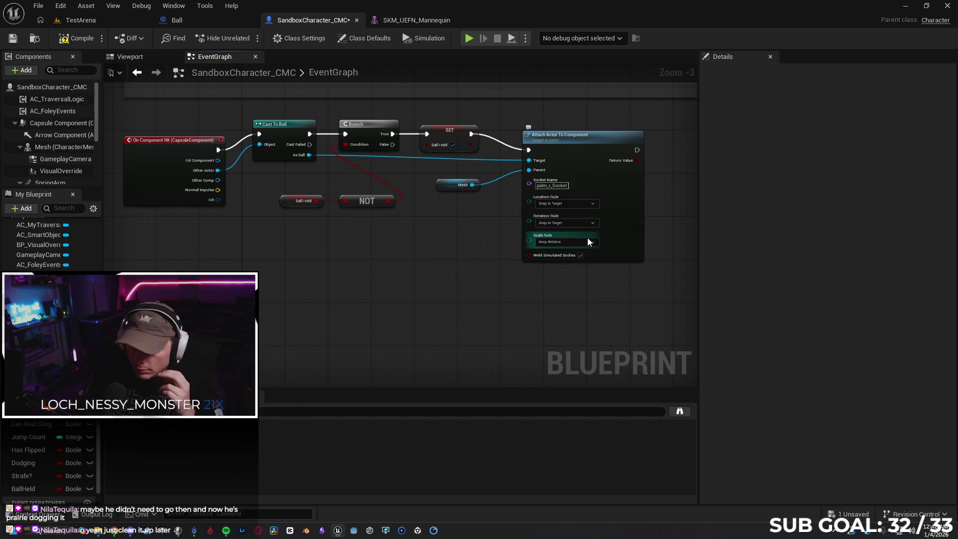
pyautogui.click(585, 243)
pyautogui.click(558, 265)
pyautogui.moveTo(587, 144)
pyautogui.mouseDown()
pyautogui.moveTo(585, 127)
pyautogui.moveTo(592, 138)
pyautogui.mouseUp()
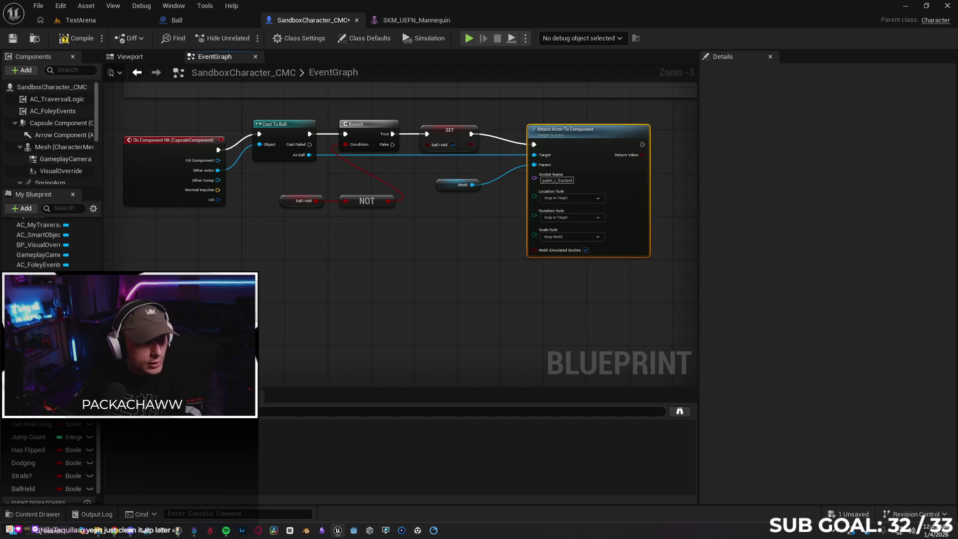
# Play TestArena from here, run the character into the ball, stop, then save SandboxCharacter_CMC
pyautogui.click(80, 21)
pyautogui.rightClick(538, 439)
pyautogui.click(558, 432)
pyautogui.press('w')
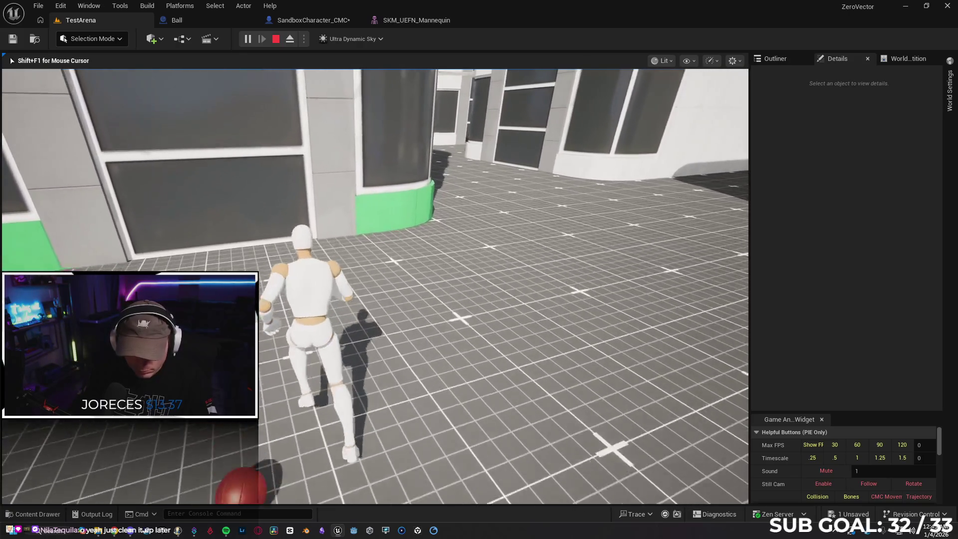
pyautogui.press('c')
pyautogui.press('c')
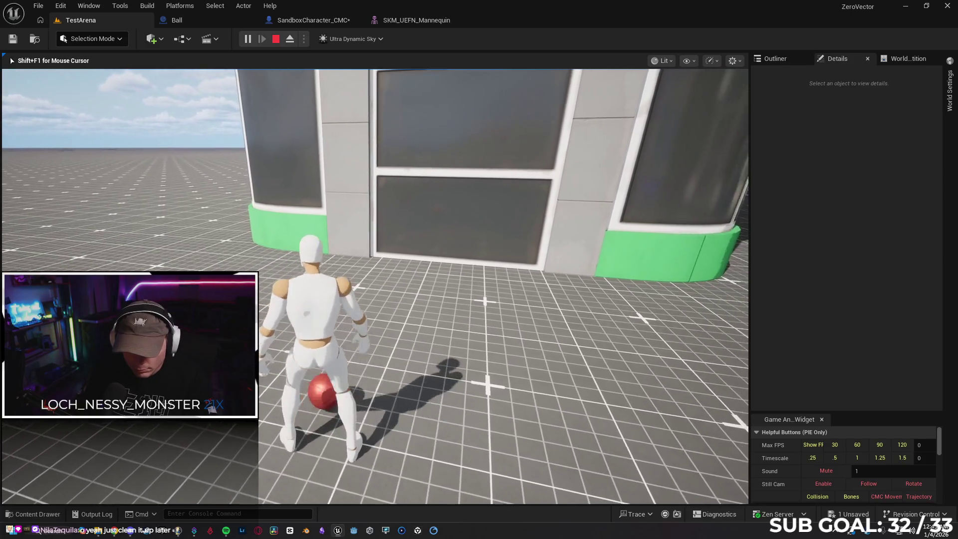
pyautogui.press('Escape')
pyautogui.click(310, 20)
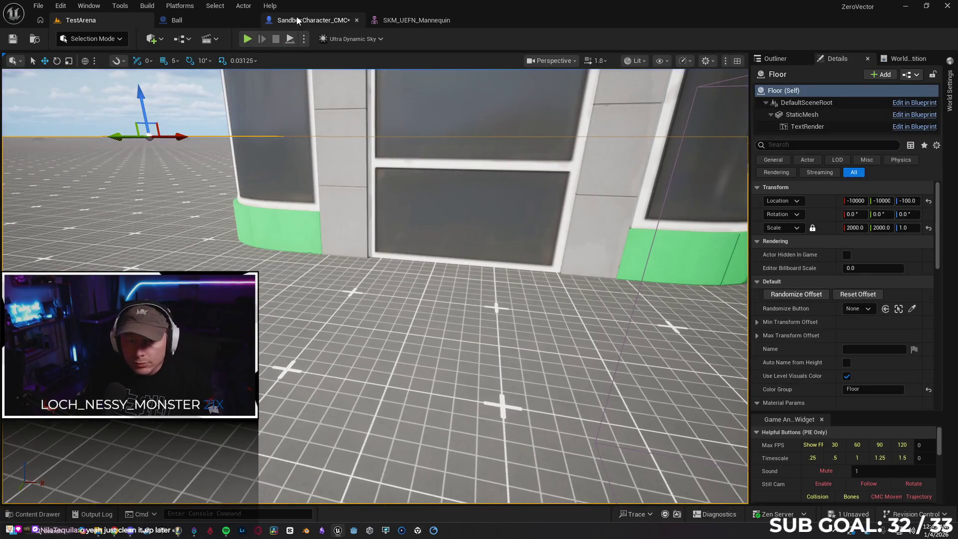
pyautogui.click(13, 38)
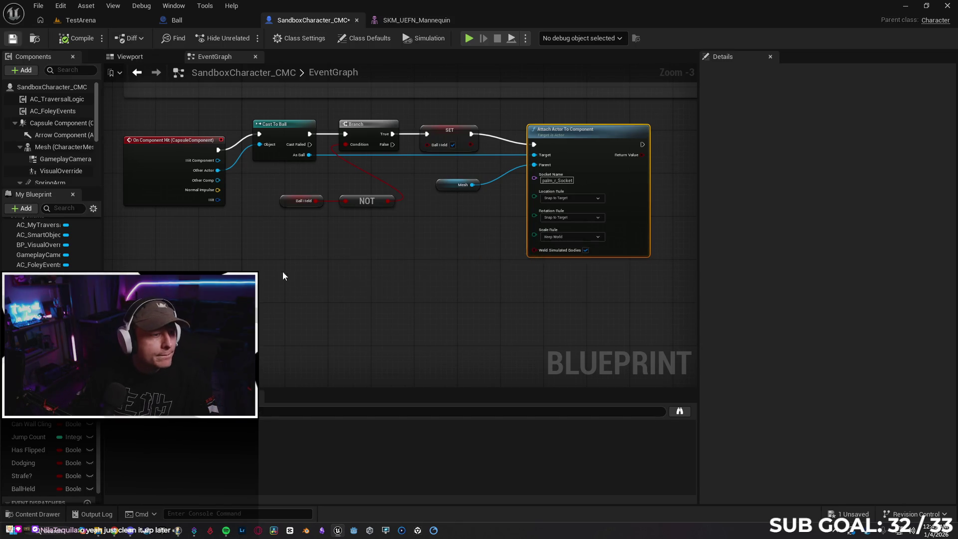
# Pan the graph and shift Attach Actor To Component right to make room after SET
pyautogui.moveTo(327, 262)
pyautogui.mouseDown()
pyautogui.moveTo(326, 276)
pyautogui.moveTo(220, 284)
pyautogui.mouseUp()
pyautogui.moveTo(408, 127); pyautogui.dragTo(408, 133)
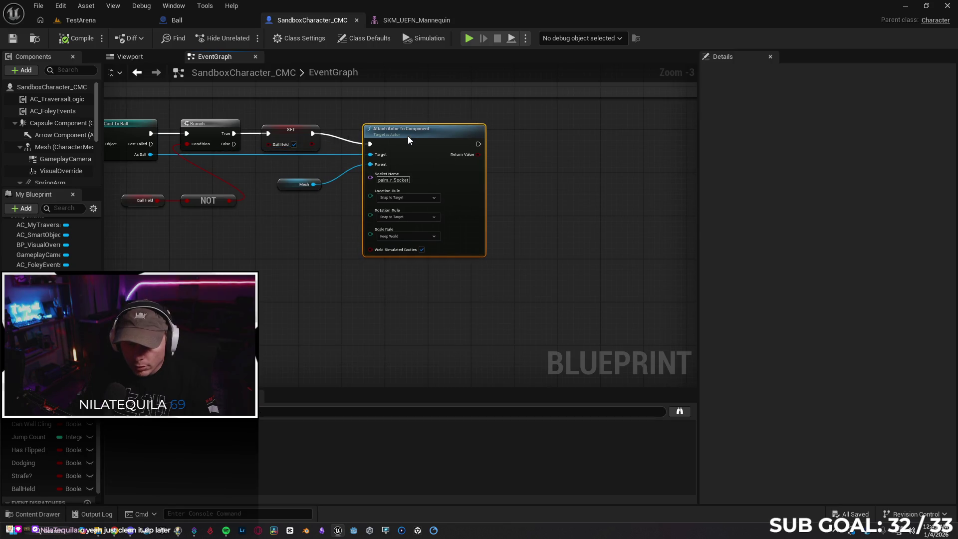
pyautogui.moveTo(492, 210)
pyautogui.mouseDown()
pyautogui.moveTo(477, 201)
pyautogui.moveTo(429, 206)
pyautogui.mouseUp()
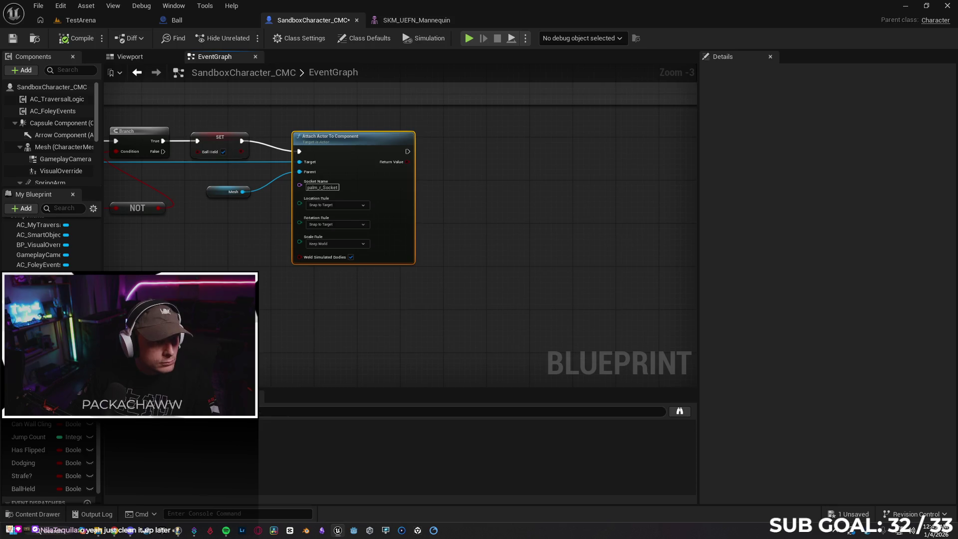
pyautogui.moveTo(285, 282); pyautogui.dragTo(401, 297)
pyautogui.moveTo(503, 151); pyautogui.dragTo(589, 154)
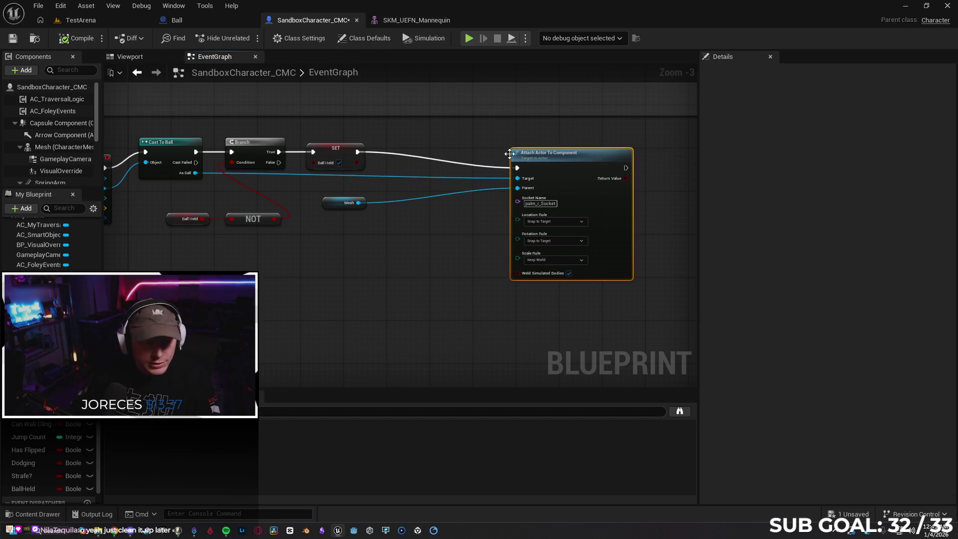
# Add a Set Simulate Physics (Mesh) node after SET, reposition it, then delete it
pyautogui.moveTo(359, 152); pyautogui.dragTo(390, 155)
pyautogui.write('set')
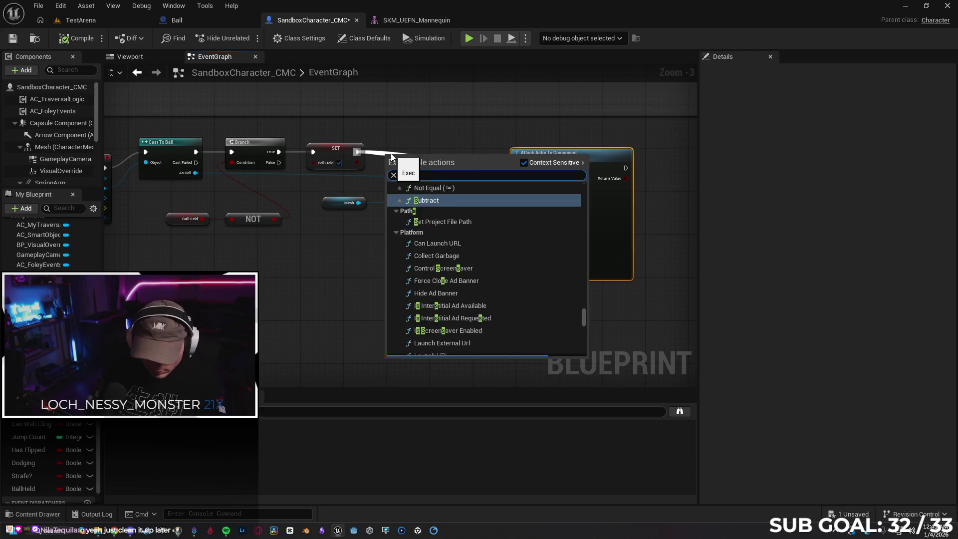
pyautogui.write(' simu')
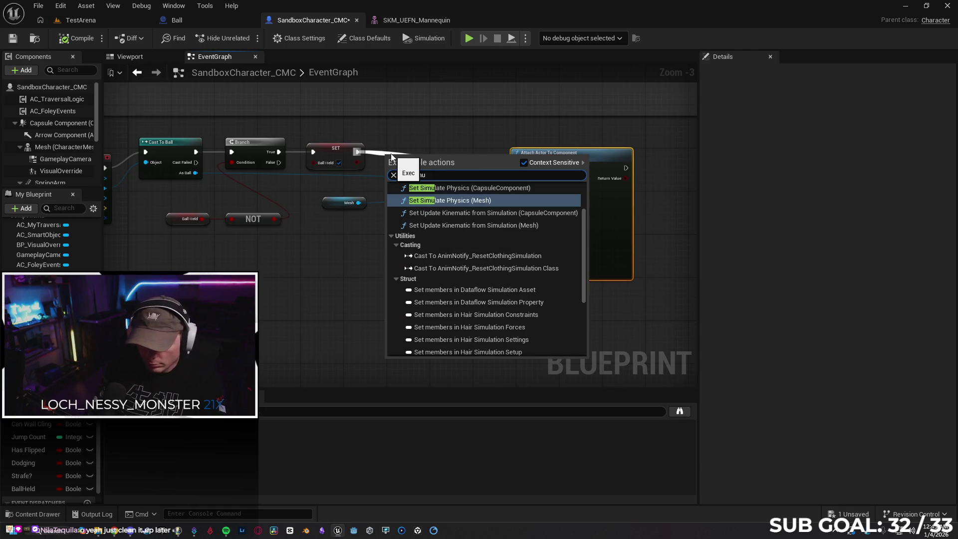
pyautogui.press('Up')
pyautogui.press('Up')
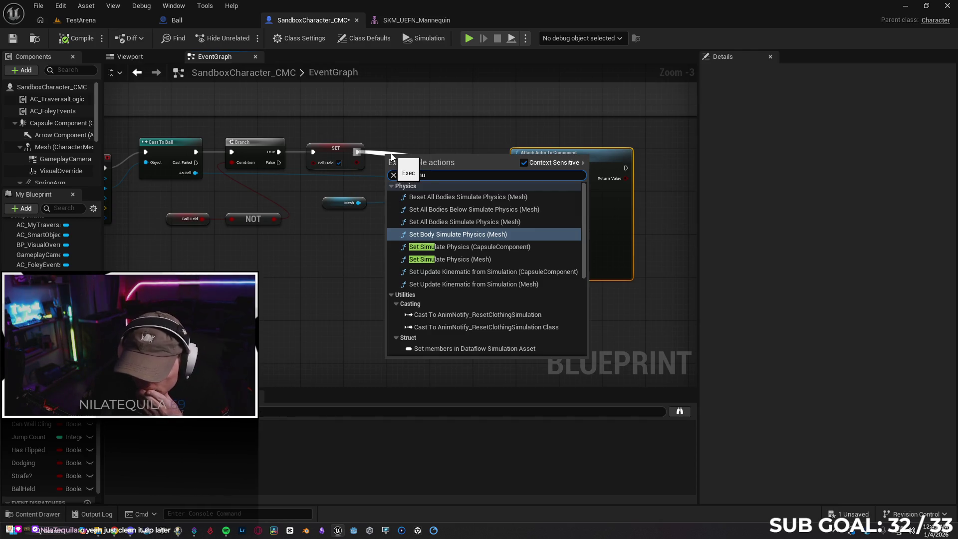
pyautogui.press('Down')
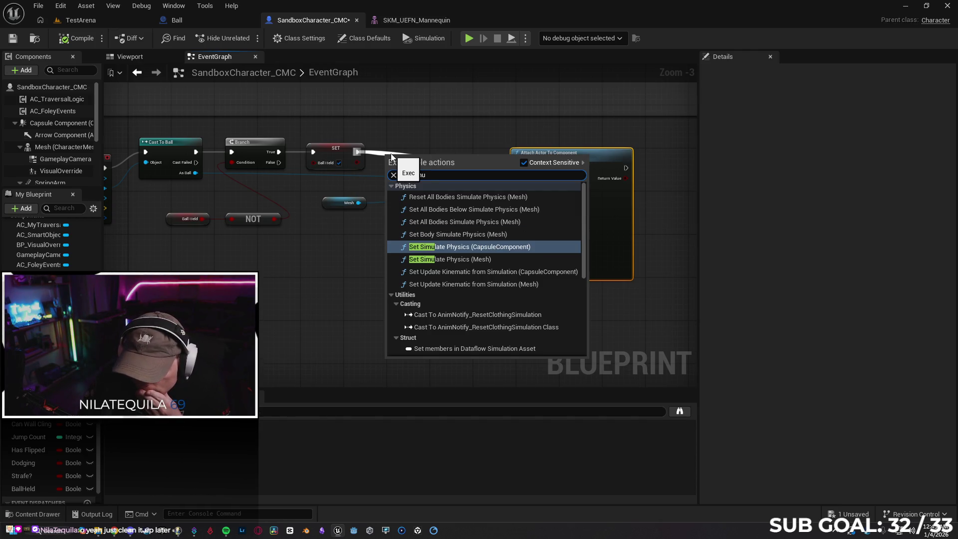
pyautogui.press('Down')
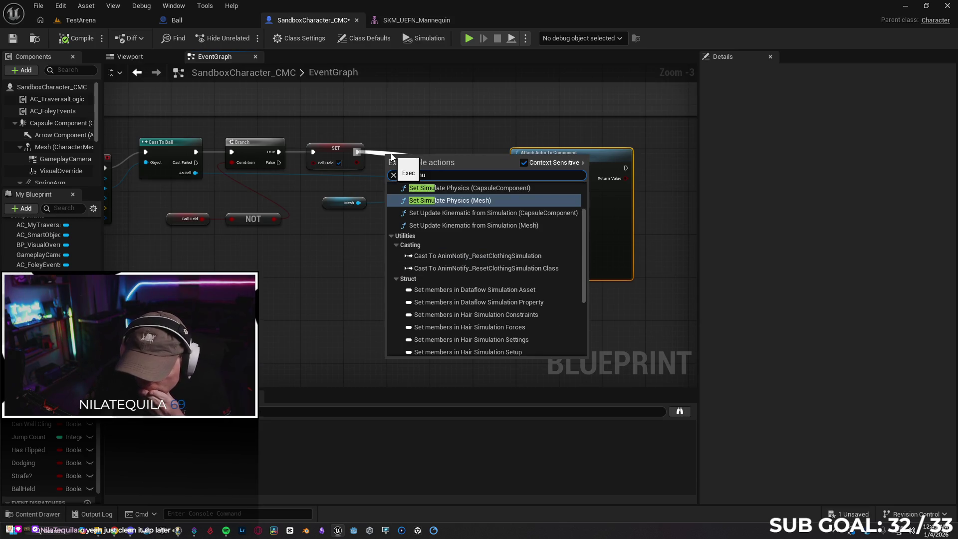
pyautogui.press('Return')
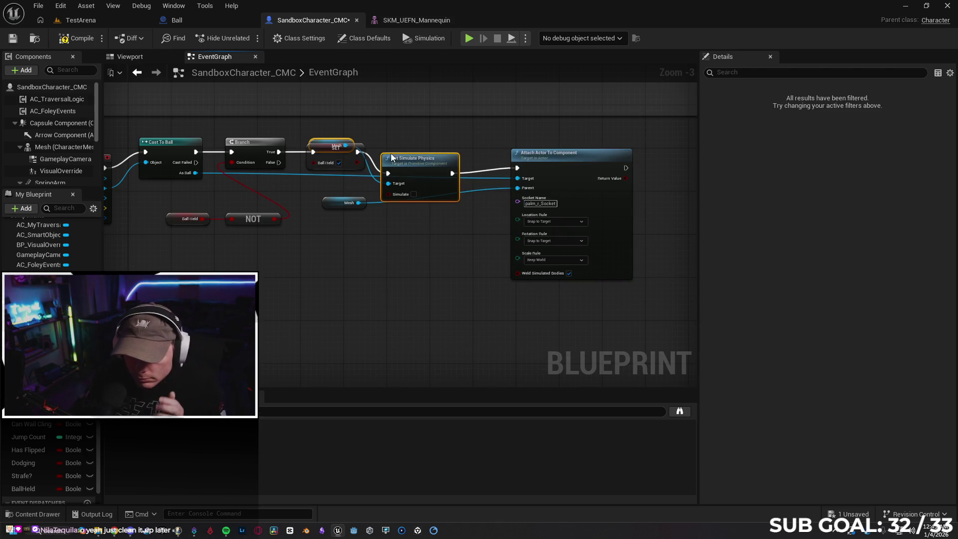
pyautogui.moveTo(409, 159)
pyautogui.mouseDown()
pyautogui.moveTo(409, 143)
pyautogui.moveTo(423, 142)
pyautogui.mouseUp()
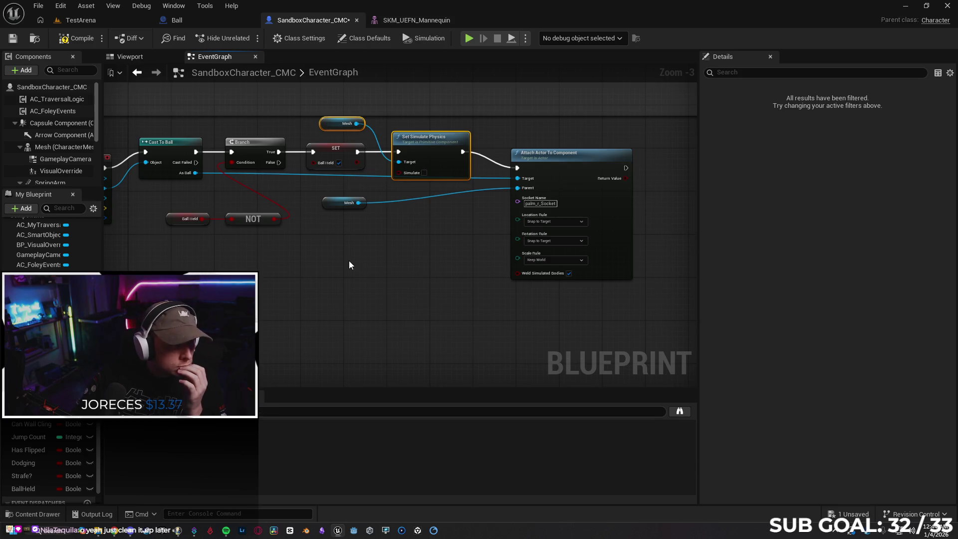
pyautogui.moveTo(197, 172)
pyautogui.mouseDown()
pyautogui.moveTo(467, 165)
pyautogui.moveTo(261, 170)
pyautogui.mouseUp()
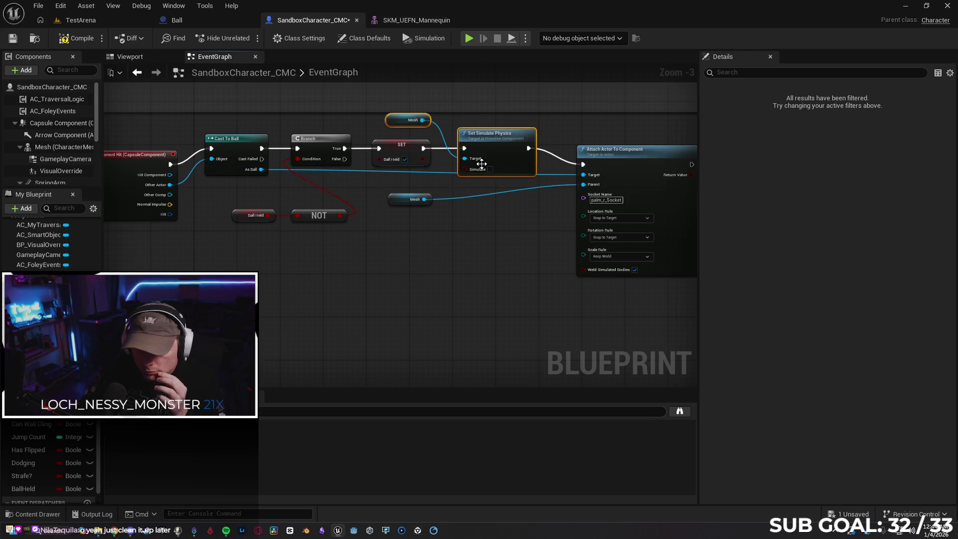
pyautogui.press('Delete')
# Add Set Simulate Physics from all actions, try wiring the ball to its target, then delete it
pyautogui.moveTo(423, 148); pyautogui.dragTo(456, 151)
pyautogui.write('s')
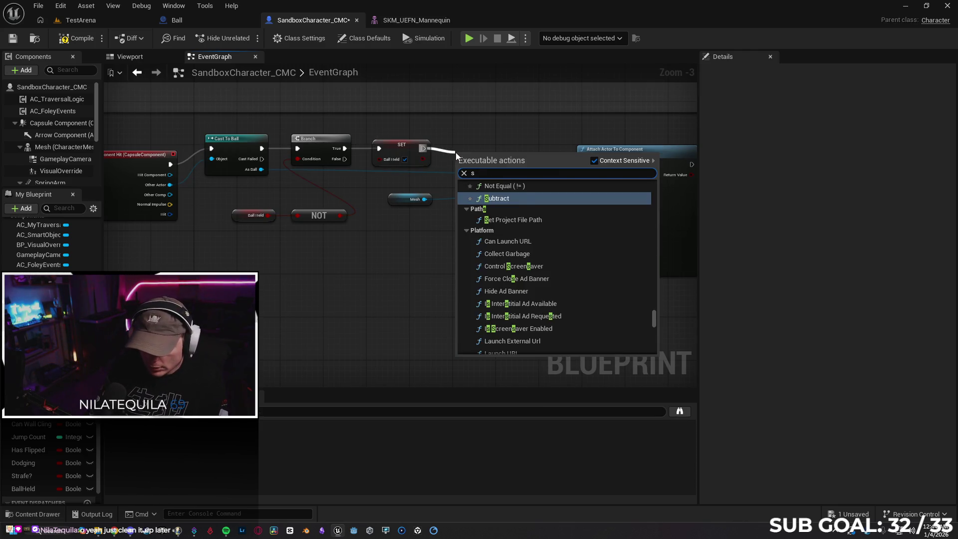
pyautogui.write('et simulate ')
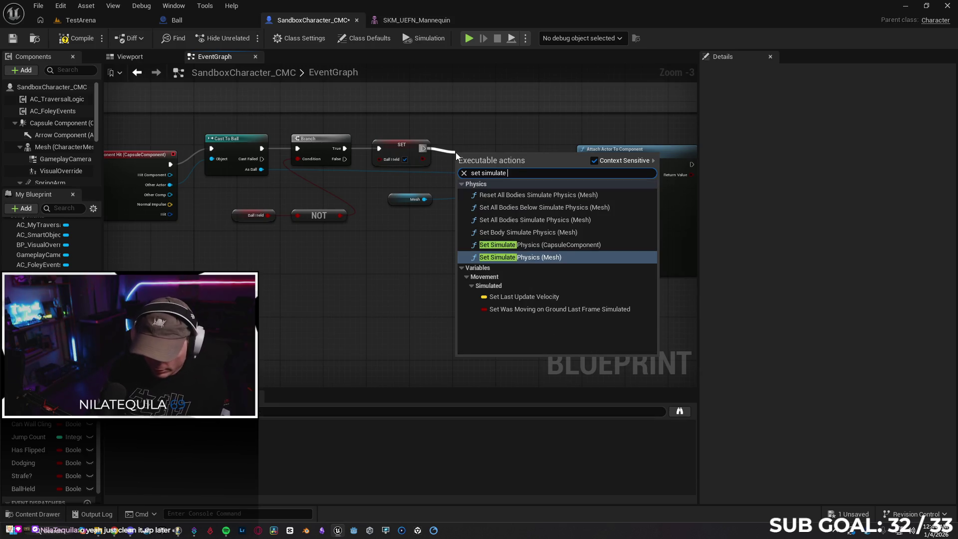
pyautogui.write('phy')
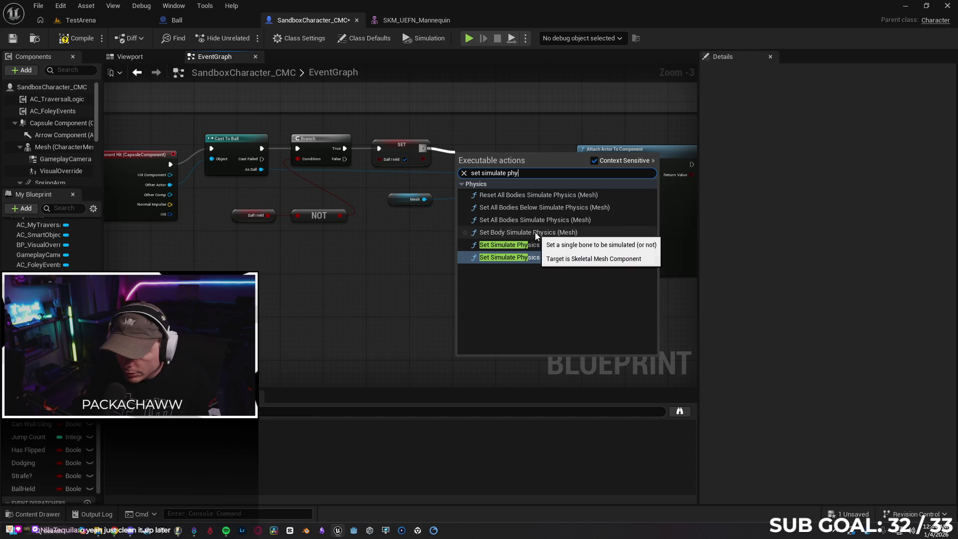
pyautogui.click(593, 161)
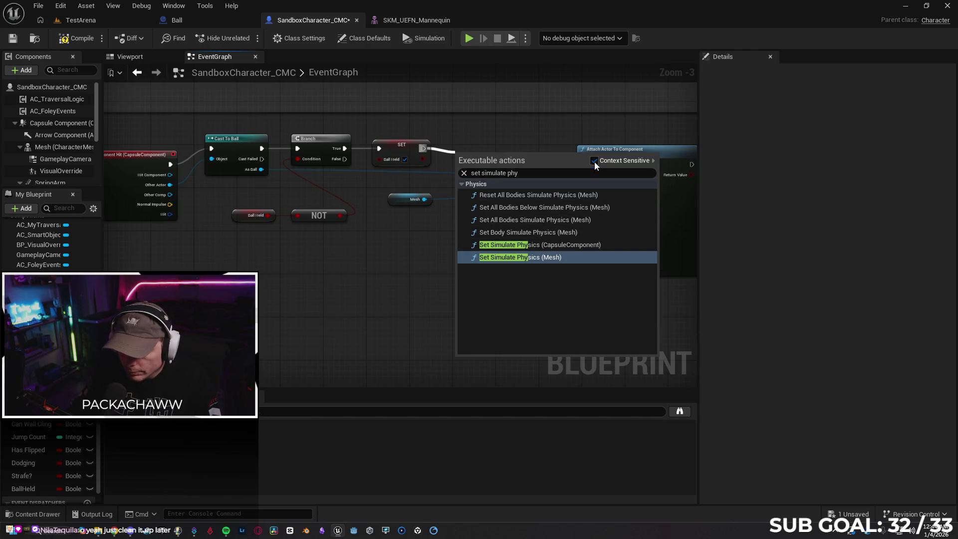
pyautogui.click(554, 245)
pyautogui.moveTo(499, 165)
pyautogui.mouseDown()
pyautogui.moveTo(514, 138)
pyautogui.moveTo(514, 148)
pyautogui.mouseUp()
pyautogui.moveTo(261, 169)
pyautogui.mouseDown()
pyautogui.moveTo(476, 159)
pyautogui.moveTo(252, 185)
pyautogui.moveTo(261, 169)
pyautogui.mouseUp()
pyautogui.moveTo(170, 185)
pyautogui.mouseDown()
pyautogui.moveTo(480, 160)
pyautogui.moveTo(288, 187)
pyautogui.moveTo(166, 187)
pyautogui.moveTo(177, 186)
pyautogui.mouseUp()
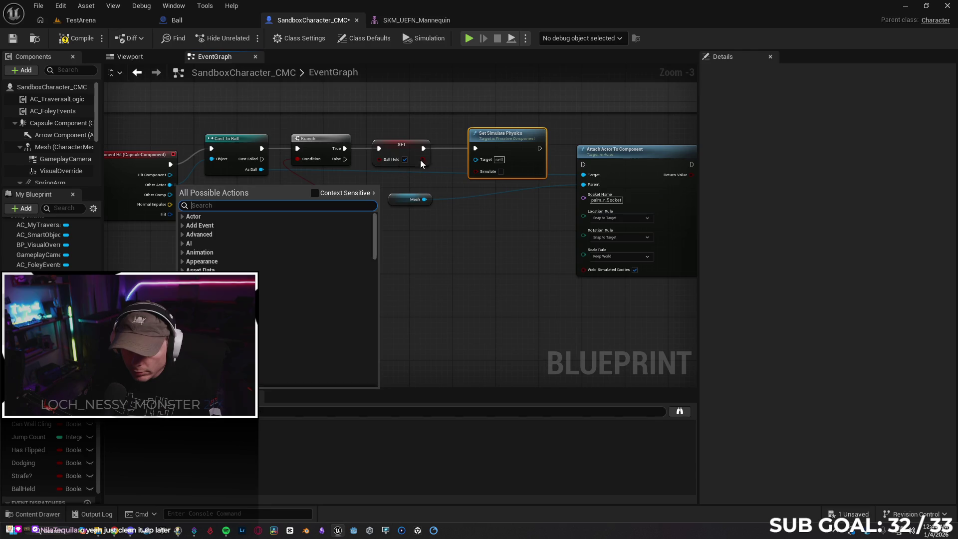
pyautogui.click(500, 138)
pyautogui.press('Delete')
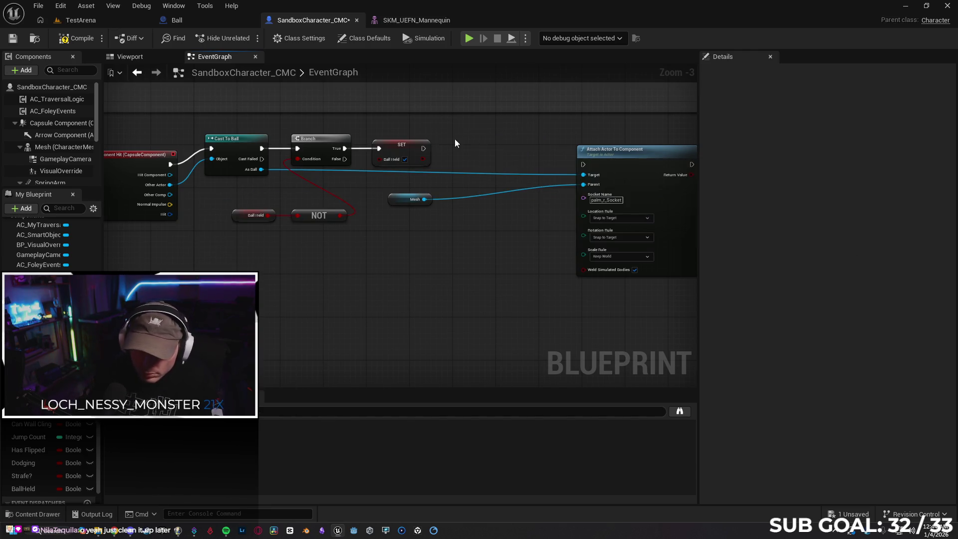
# Search the Ball-context actions from As Ball for 'physic' and close without adding anything
pyautogui.moveTo(265, 170); pyautogui.dragTo(458, 148)
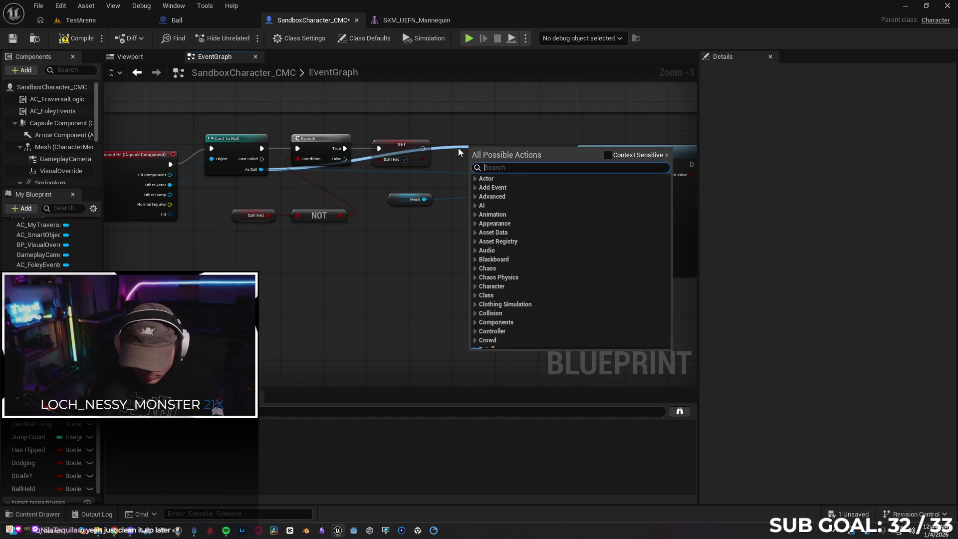
pyautogui.click(607, 156)
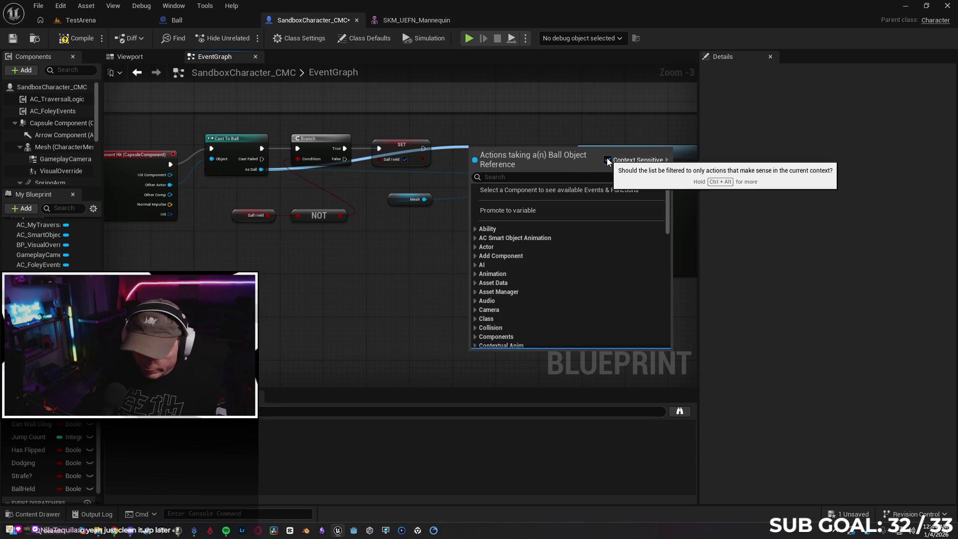
pyautogui.click(564, 177)
pyautogui.write('set')
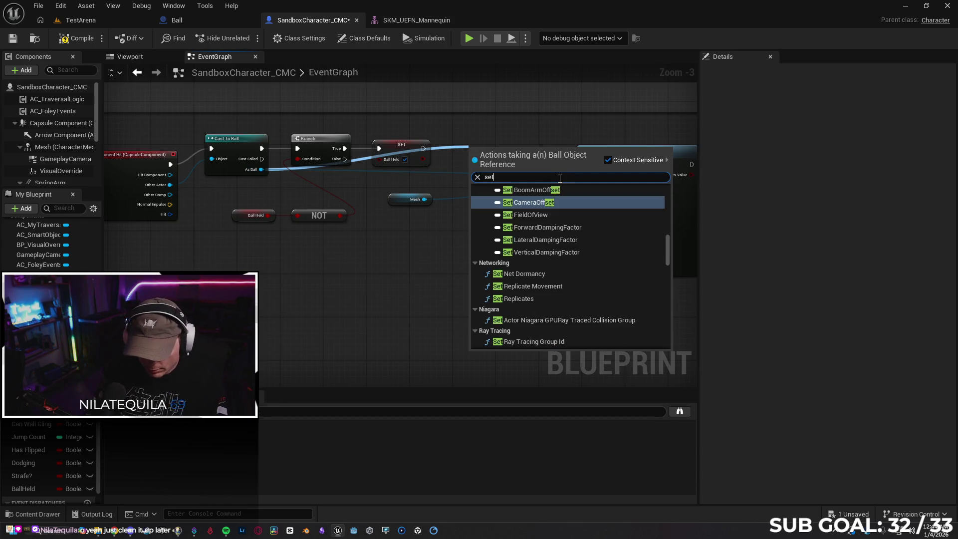
pyautogui.write(' simula')
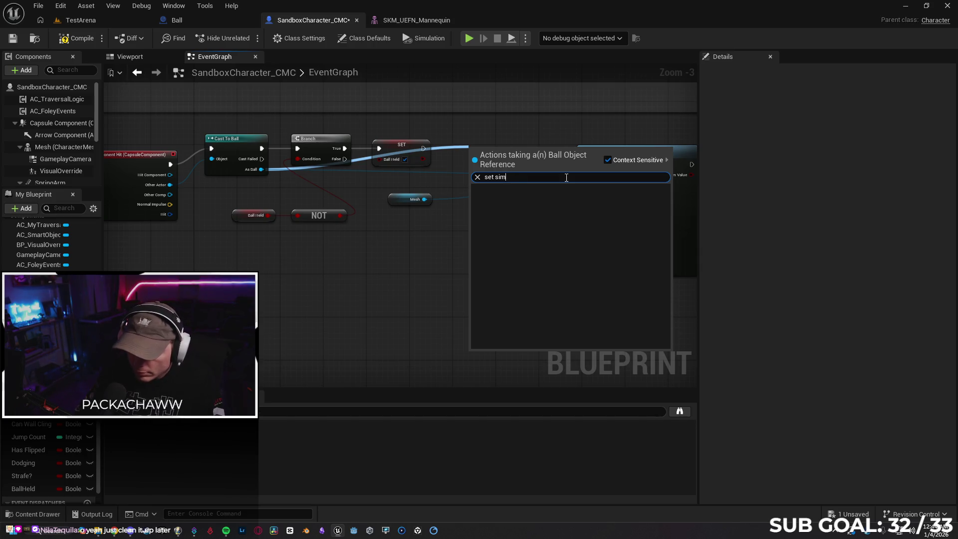
pyautogui.press('BackSpace')
pyautogui.press('BackSpace')
pyautogui.press('BackSpace')
pyautogui.write('p')
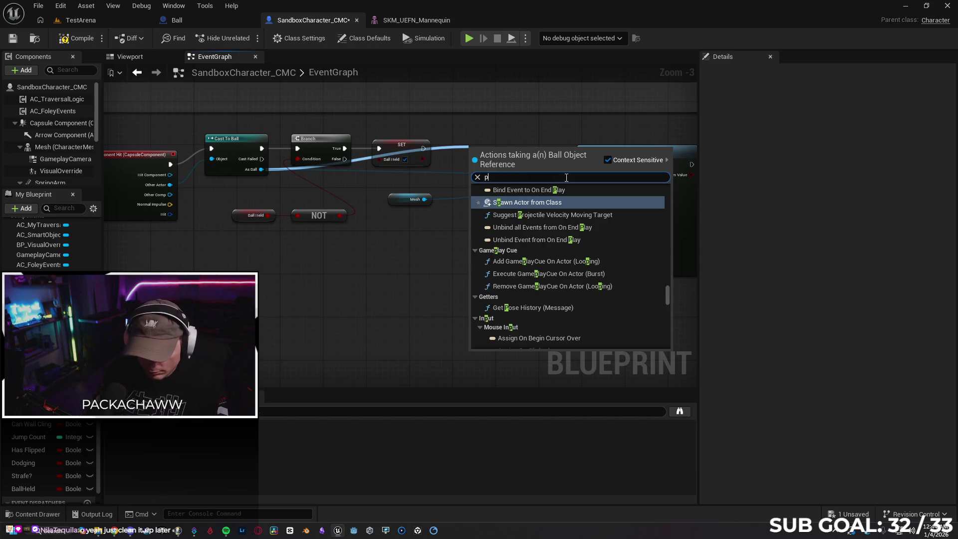
pyautogui.write('hys')
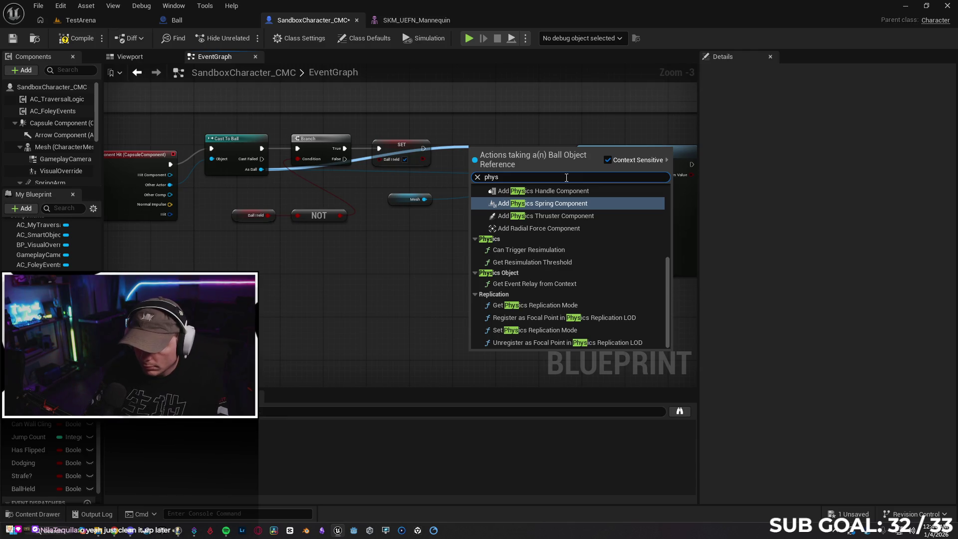
pyautogui.write('ic')
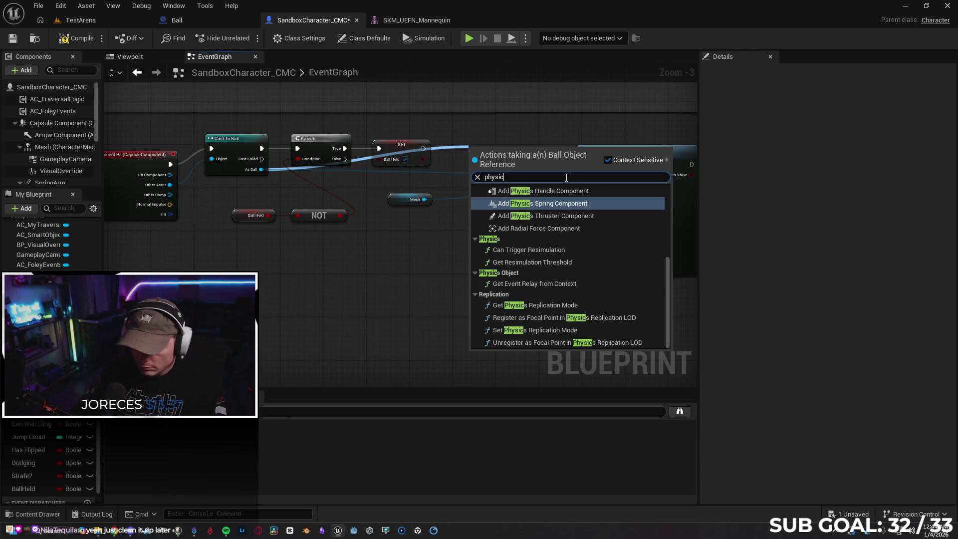
pyautogui.click(427, 275)
# Connect SET's execution output to Attach Actor To Component, then add and remove a Get Mesh node
pyautogui.moveTo(629, 168)
pyautogui.mouseDown()
pyautogui.moveTo(596, 148)
pyautogui.moveTo(585, 156)
pyautogui.mouseUp()
pyautogui.moveTo(422, 150); pyautogui.dragTo(540, 153)
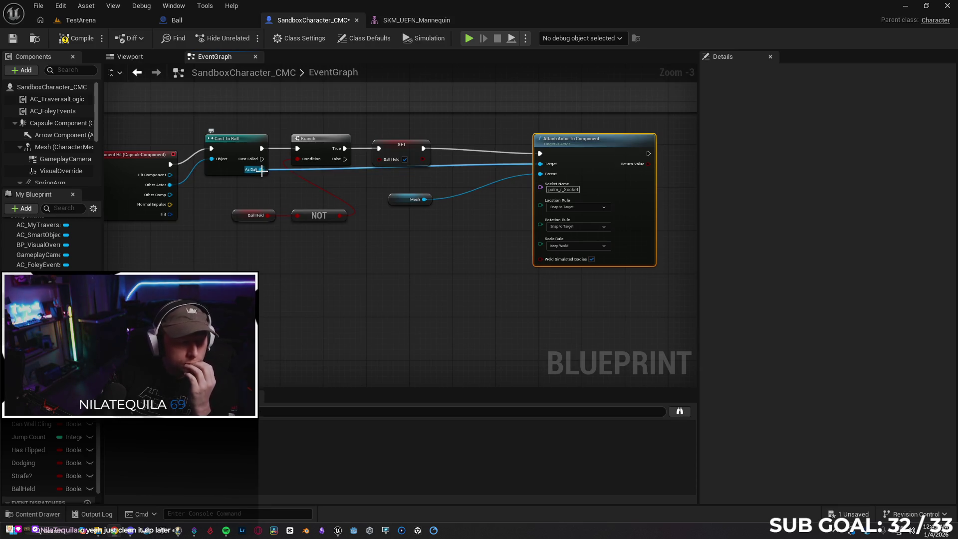
pyautogui.moveTo(260, 169)
pyautogui.mouseDown()
pyautogui.moveTo(354, 227)
pyautogui.moveTo(380, 277)
pyautogui.mouseUp()
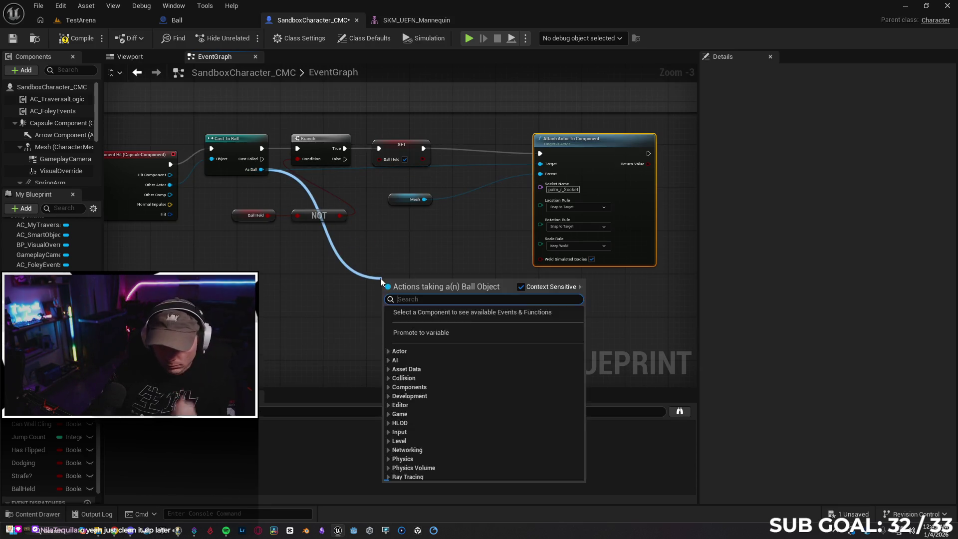
pyautogui.write('get mesh')
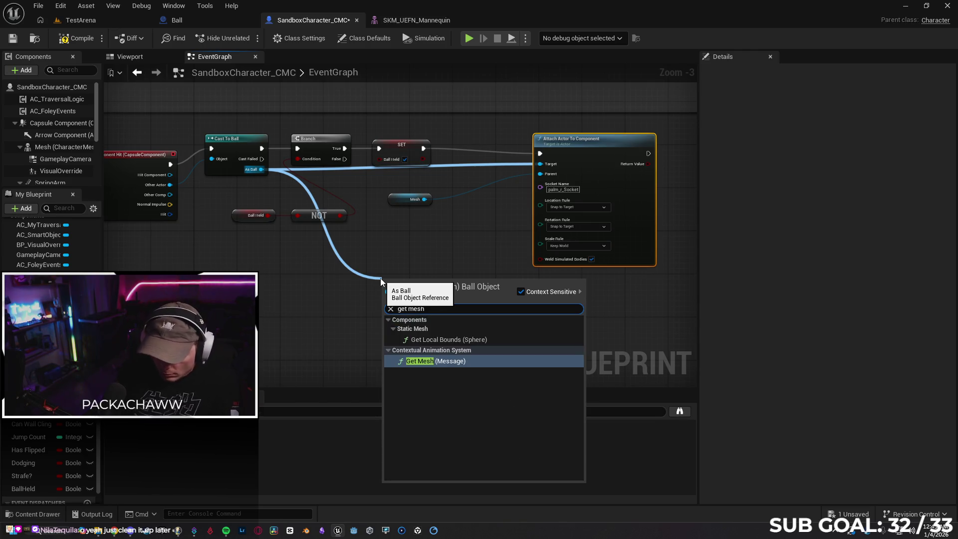
pyautogui.press('Return')
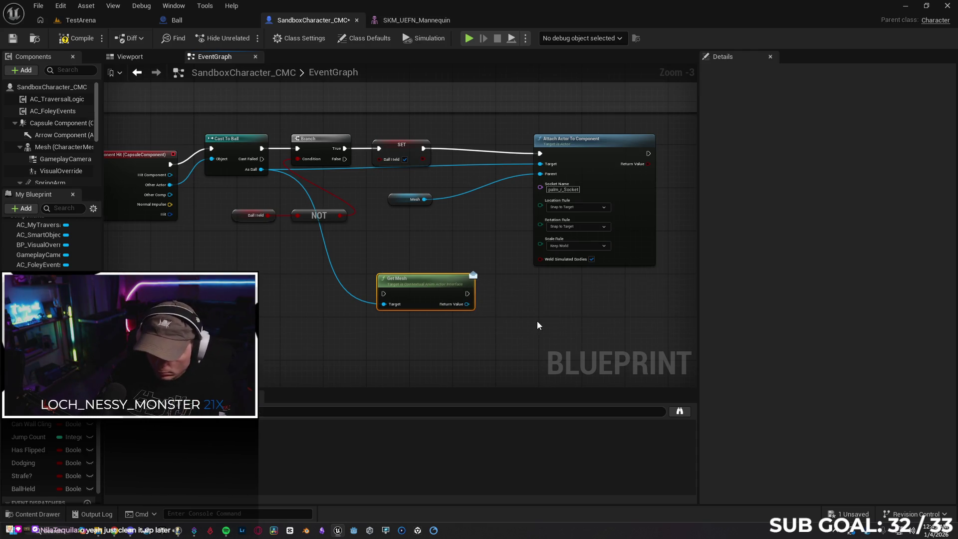
pyautogui.press('Delete')
pyautogui.click(177, 20)
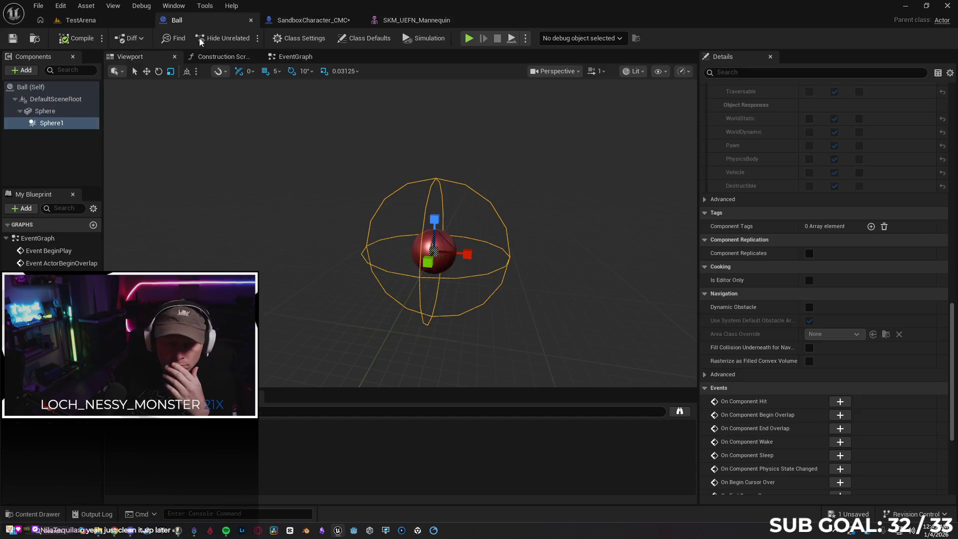
# Rename the Ball's Sphere component to BallMesh and compile the Ball blueprint
pyautogui.click(64, 112)
pyautogui.rightClick(45, 115)
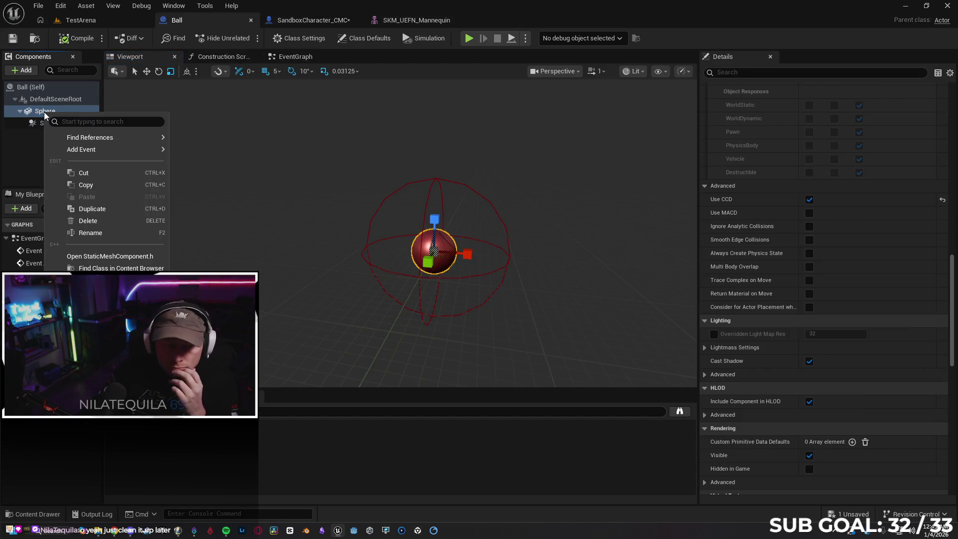
pyautogui.click(118, 232)
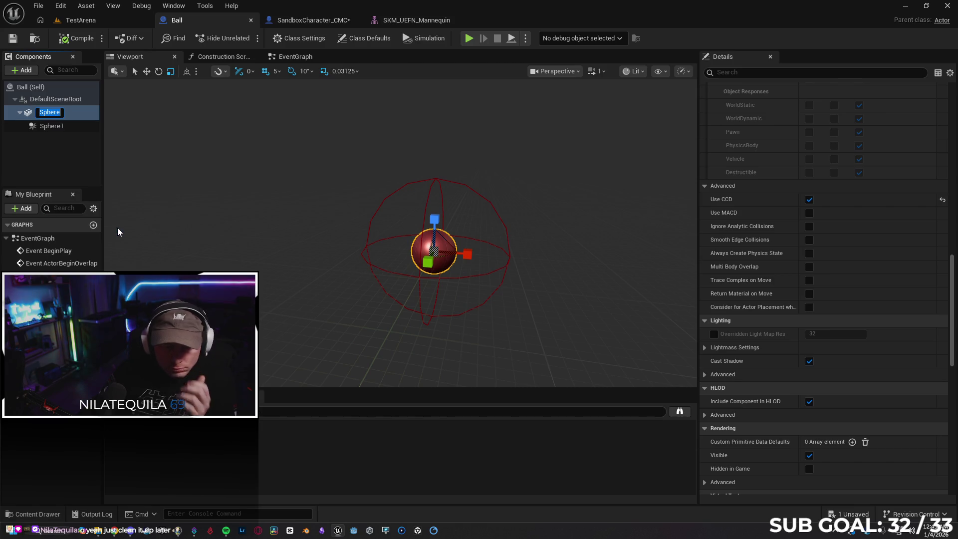
pyautogui.write('Ball')
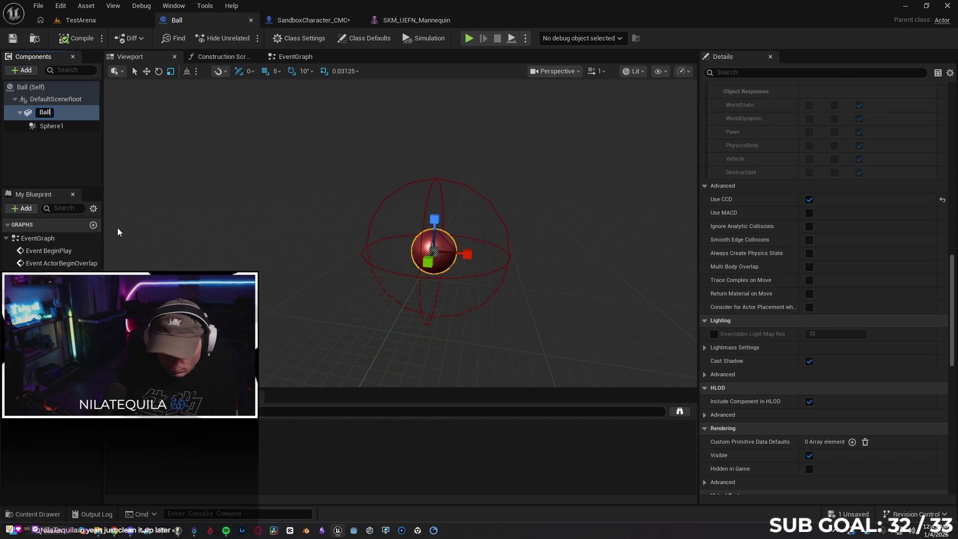
pyautogui.write('Mesh')
pyautogui.press('Return')
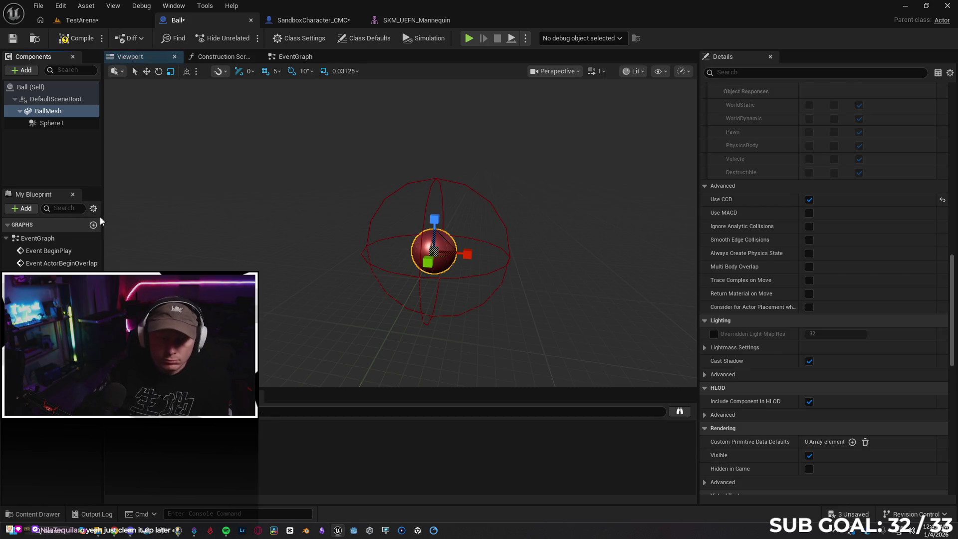
pyautogui.click(68, 40)
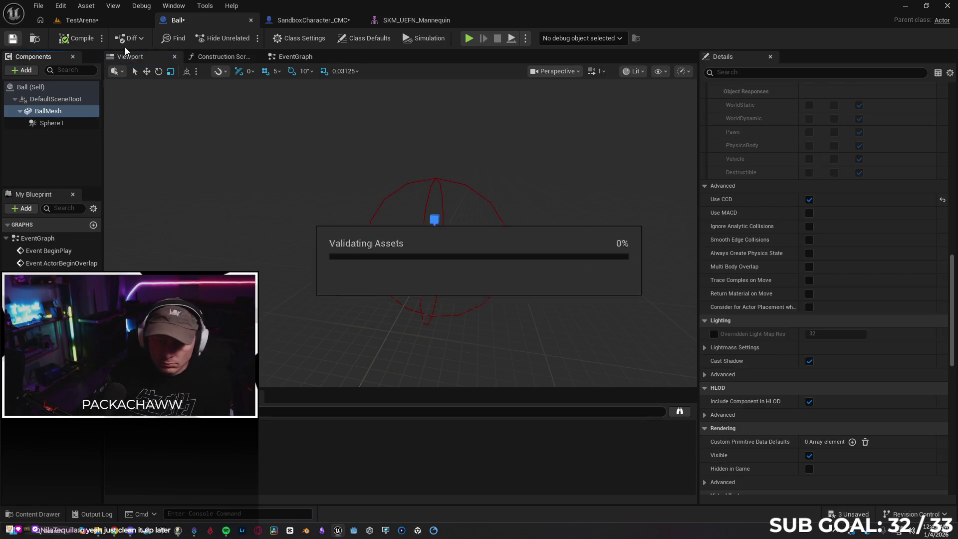
pyautogui.click(285, 21)
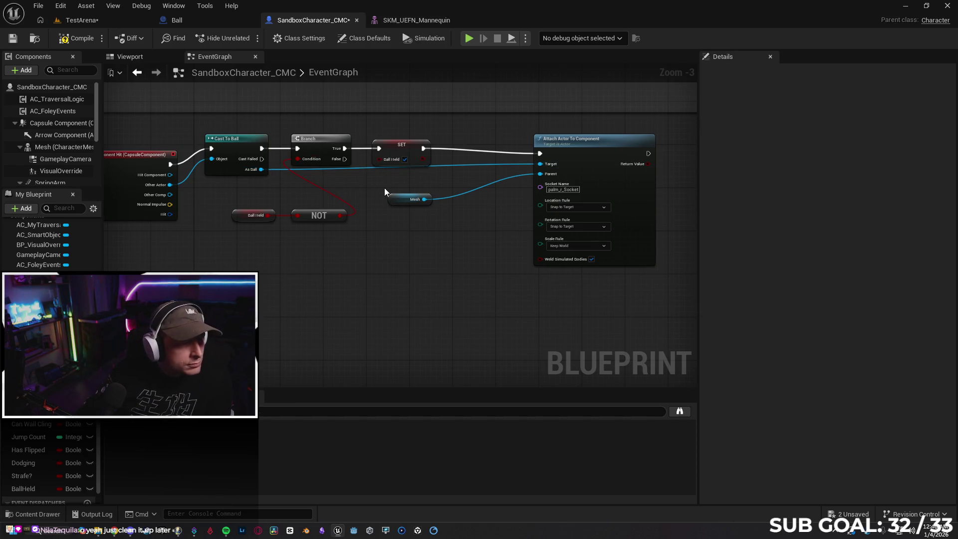
# Replace the Get Mass nodes with a Ball Mesh getter pulled from As Ball
pyautogui.moveTo(259, 170); pyautogui.dragTo(330, 283)
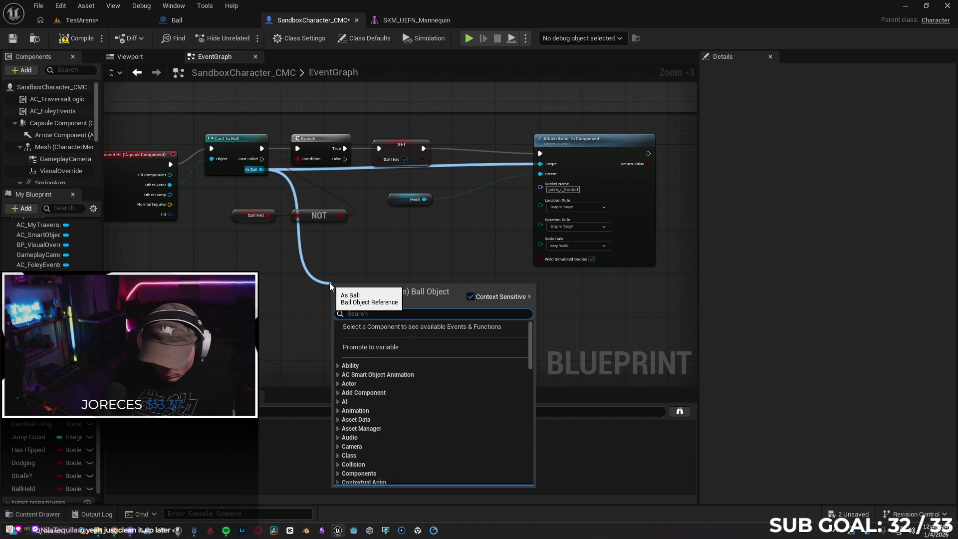
pyautogui.write('get ball')
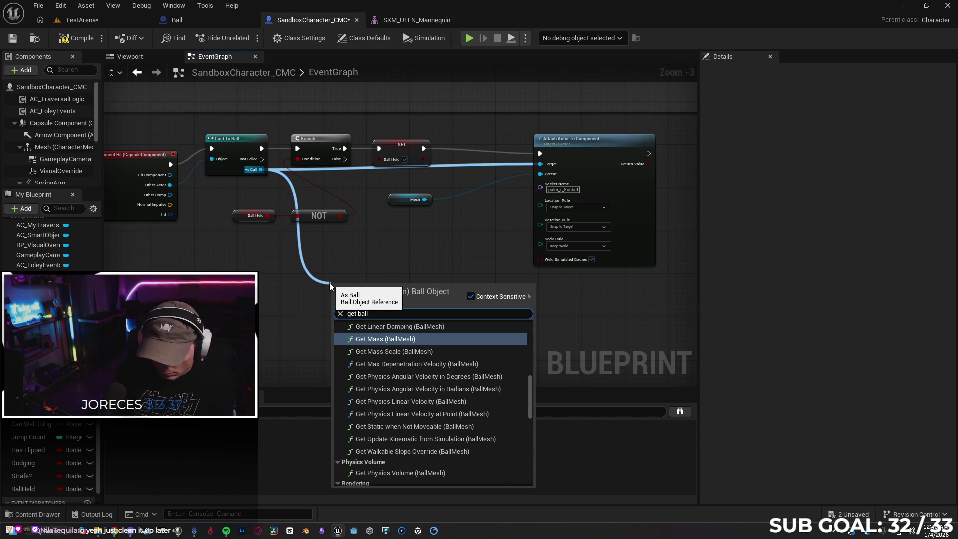
pyautogui.press('Return')
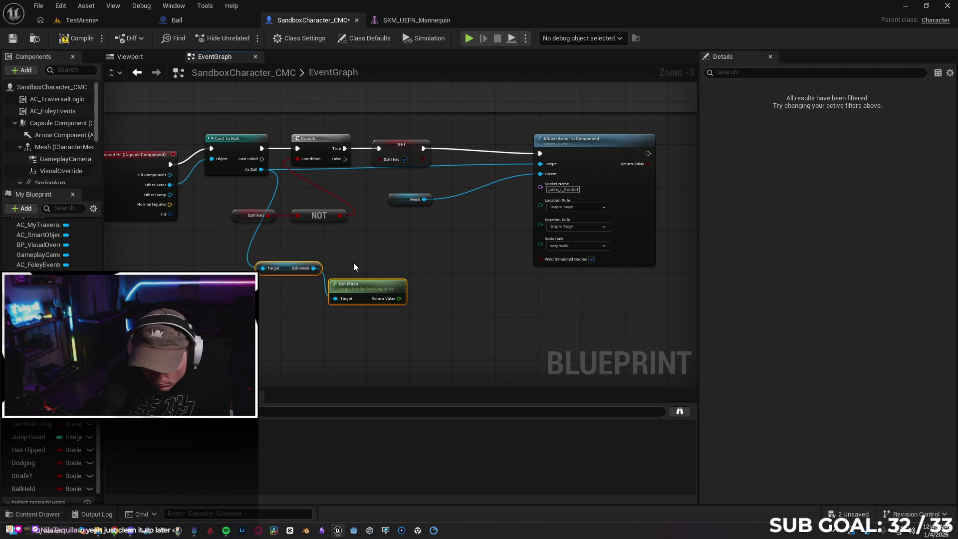
pyautogui.press('Delete')
pyautogui.moveTo(265, 171); pyautogui.dragTo(319, 252)
pyautogui.write('get')
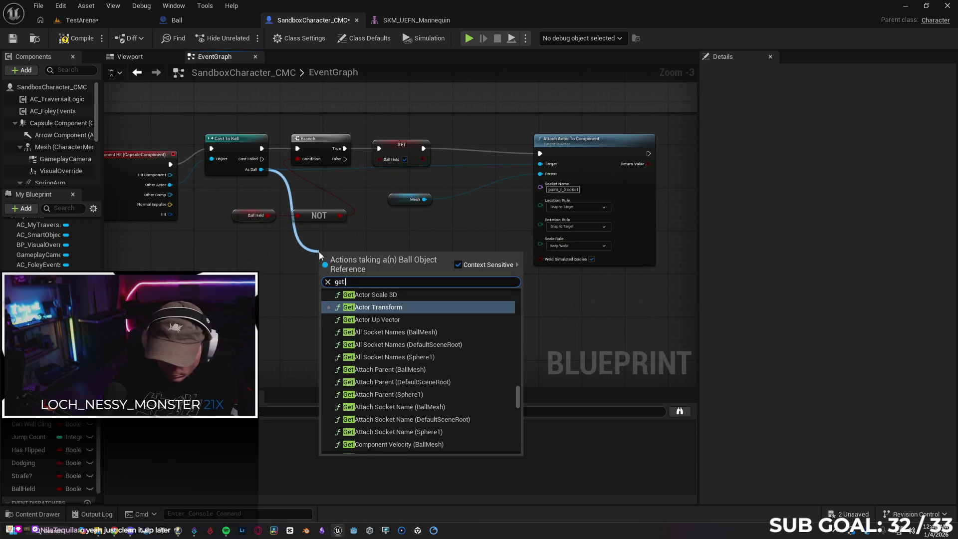
pyautogui.write(' ballmesh')
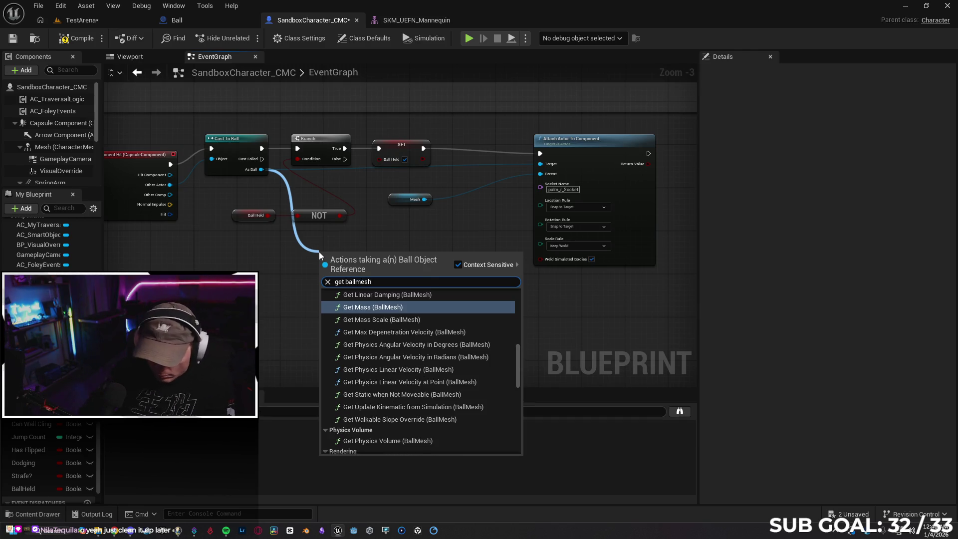
pyautogui.scroll(2, 429, 303)
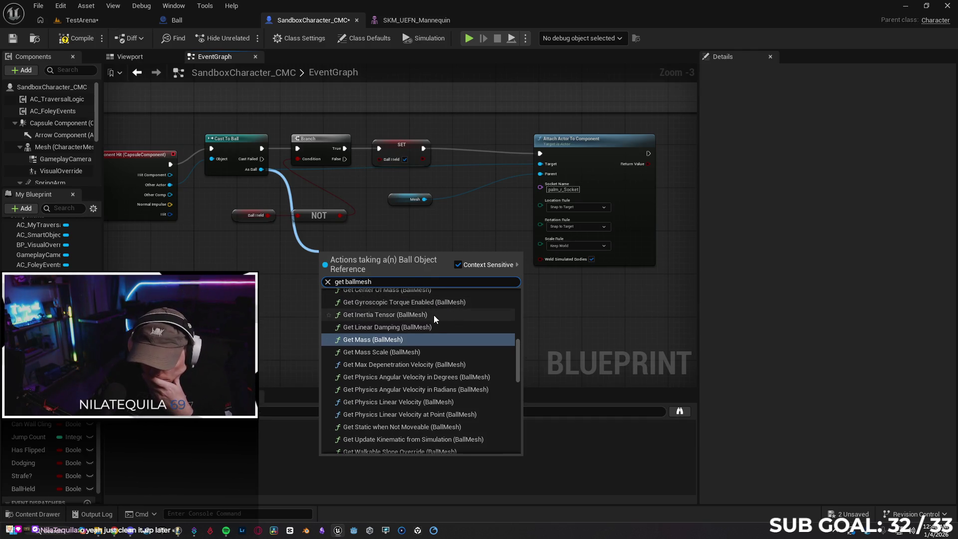
pyautogui.scroll(-10, 429, 309)
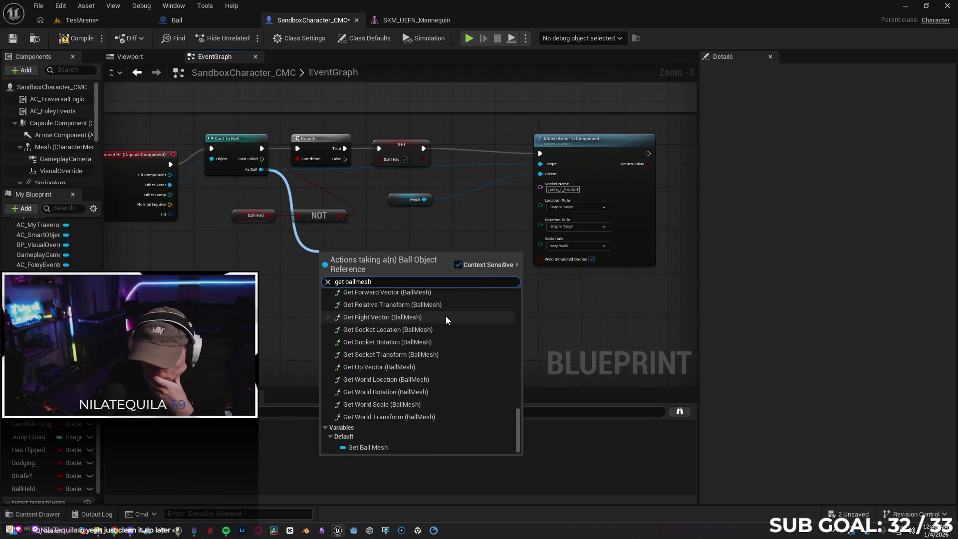
pyautogui.click(395, 447)
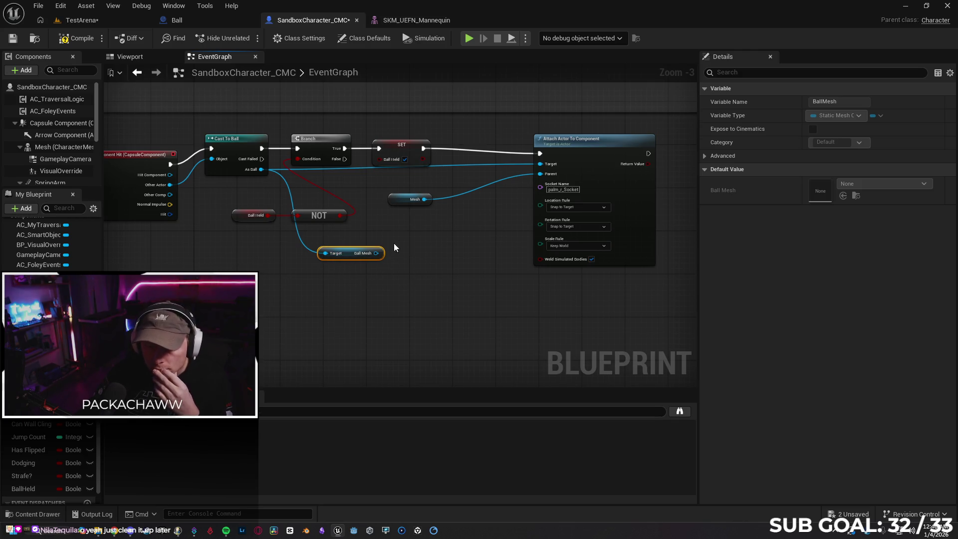
# Add Set Simulate Physics (Simulate off) on Ball Mesh, running between SET and Attach Actor To Component
pyautogui.moveTo(376, 253); pyautogui.dragTo(418, 257)
pyautogui.write('set simu')
pyautogui.press('Return')
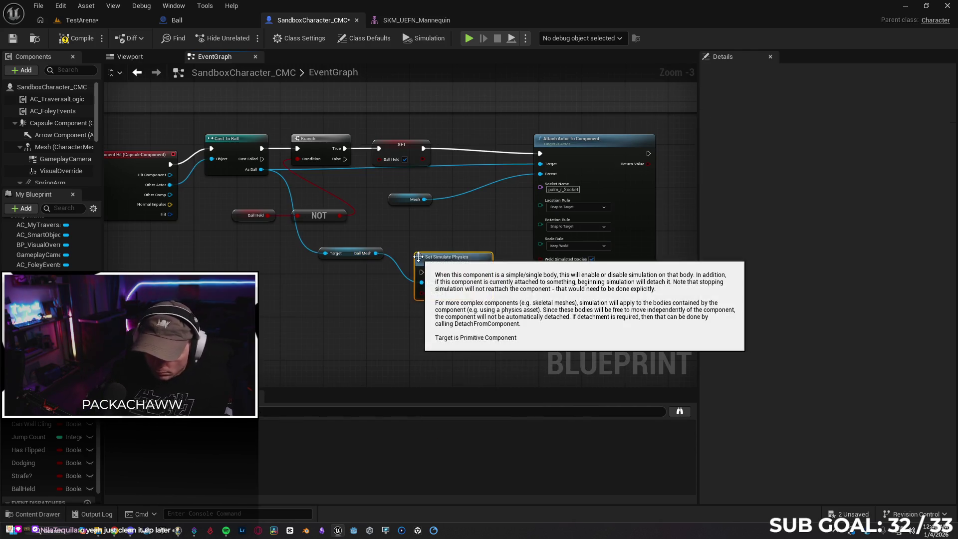
pyautogui.moveTo(455, 270)
pyautogui.mouseDown()
pyautogui.moveTo(469, 222)
pyautogui.moveTo(479, 224)
pyautogui.moveTo(492, 143)
pyautogui.moveTo(481, 143)
pyautogui.mouseUp()
pyautogui.moveTo(424, 148); pyautogui.dragTo(448, 148)
pyautogui.moveTo(512, 148); pyautogui.dragTo(541, 155)
pyautogui.moveTo(597, 144); pyautogui.dragTo(597, 139)
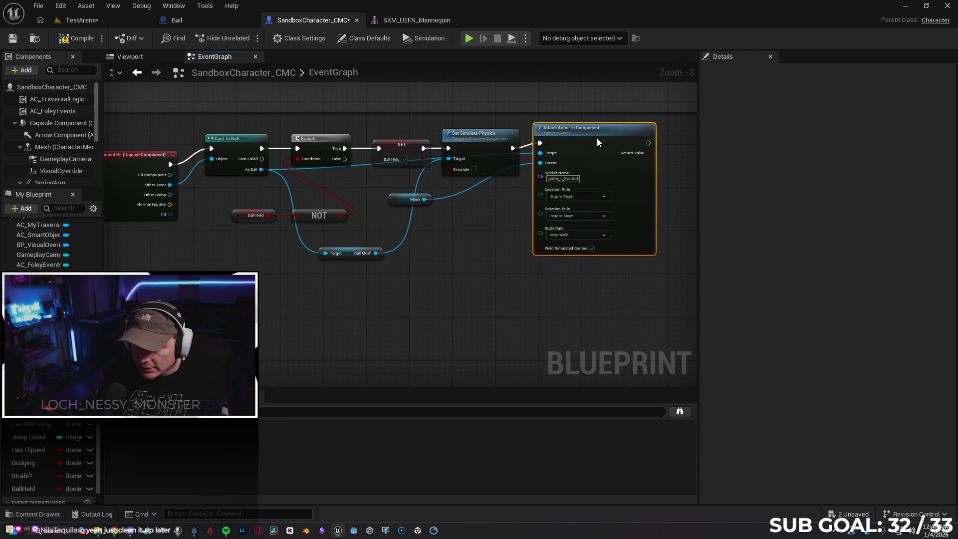
pyautogui.click(498, 237)
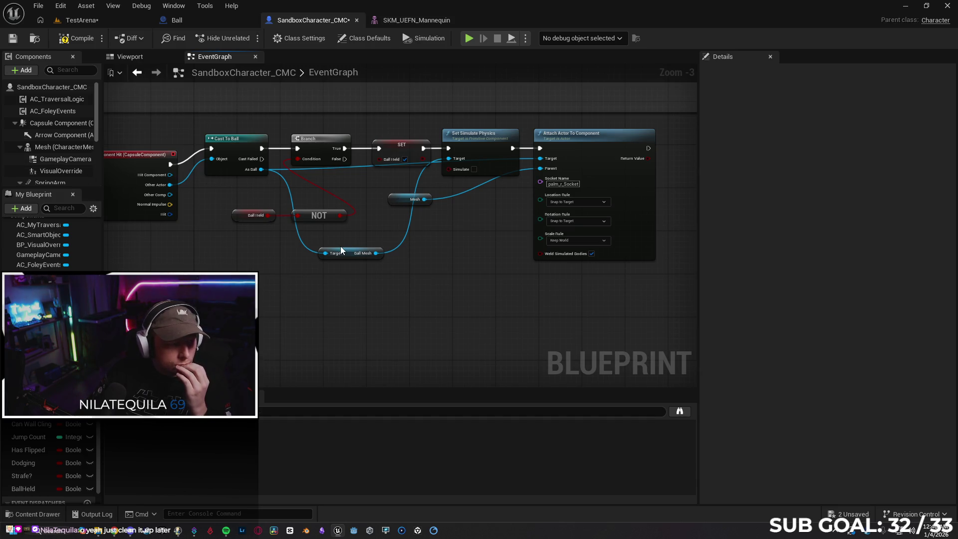
pyautogui.moveTo(544, 316); pyautogui.dragTo(286, 274)
pyautogui.moveTo(339, 132); pyautogui.dragTo(444, 127)
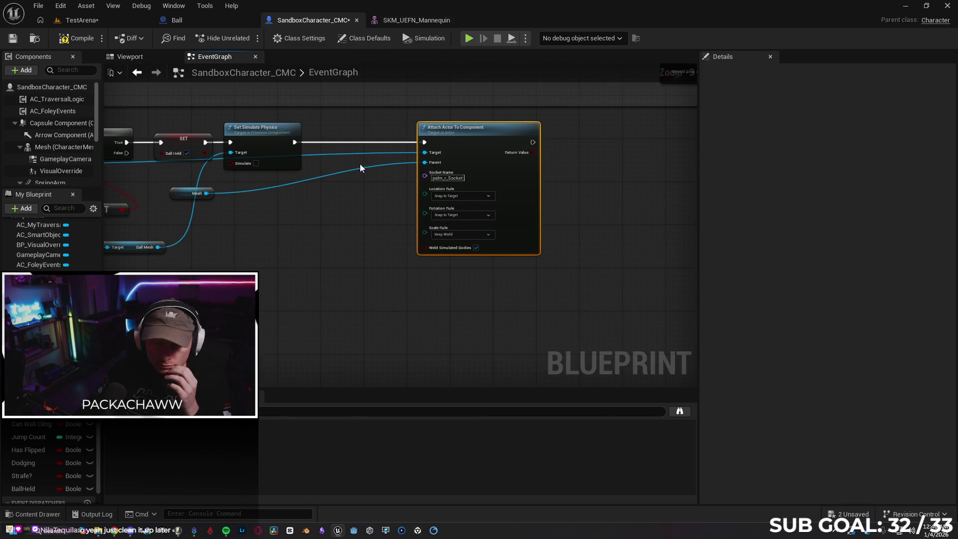
pyautogui.moveTo(158, 246); pyautogui.dragTo(273, 238)
# Add Set Collision Enabled (No Collision) on Ball Mesh between Set Simulate Physics and the attach node
pyautogui.write('s')
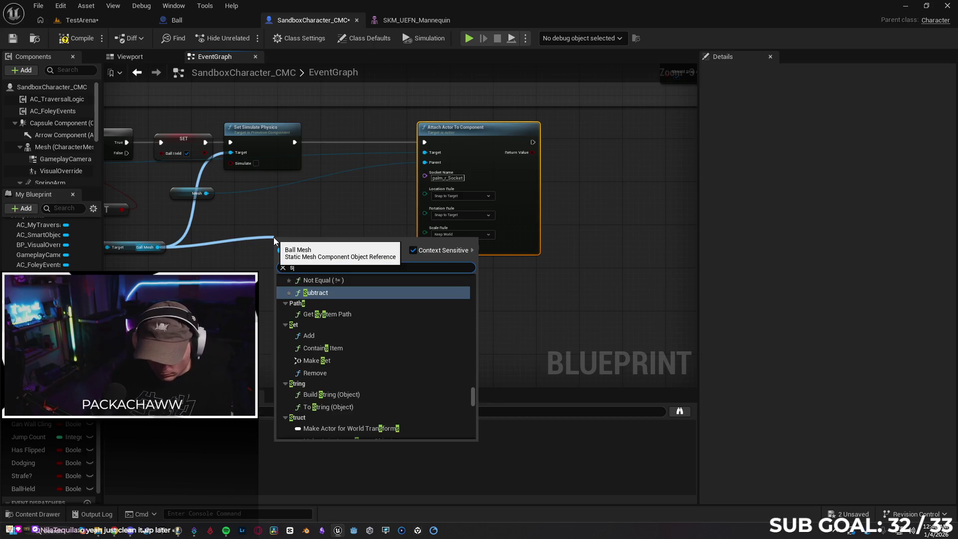
pyautogui.write('et collision')
pyautogui.press('Return')
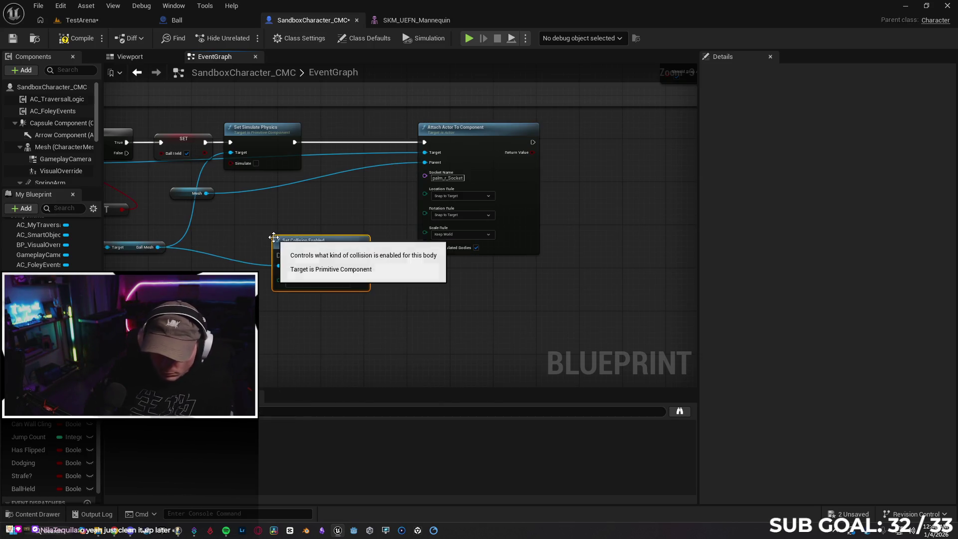
pyautogui.moveTo(339, 241); pyautogui.dragTo(387, 128)
pyautogui.moveTo(294, 142); pyautogui.dragTo(327, 143)
pyautogui.moveTo(411, 143); pyautogui.dragTo(424, 142)
pyautogui.moveTo(482, 131); pyautogui.dragTo(527, 131)
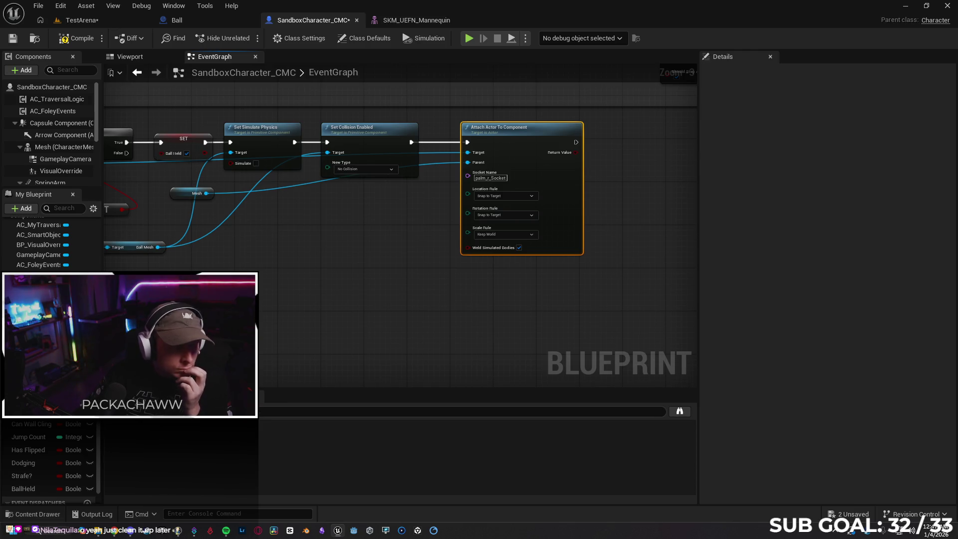
pyautogui.click(86, 21)
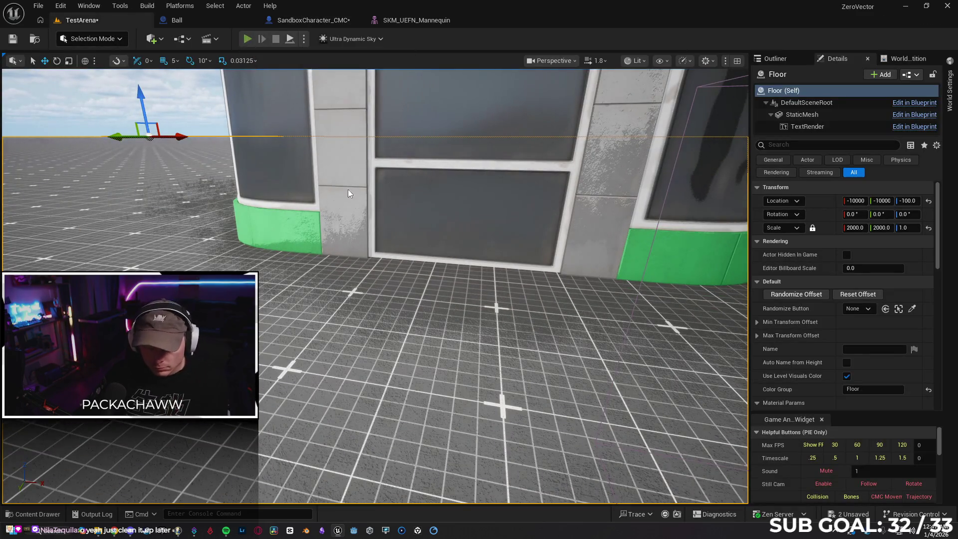
# Play the level, run the character into the red ball and move around with it, then eject
pyautogui.hotkey('alt', 'p')
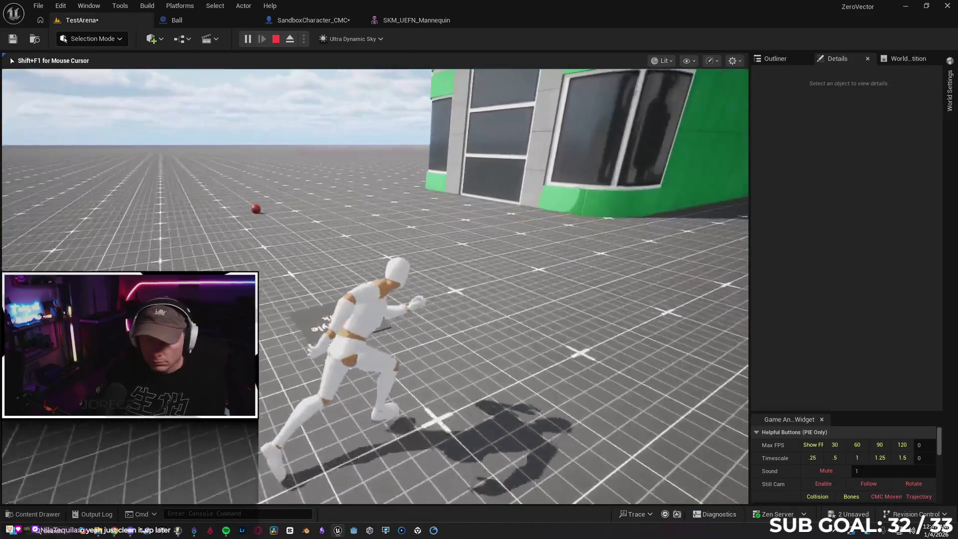
pyautogui.press('w')
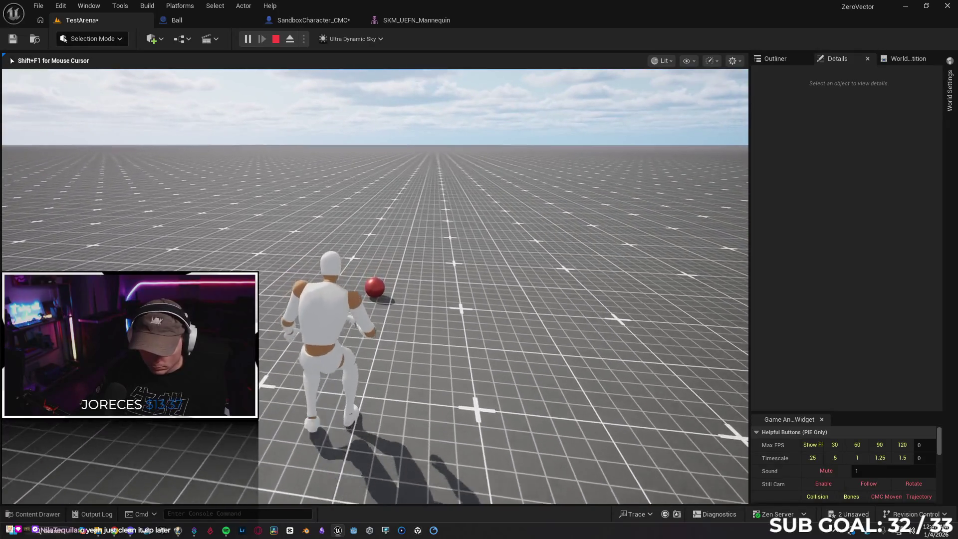
pyautogui.press('w')
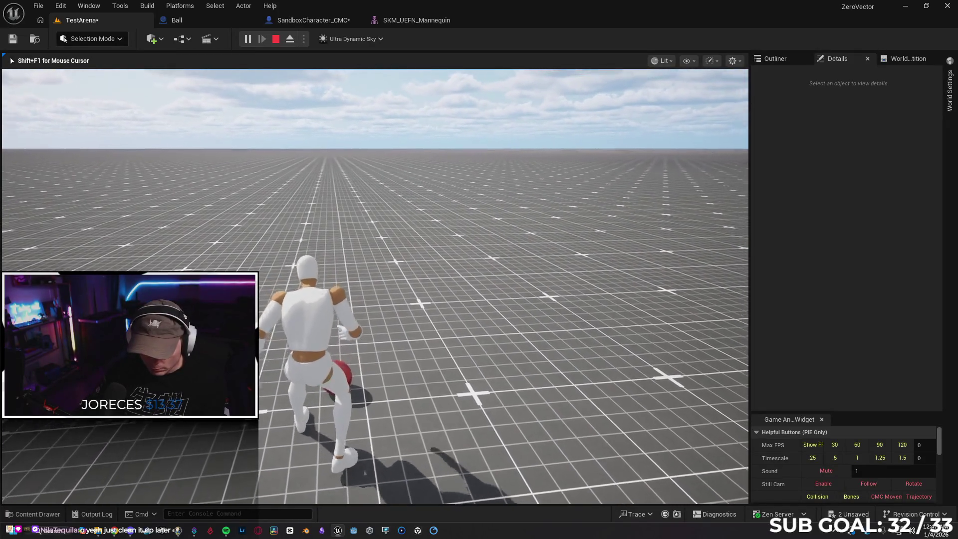
pyautogui.press('w')
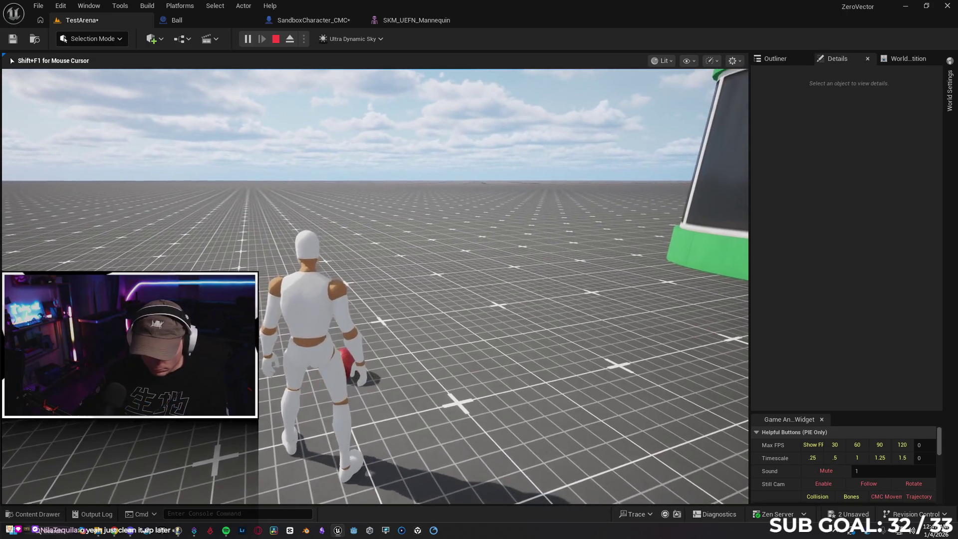
pyautogui.press('w')
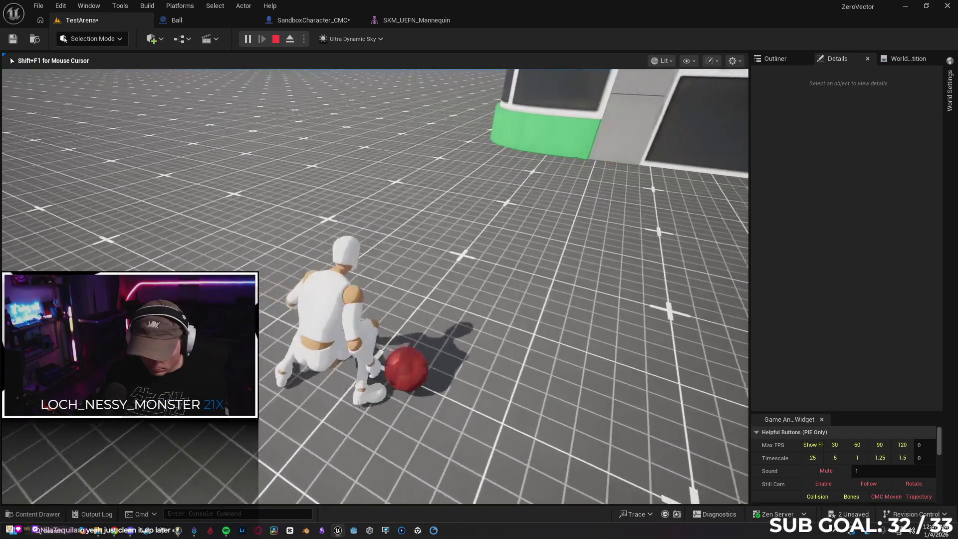
pyautogui.press('w')
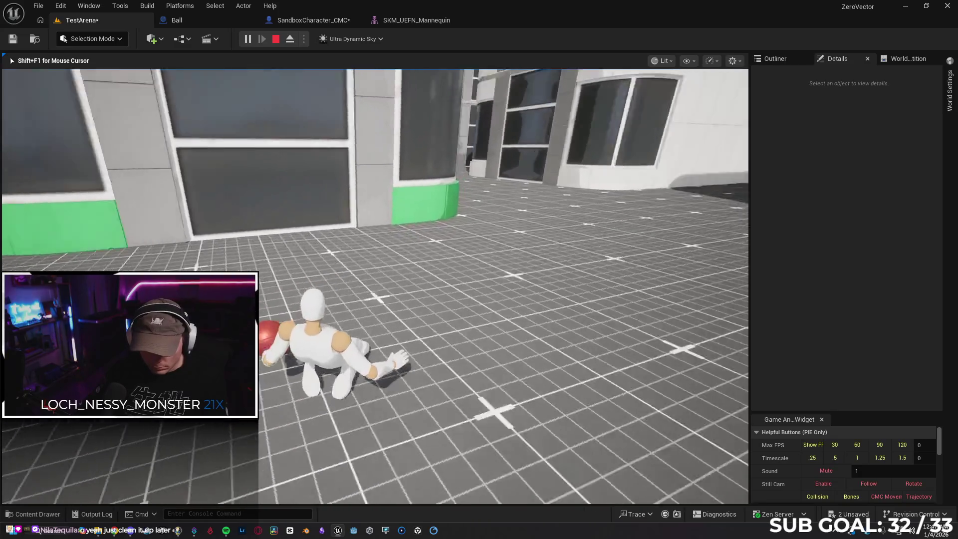
pyautogui.press('w')
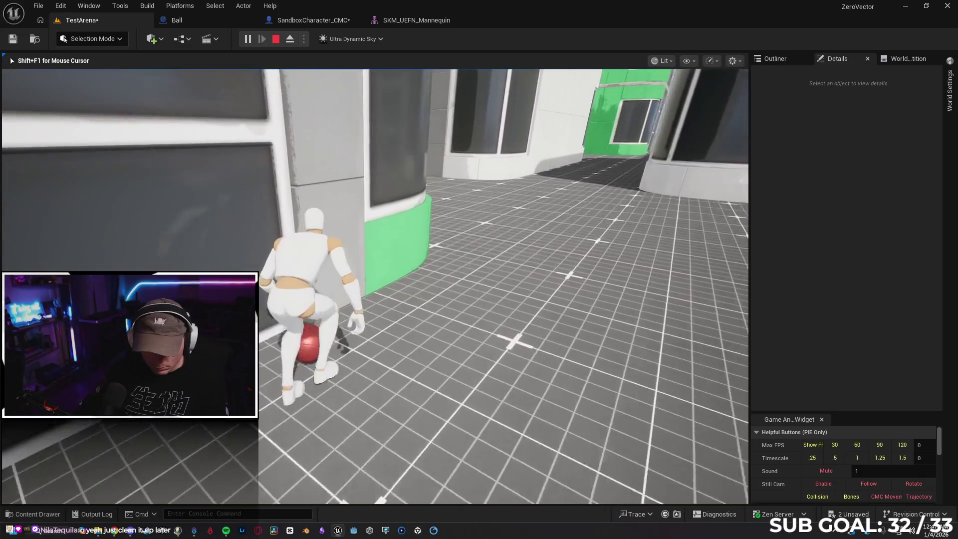
pyautogui.press('w')
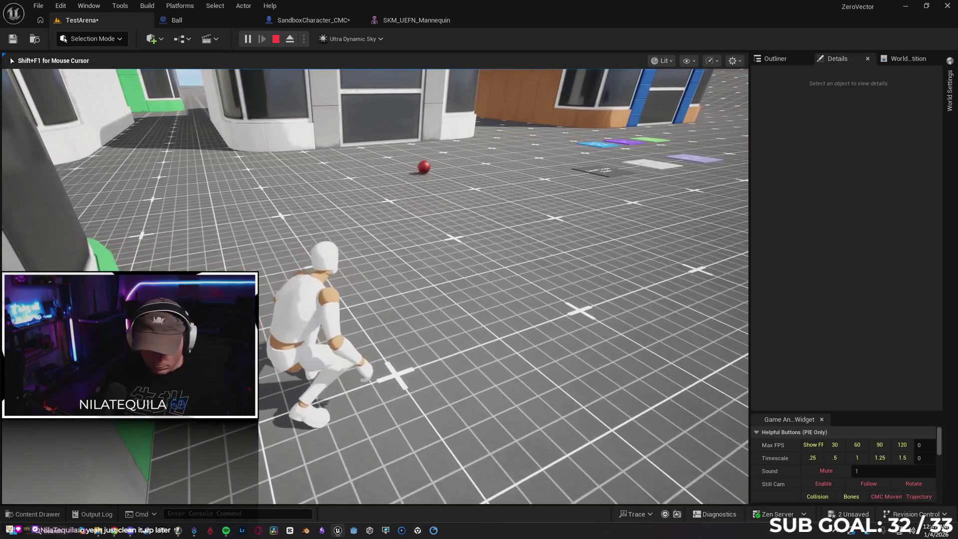
pyautogui.press('F8')
# Return to the character's event graph and move the Mesh getter node to the right
pyautogui.click(295, 22)
pyautogui.moveTo(329, 272)
pyautogui.mouseDown()
pyautogui.moveTo(411, 295)
pyautogui.moveTo(494, 294)
pyautogui.moveTo(427, 295)
pyautogui.mouseUp()
pyautogui.moveTo(328, 199)
pyautogui.mouseDown()
pyautogui.moveTo(508, 220)
pyautogui.moveTo(537, 203)
pyautogui.mouseUp()
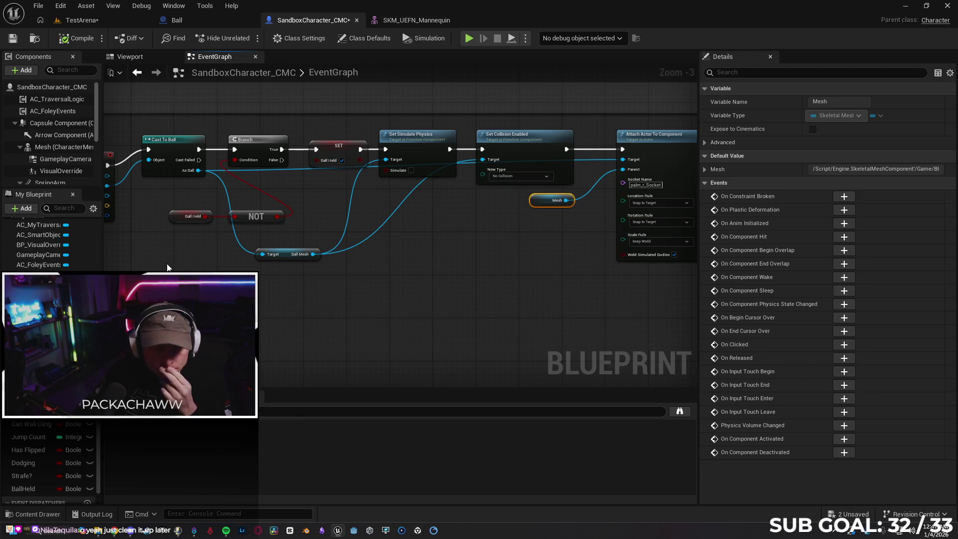
# Inspect the Mesh and VisualOverride components' properties in the Components panel
pyautogui.click(70, 148)
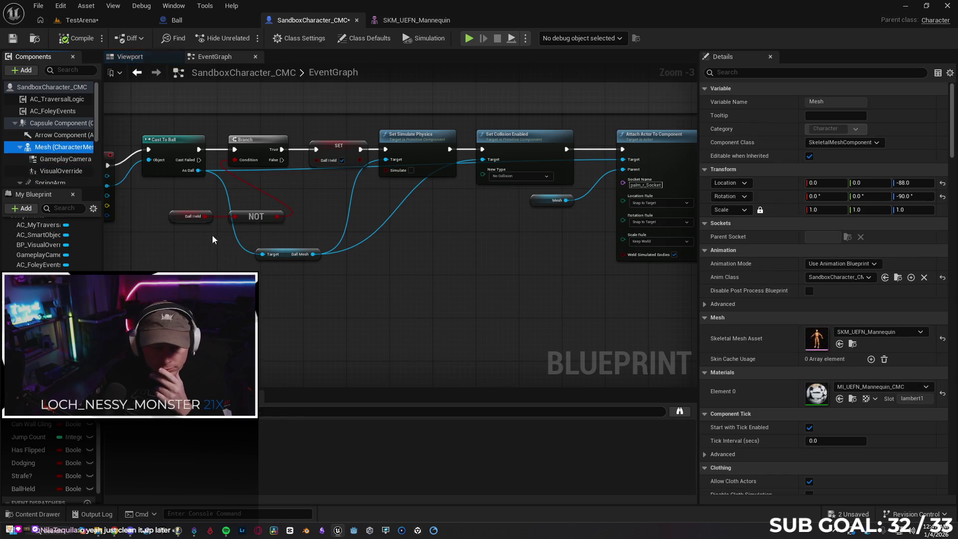
pyautogui.scroll(-2, 59, 158)
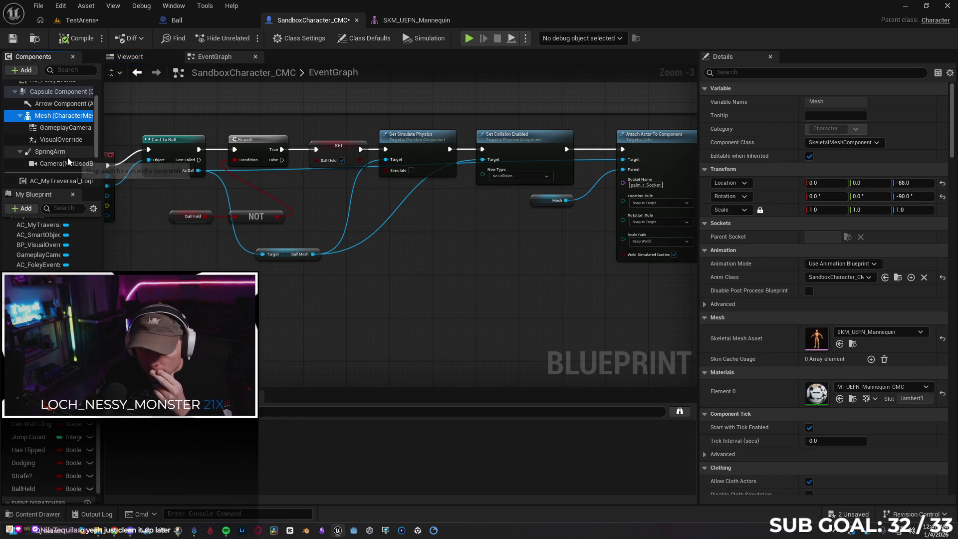
pyautogui.click(67, 141)
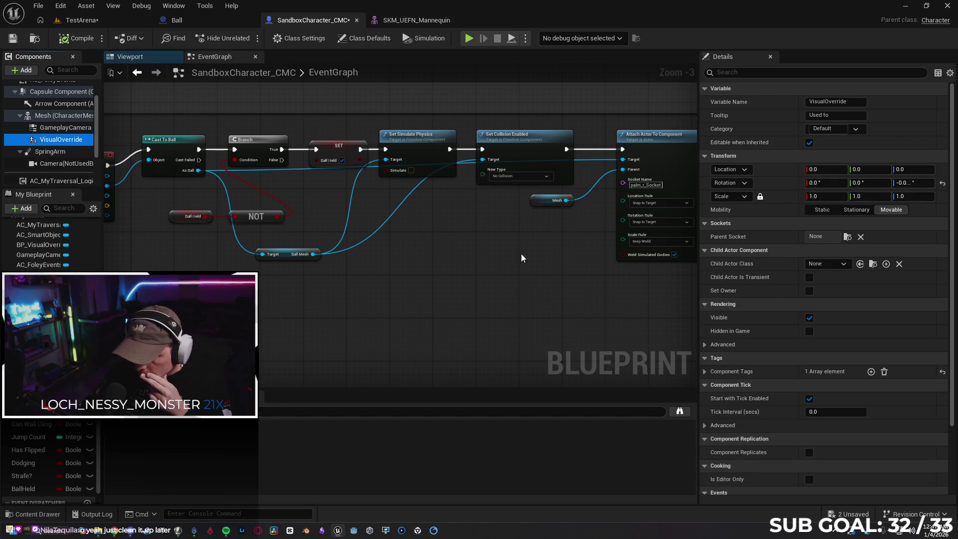
pyautogui.scroll(-4, 759, 295)
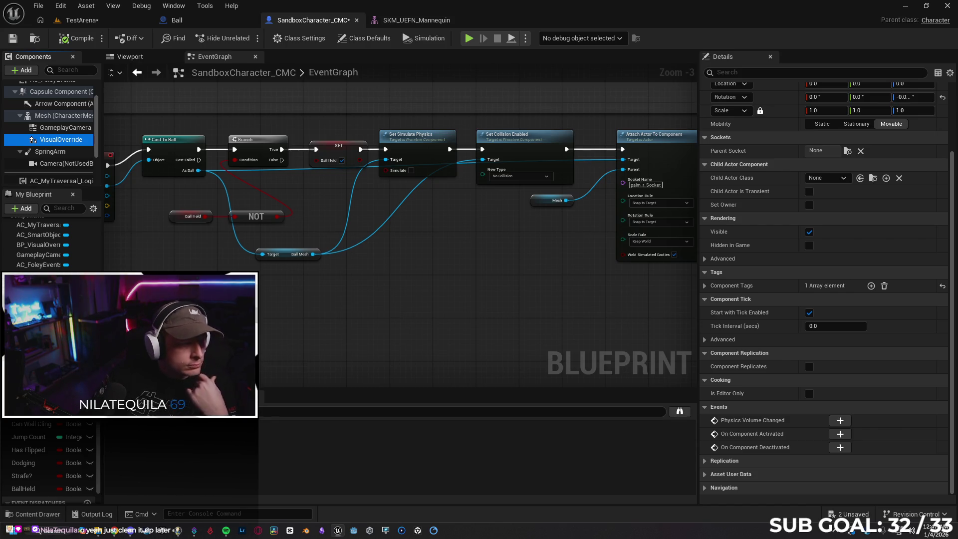
# Move the Ball Held and NOT nodes up and right and shift the Ball Mesh getter lower
pyautogui.moveTo(483, 249)
pyautogui.mouseDown()
pyautogui.moveTo(374, 227)
pyautogui.moveTo(539, 238)
pyautogui.mouseUp()
pyautogui.moveTo(139, 153)
pyautogui.mouseDown()
pyautogui.moveTo(194, 170)
pyautogui.moveTo(187, 145)
pyautogui.mouseUp()
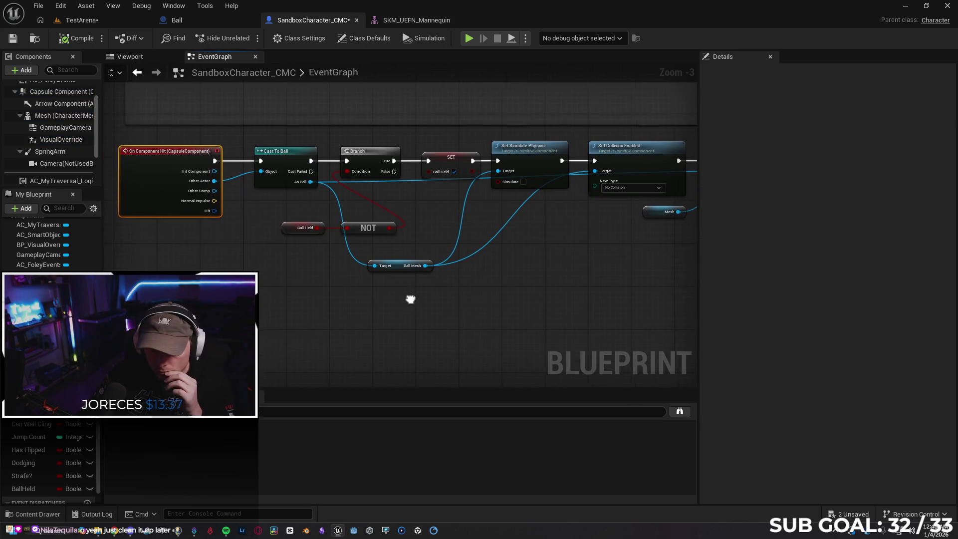
pyautogui.moveTo(413, 299); pyautogui.dragTo(316, 287)
pyautogui.click(194, 215)
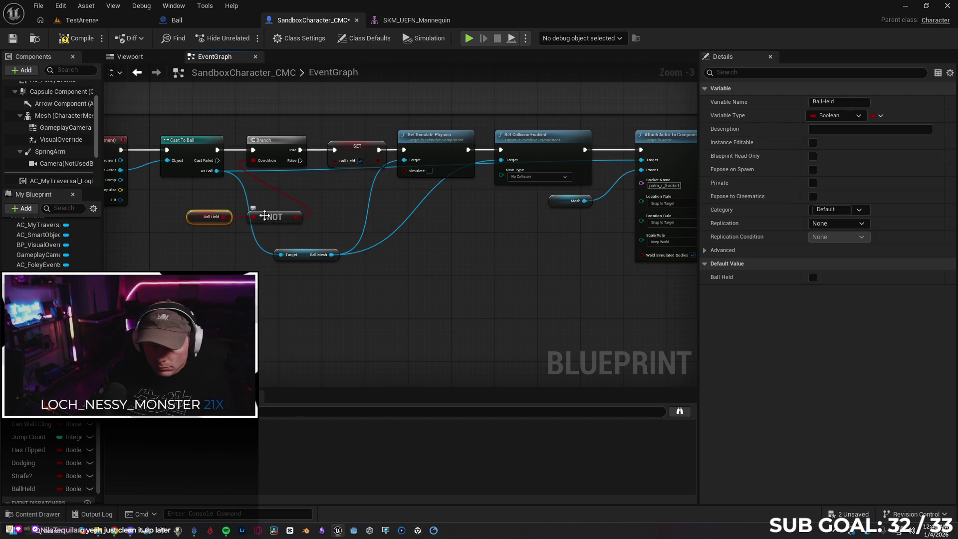
pyautogui.keyDown('ctrl'); pyautogui.click(264, 215); pyautogui.keyUp('ctrl')
pyautogui.moveTo(265, 216)
pyautogui.mouseDown()
pyautogui.moveTo(327, 191)
pyautogui.moveTo(305, 188)
pyautogui.mouseUp()
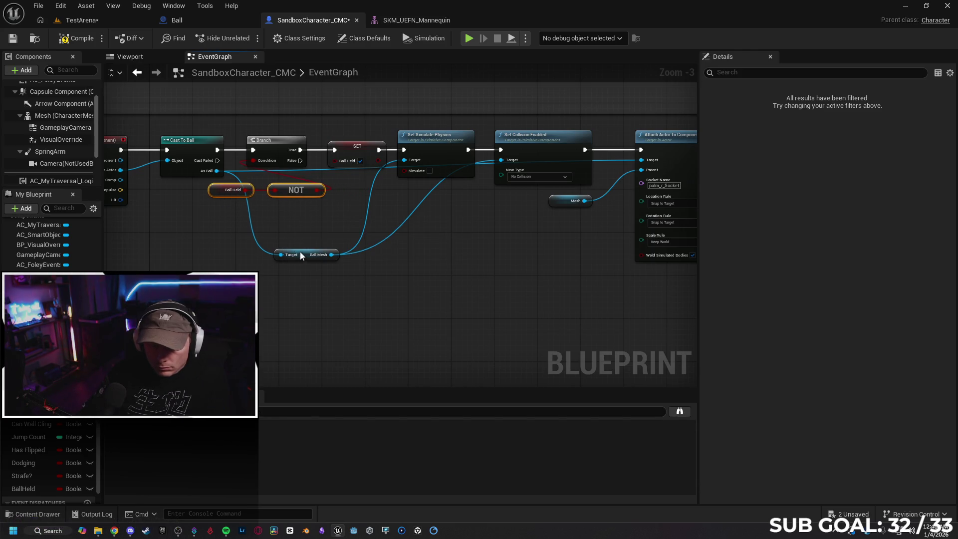
pyautogui.click(302, 257)
pyautogui.moveTo(302, 257)
pyautogui.mouseDown()
pyautogui.moveTo(288, 280)
pyautogui.moveTo(303, 265)
pyautogui.moveTo(457, 265)
pyautogui.moveTo(429, 269)
pyautogui.moveTo(455, 252)
pyautogui.moveTo(477, 261)
pyautogui.mouseUp()
pyautogui.click(425, 269)
pyautogui.scroll(-1, 417, 268)
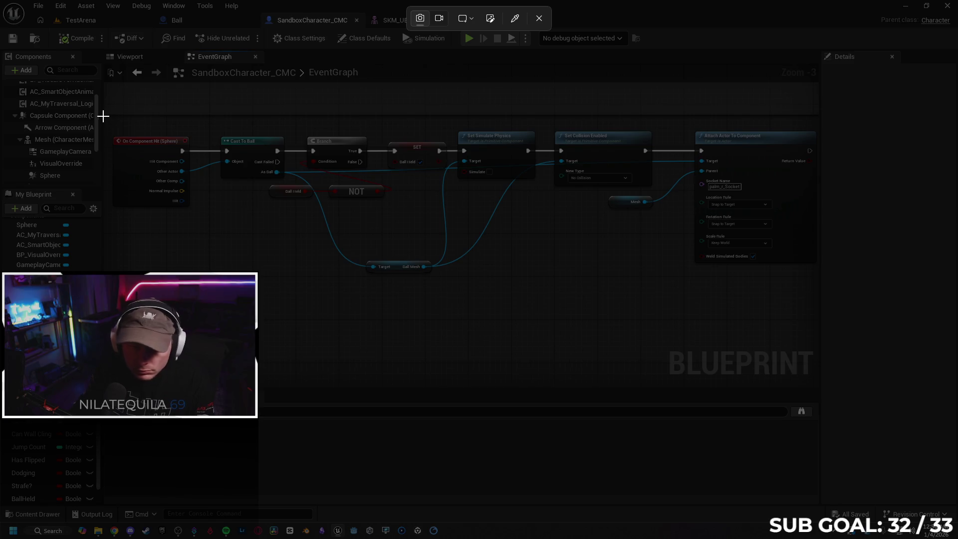
pyautogui.moveTo(635, 273); pyautogui.dragTo(822, 334)
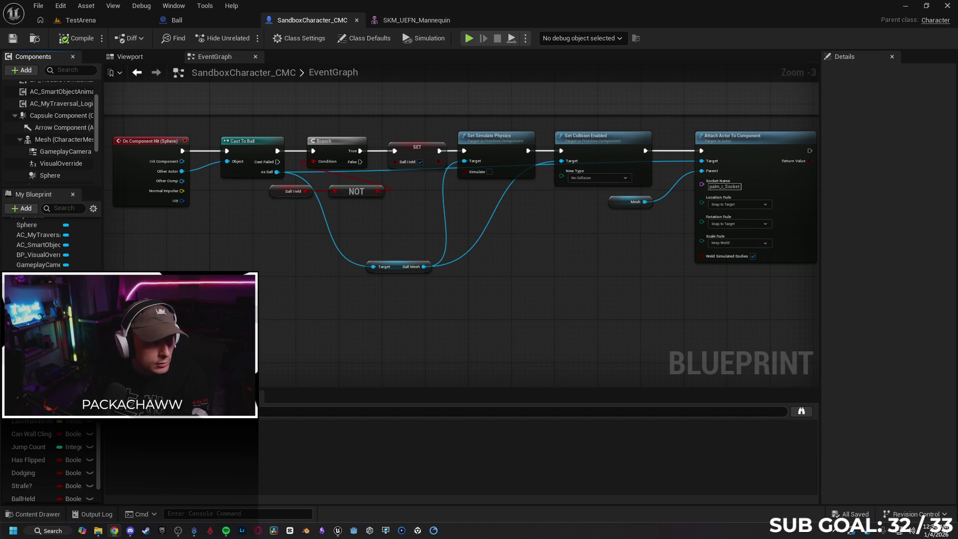
pyautogui.moveTo(617, 293); pyautogui.dragTo(602, 276)
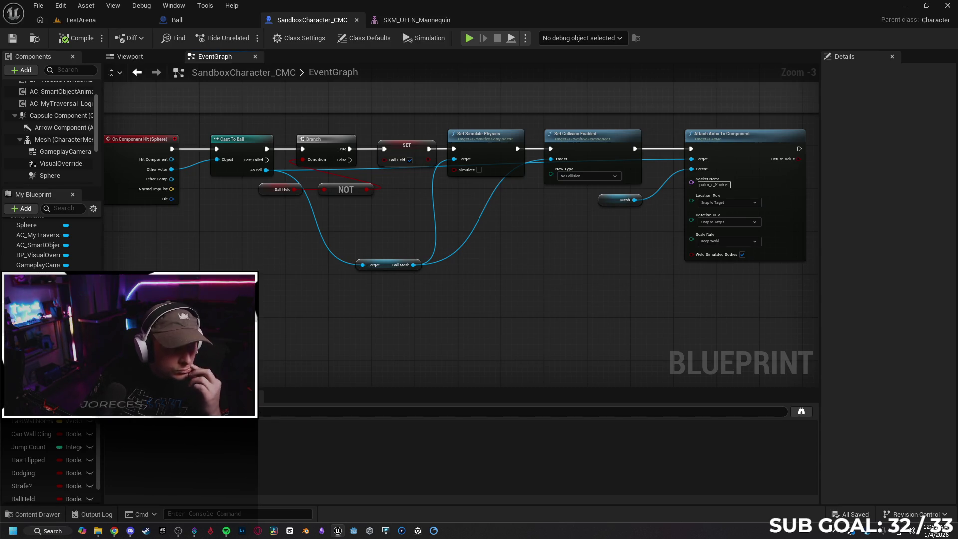
pyautogui.click(179, 23)
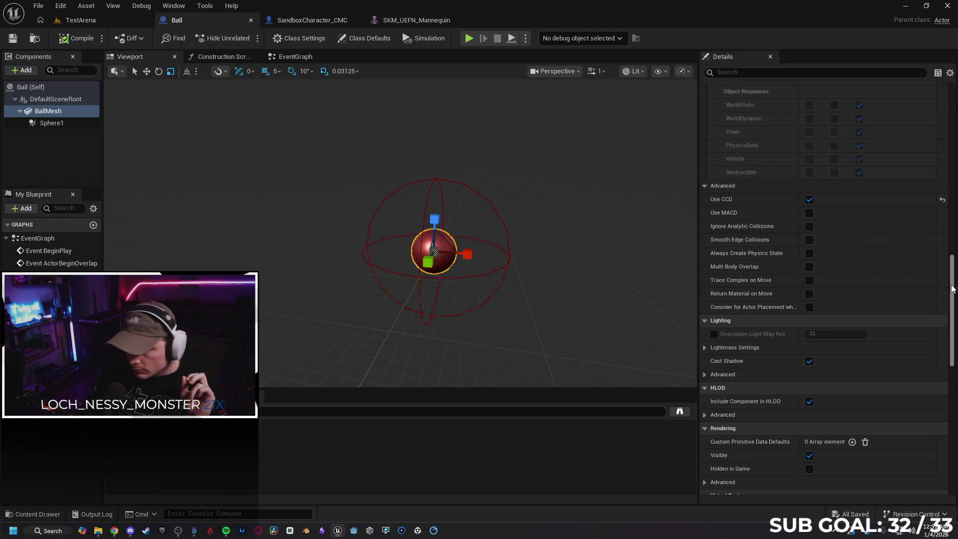
# Turn on Simulate Physics and Simulation Generates Hit Events for the Ball's Sphere1 component
pyautogui.click(30, 87)
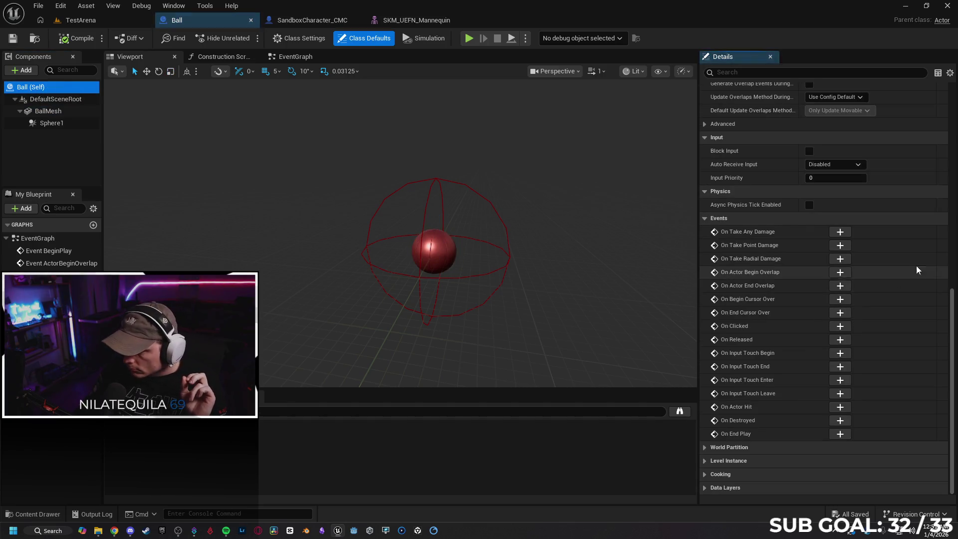
pyautogui.moveTo(951, 304); pyautogui.dragTo(944, 85)
pyautogui.click(55, 123)
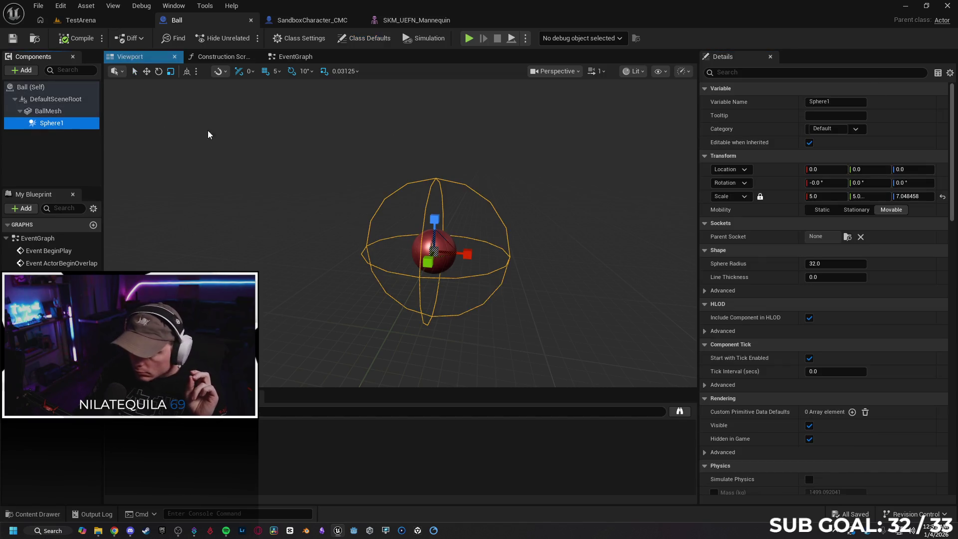
pyautogui.moveTo(952, 177)
pyautogui.mouseDown()
pyautogui.moveTo(951, 308)
pyautogui.moveTo(949, 251)
pyautogui.mouseUp()
pyautogui.click(809, 224)
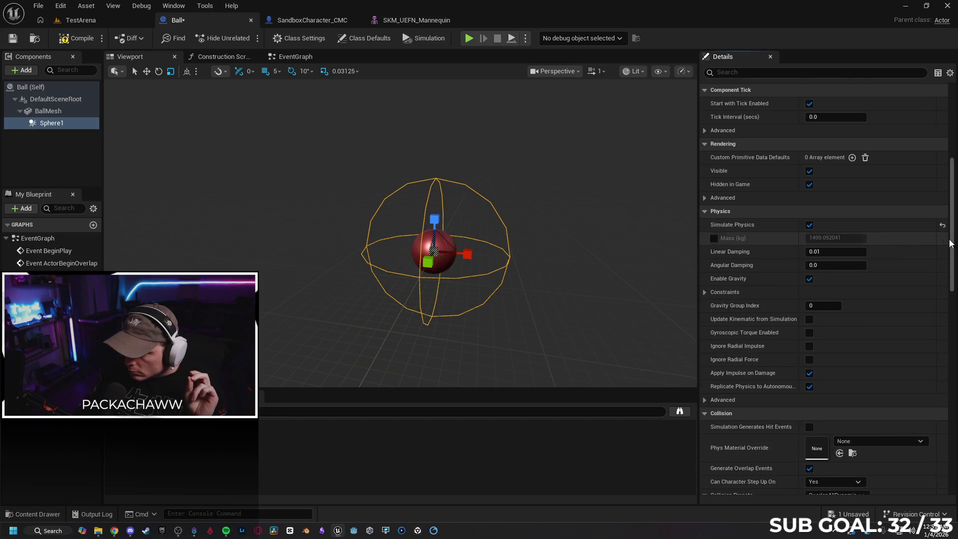
pyautogui.scroll(-5, 904, 277)
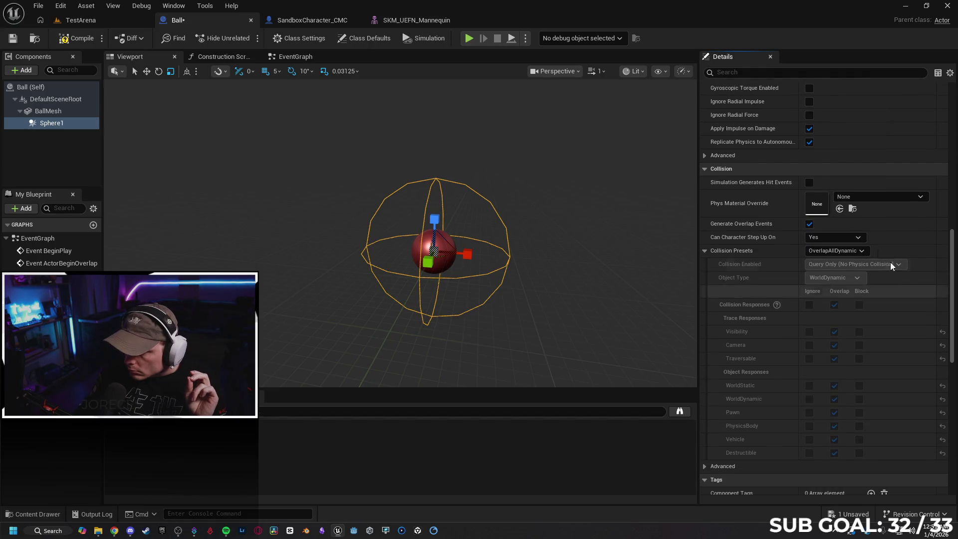
pyautogui.click(809, 183)
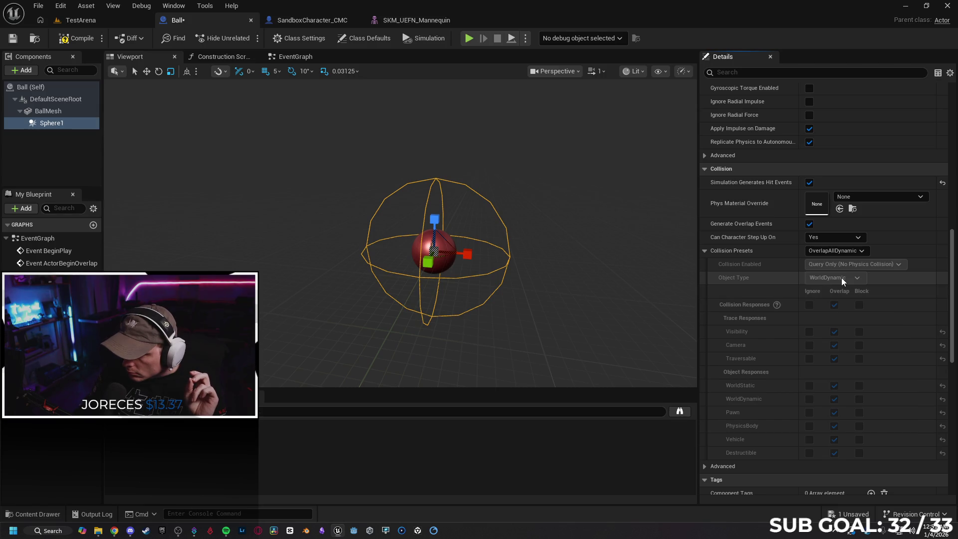
# Set Sphere1's collision preset to BlockAll and return to the TestArena level
pyautogui.click(852, 253)
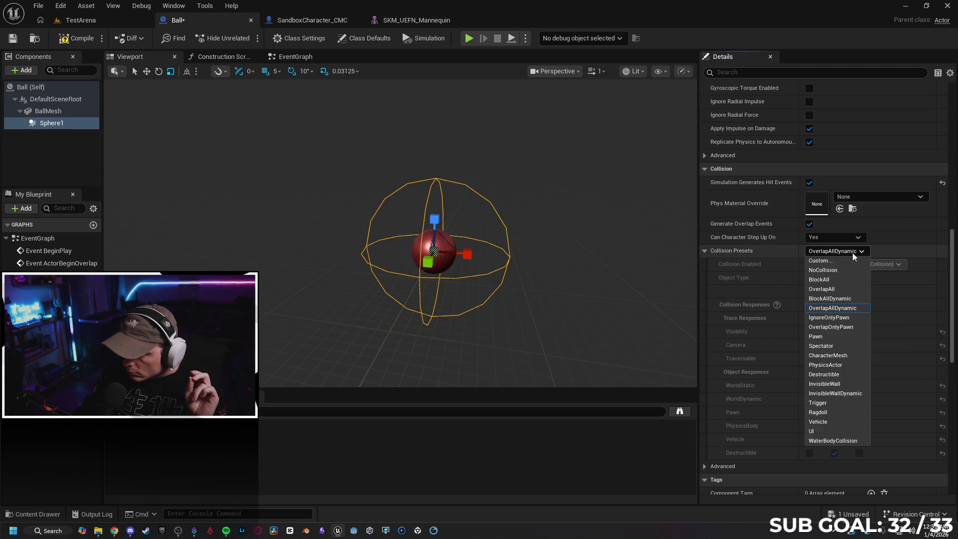
pyautogui.click(831, 280)
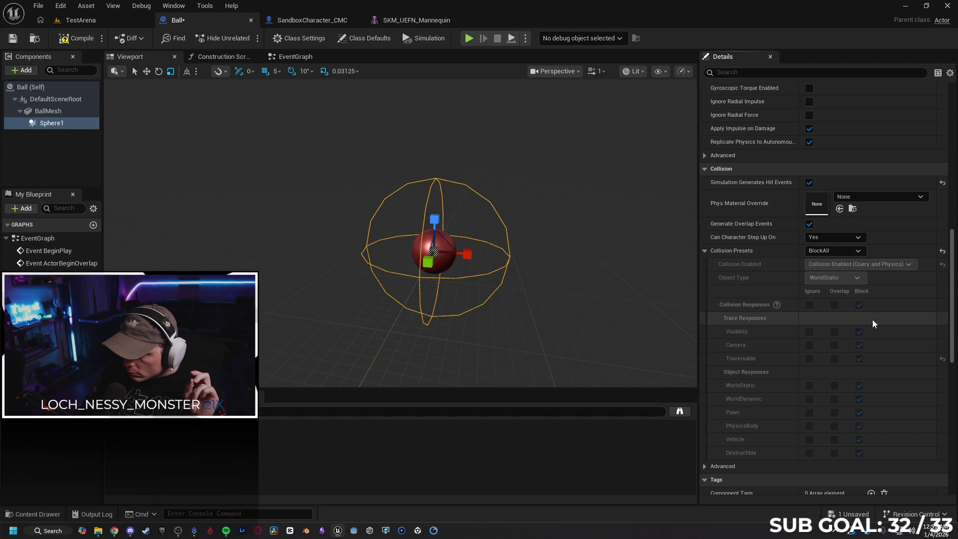
pyautogui.click(843, 254)
pyautogui.click(845, 254)
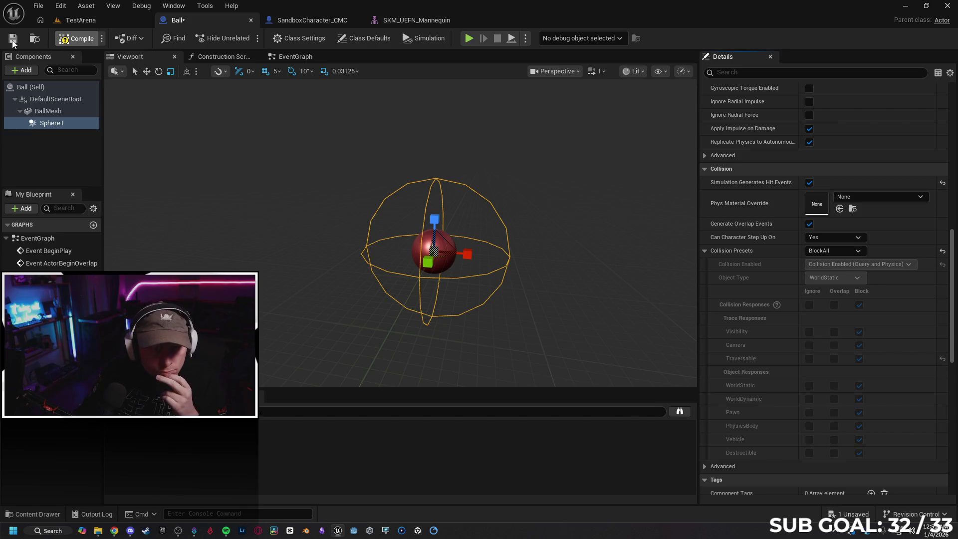
pyautogui.click(82, 23)
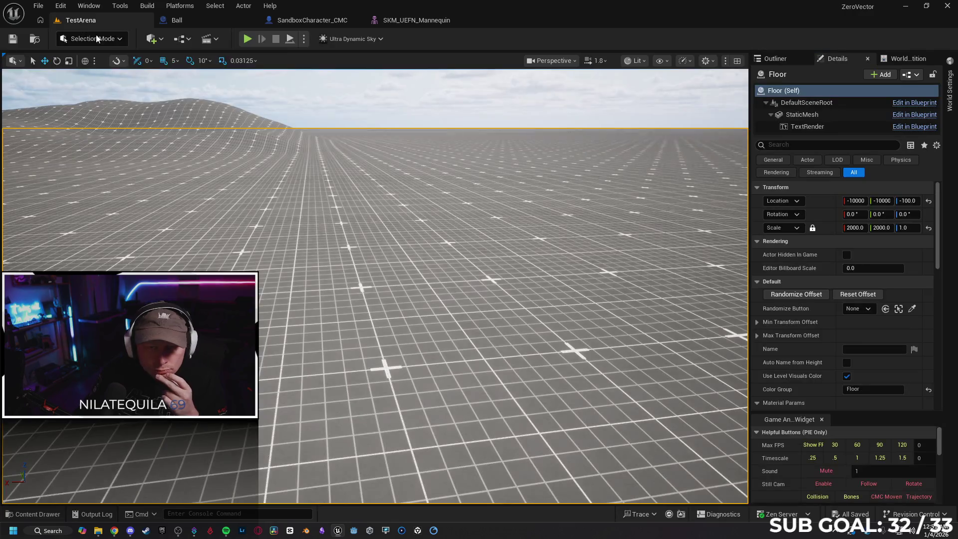
pyautogui.click(247, 39)
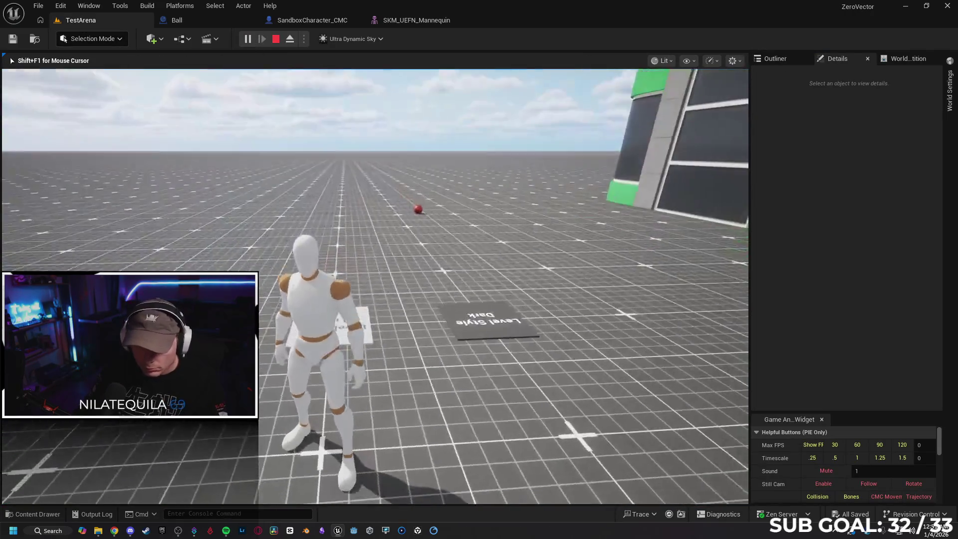
pyautogui.press('w')
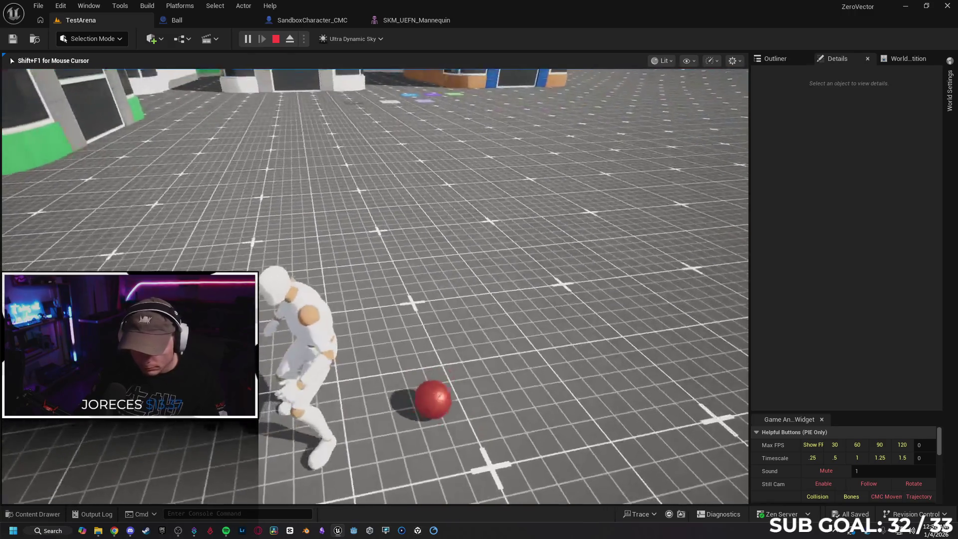
pyautogui.press('Escape')
pyautogui.click(634, 372)
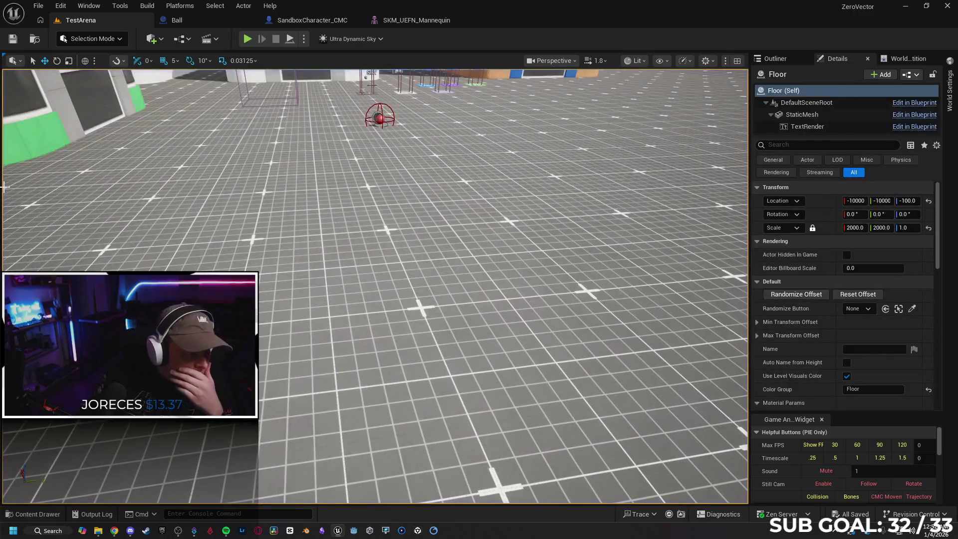
# Confirm the Ball's BallMesh keeps the PhysicsActor collision preset, then open SKM_UEFN_Mannequin
pyautogui.click(218, 20)
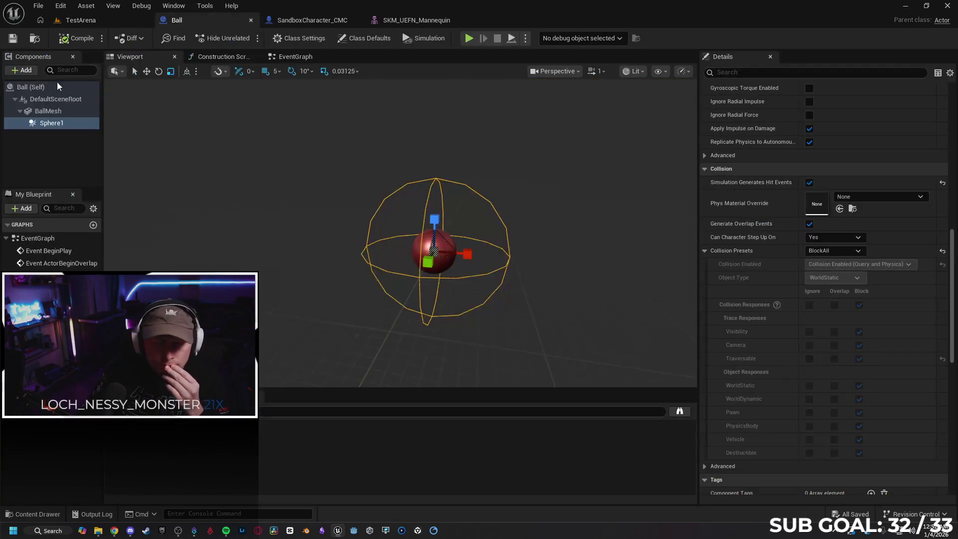
pyautogui.click(53, 110)
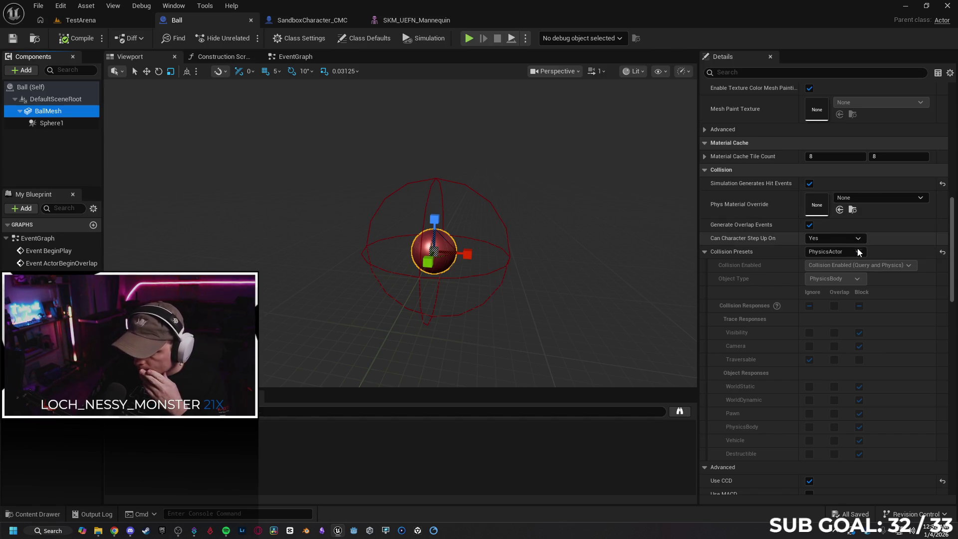
pyautogui.scroll(-1, 901, 340)
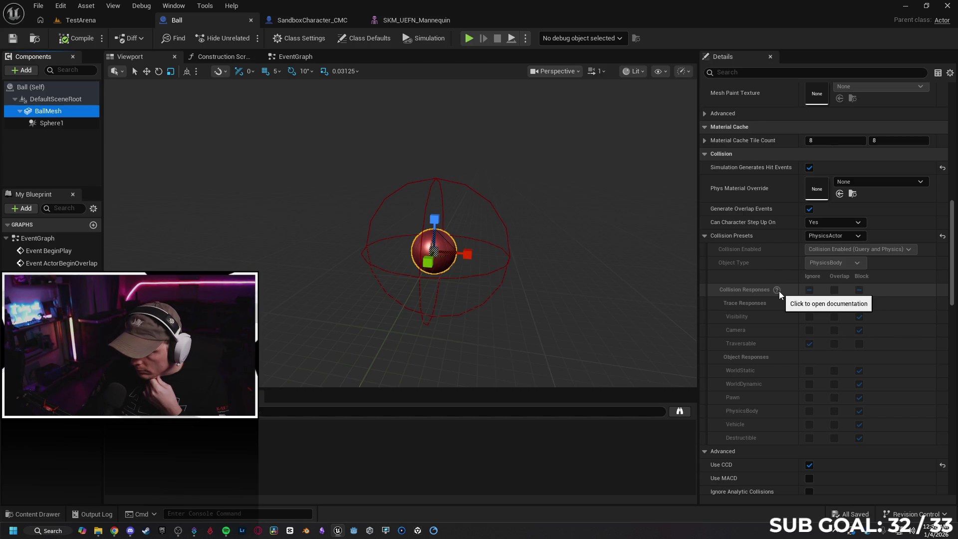
pyautogui.click(854, 235)
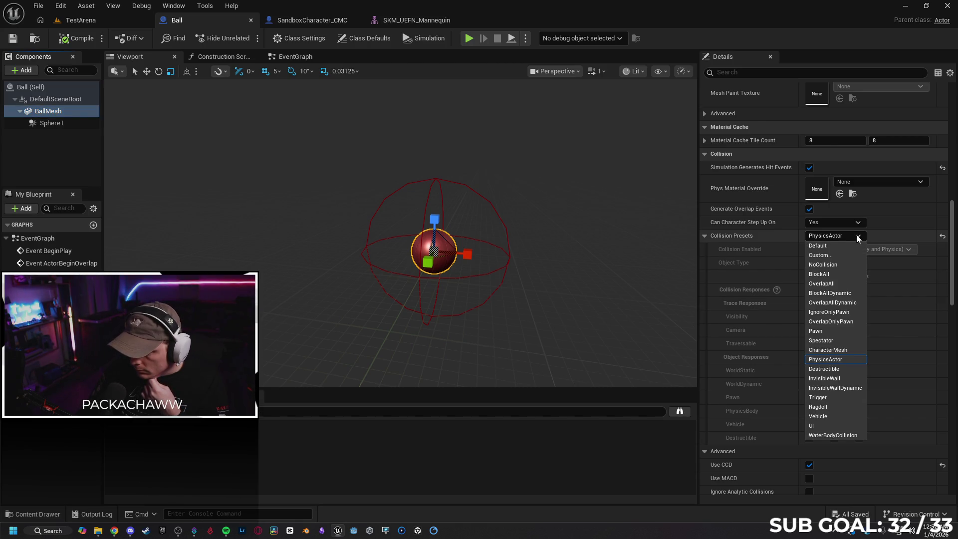
pyautogui.click(857, 238)
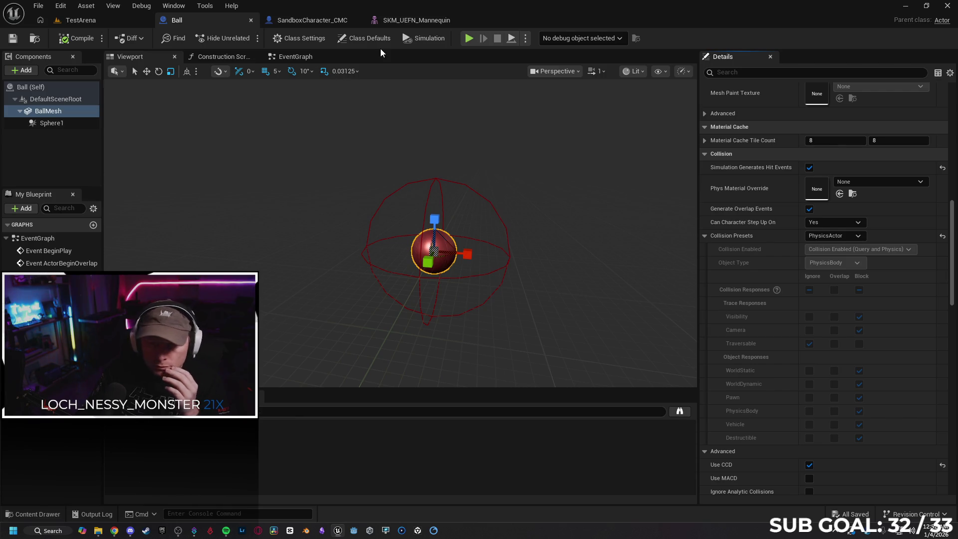
pyautogui.click(406, 21)
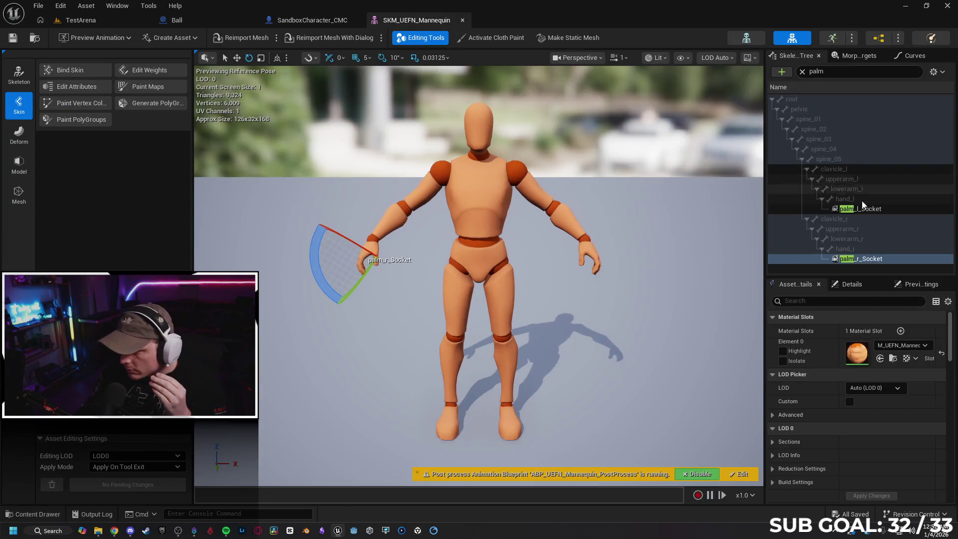
# Try making palm_l_Socket a mesh socket, undo it, and reset the hand_r bone's transforms
pyautogui.click(871, 210)
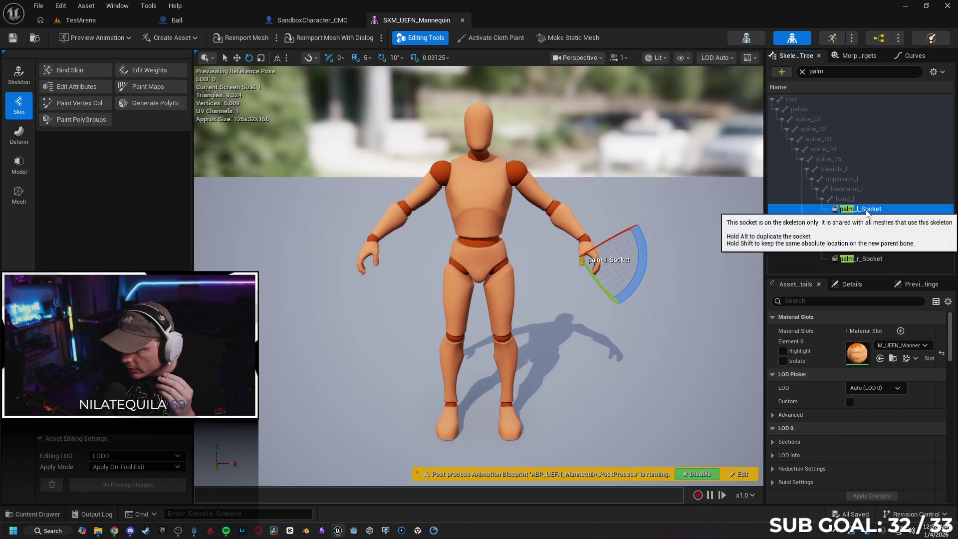
pyautogui.rightClick(867, 211)
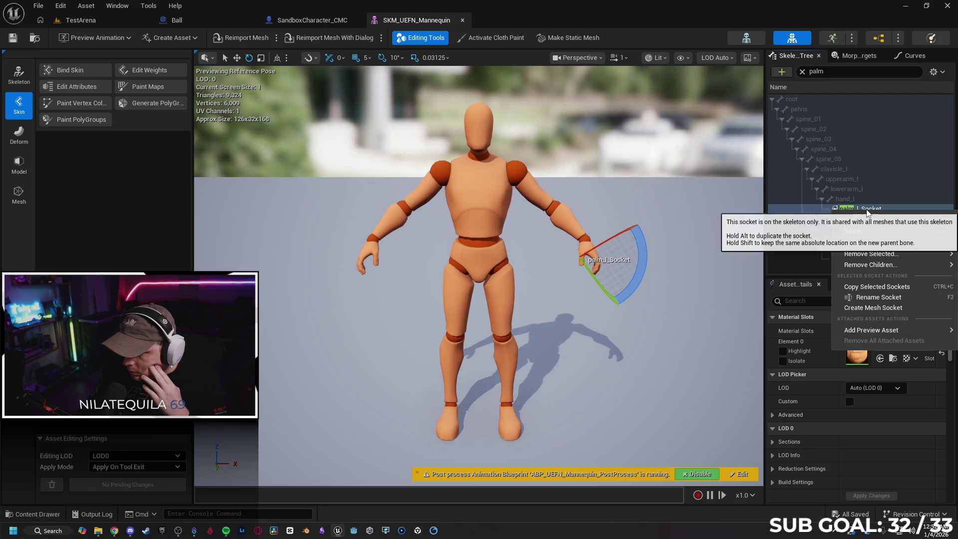
pyautogui.moveTo(871, 264)
pyautogui.click(886, 308)
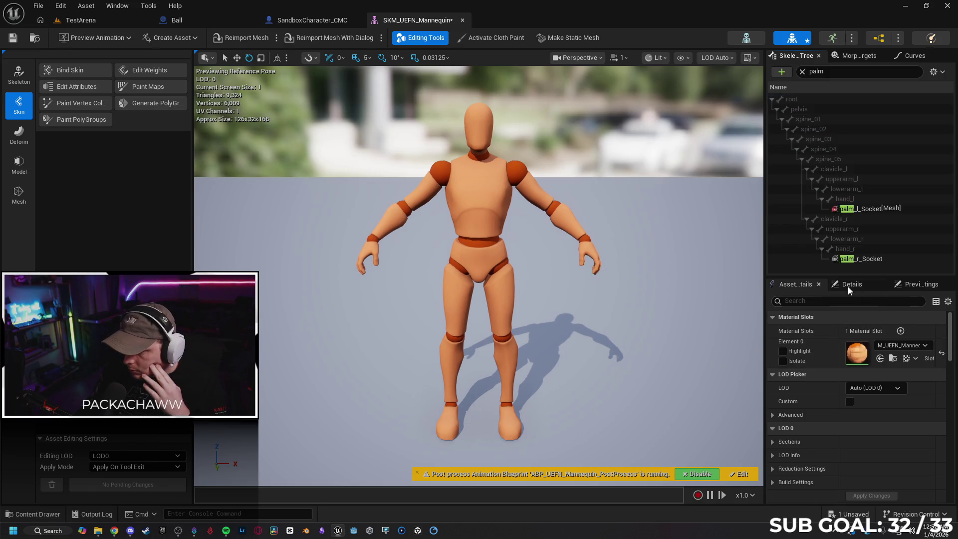
pyautogui.hotkey('ctrl', 'z')
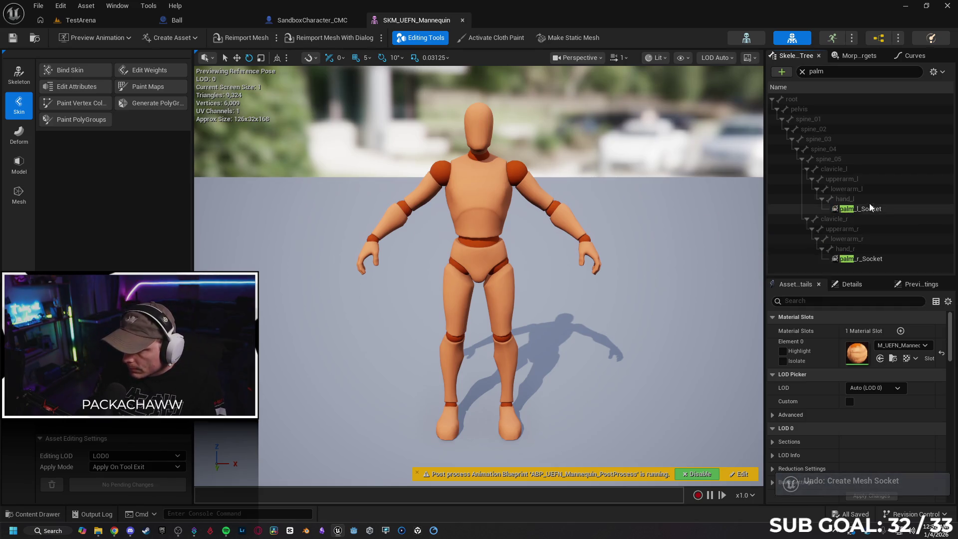
pyautogui.rightClick(873, 257)
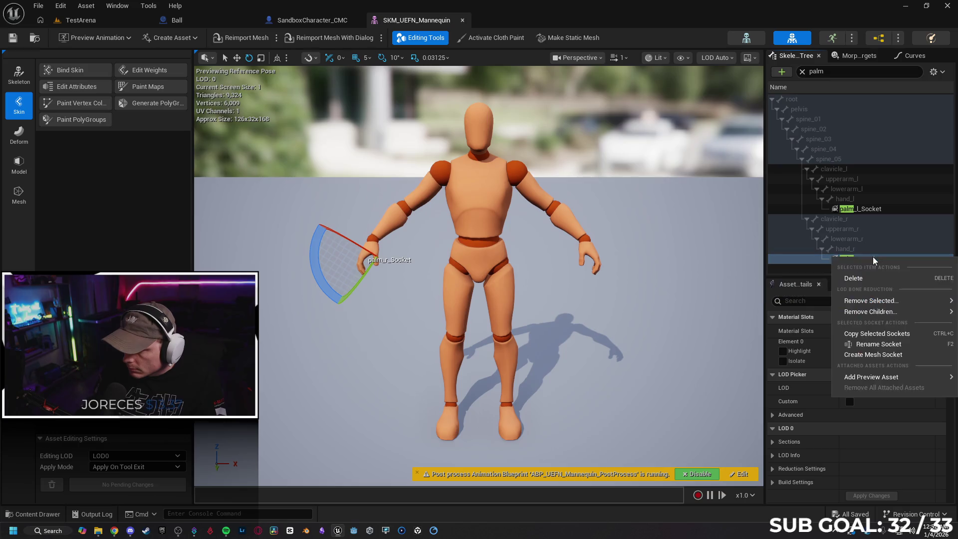
pyautogui.click(845, 247)
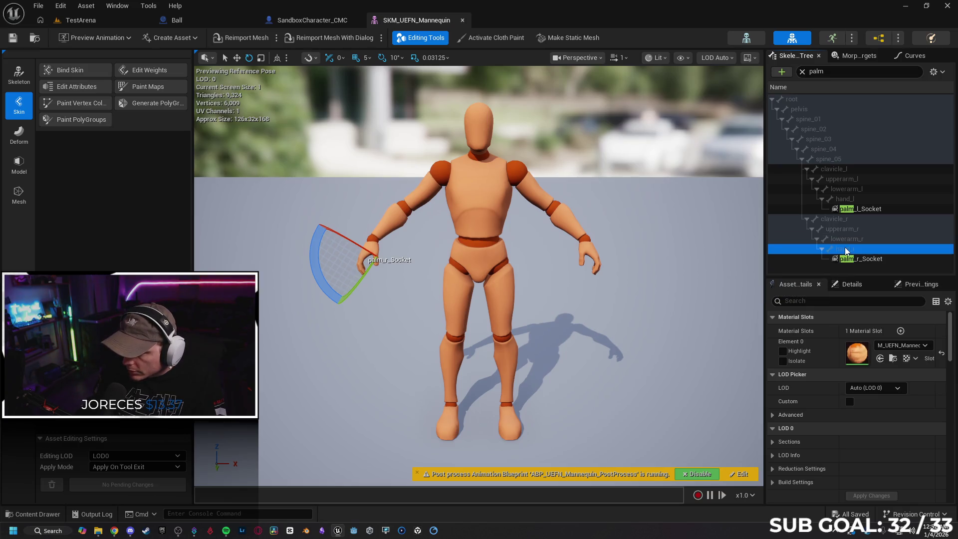
pyautogui.rightClick(845, 247)
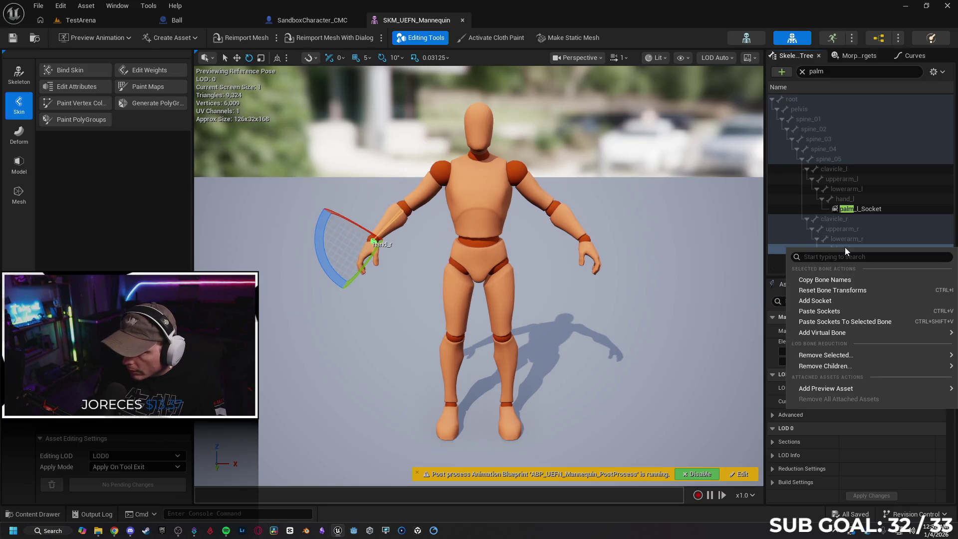
pyautogui.click(843, 301)
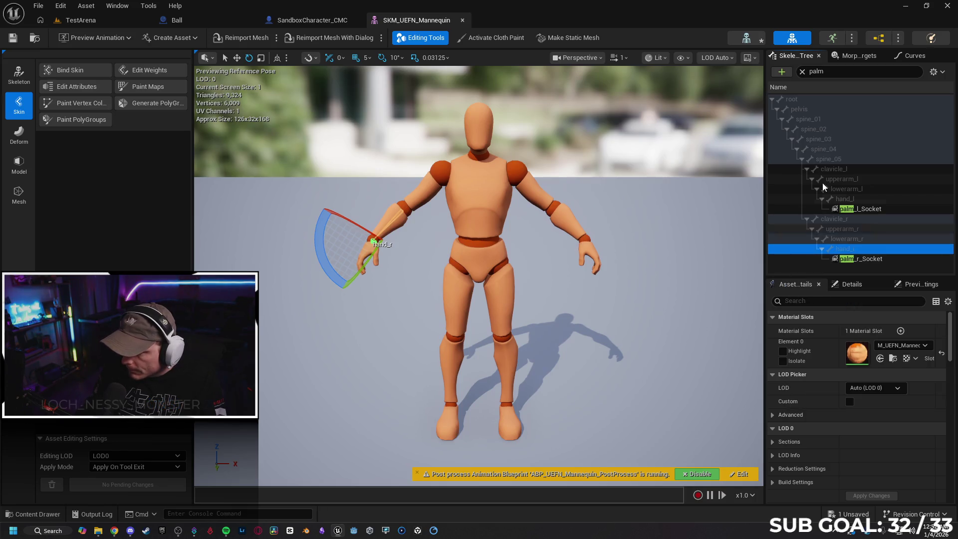
# Rename hand_rSocket to ballhand, then return to SandboxCharacter_CMC's event graph
pyautogui.click(801, 72)
pyautogui.scroll(-10, 888, 199)
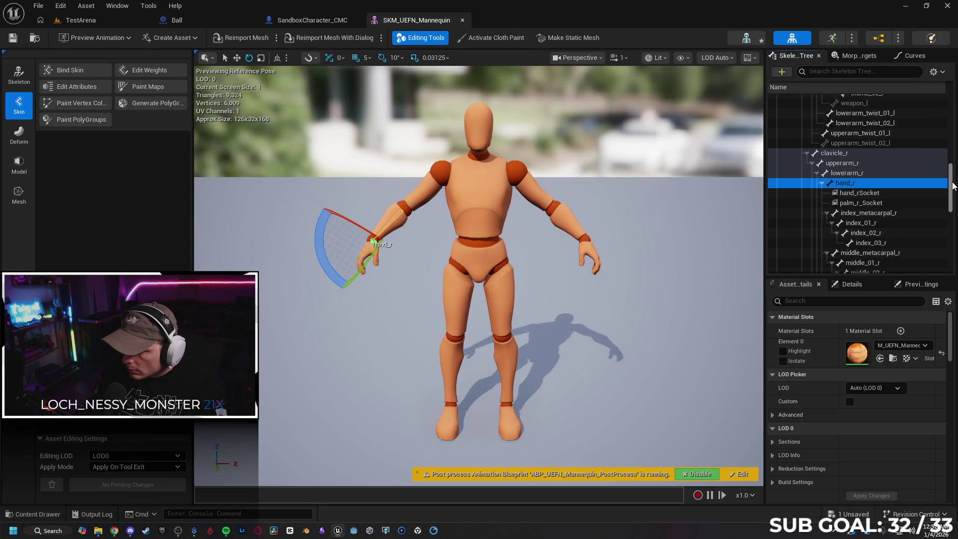
pyautogui.click(854, 194)
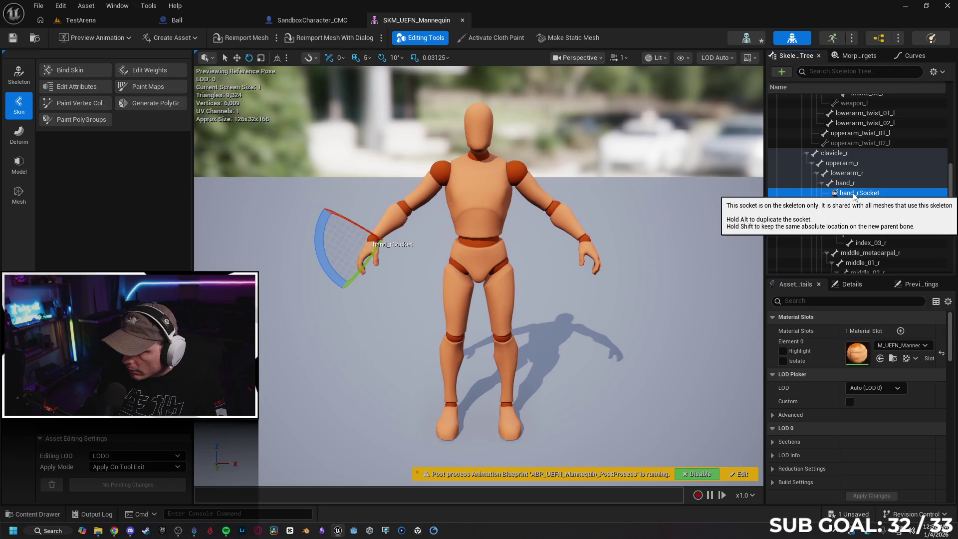
pyautogui.click(854, 194)
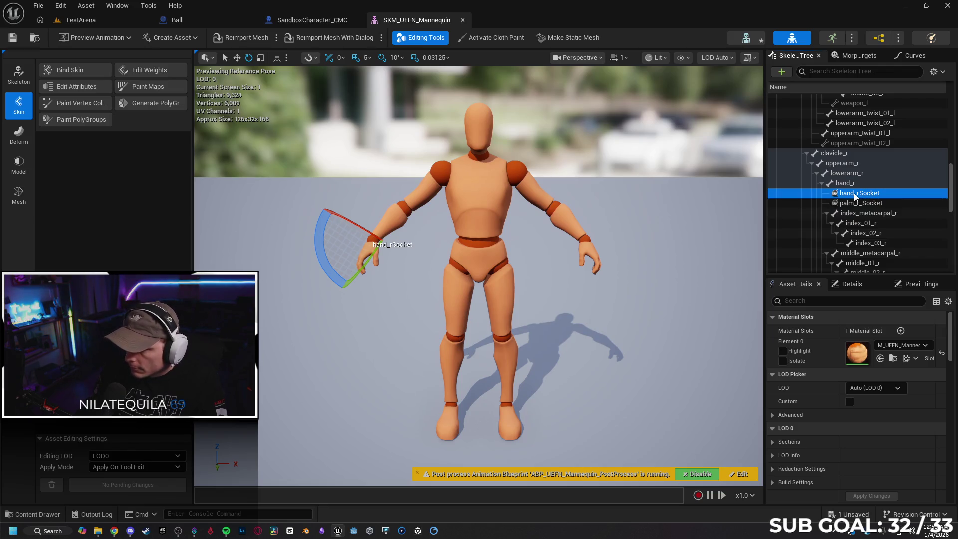
pyautogui.write('ball')
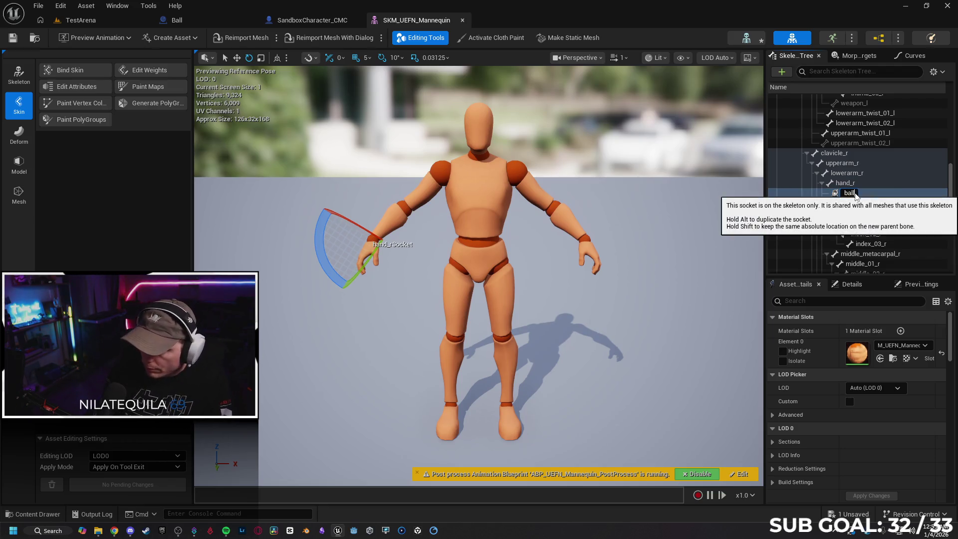
pyautogui.write('hand')
pyautogui.press('Return')
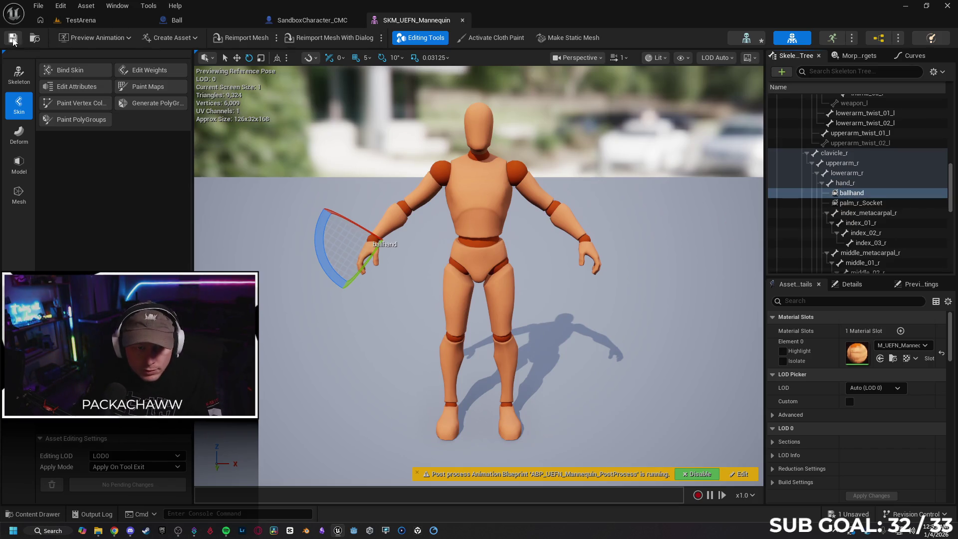
pyautogui.click(195, 19)
pyautogui.click(312, 20)
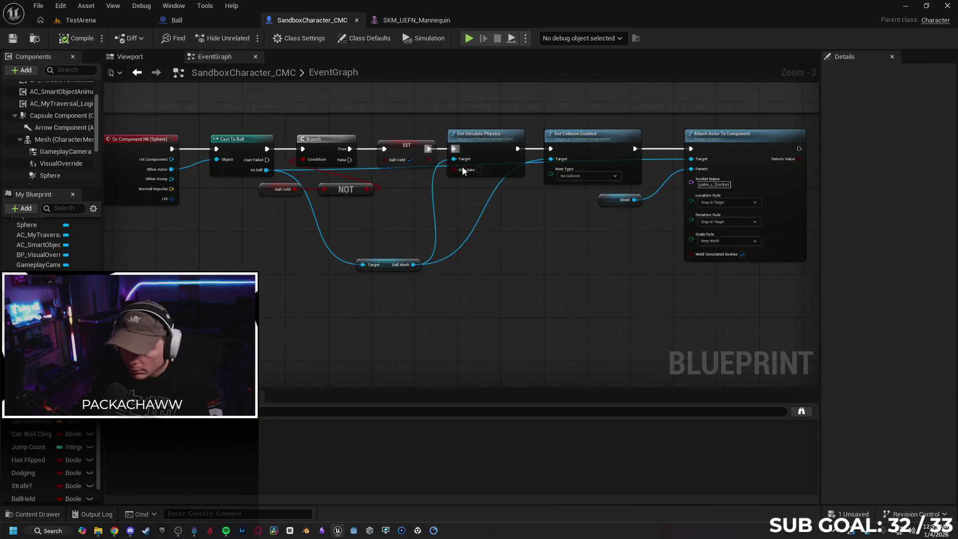
# Set the Attach Actor To Component node's socket name to ballhand
pyautogui.write('ba')
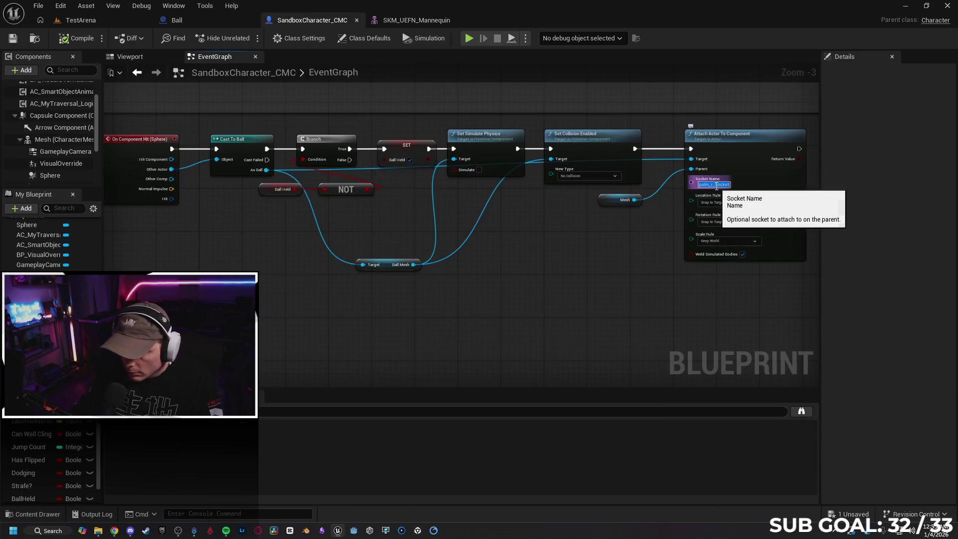
pyautogui.press('Return')
pyautogui.write('and')
pyautogui.press('Return')
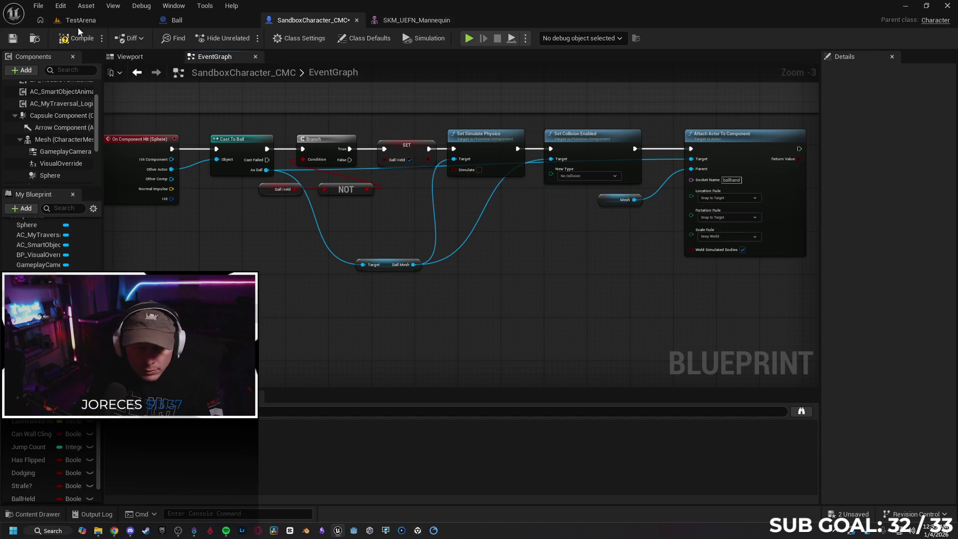
# Compile and save SandboxCharacter_CMC, then return to the TestArena level
pyautogui.click(12, 40)
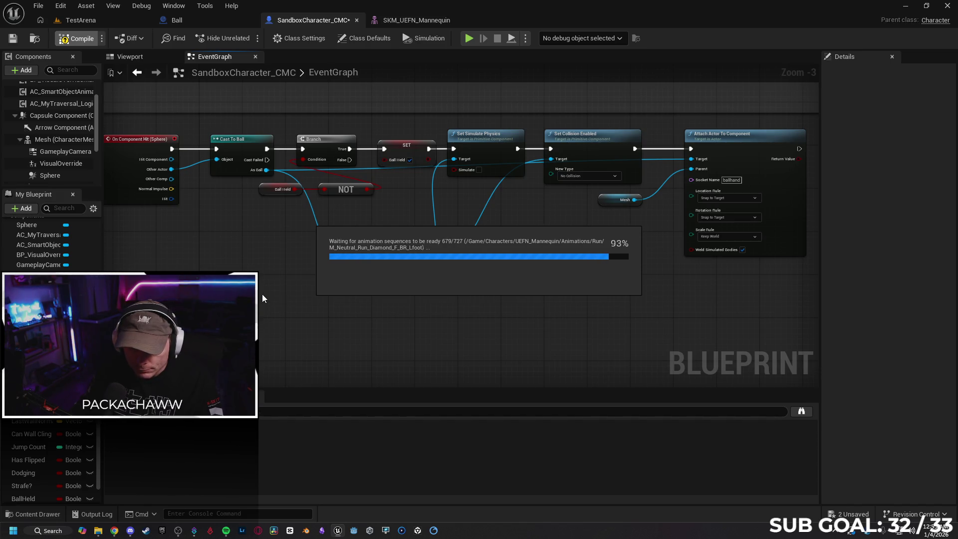
pyautogui.click(76, 44)
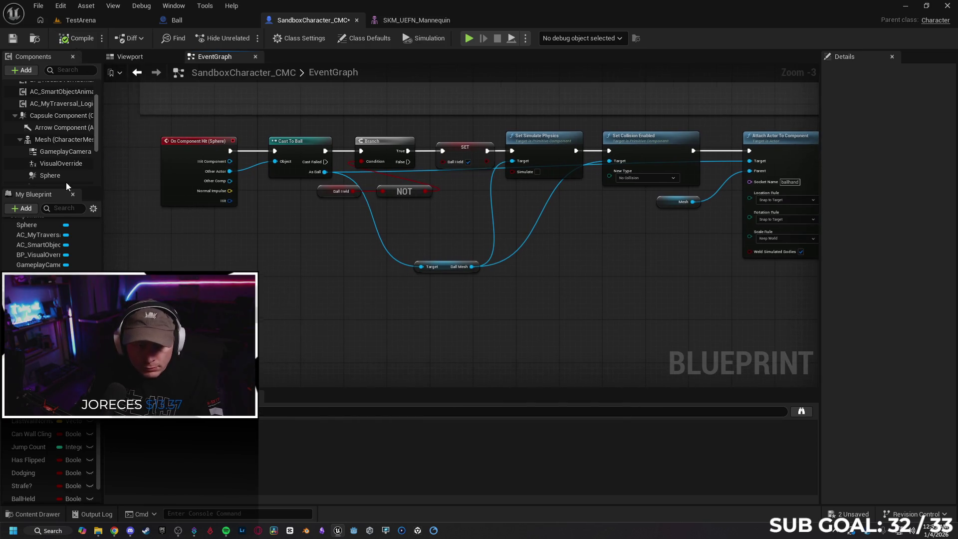
pyautogui.click(13, 40)
pyautogui.click(13, 41)
pyautogui.click(121, 17)
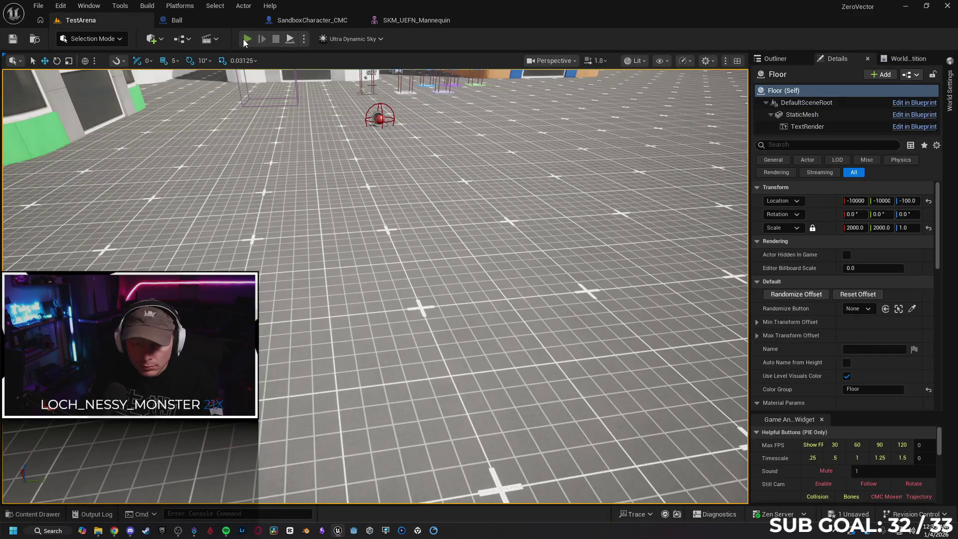
# Play-test by running the character into the red ball, then stop and open SKM_UEFN_Mannequin
pyautogui.hotkey('alt', 'p')
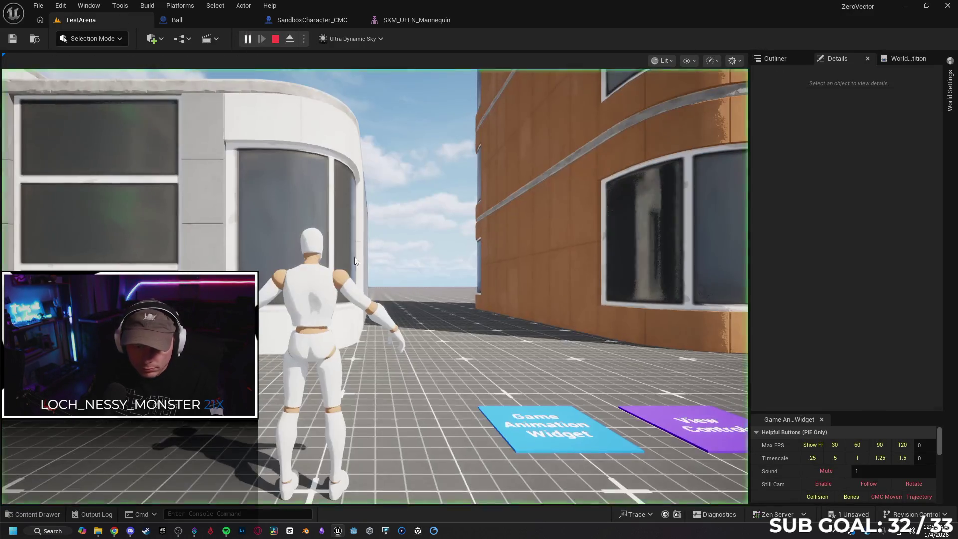
pyautogui.press('w')
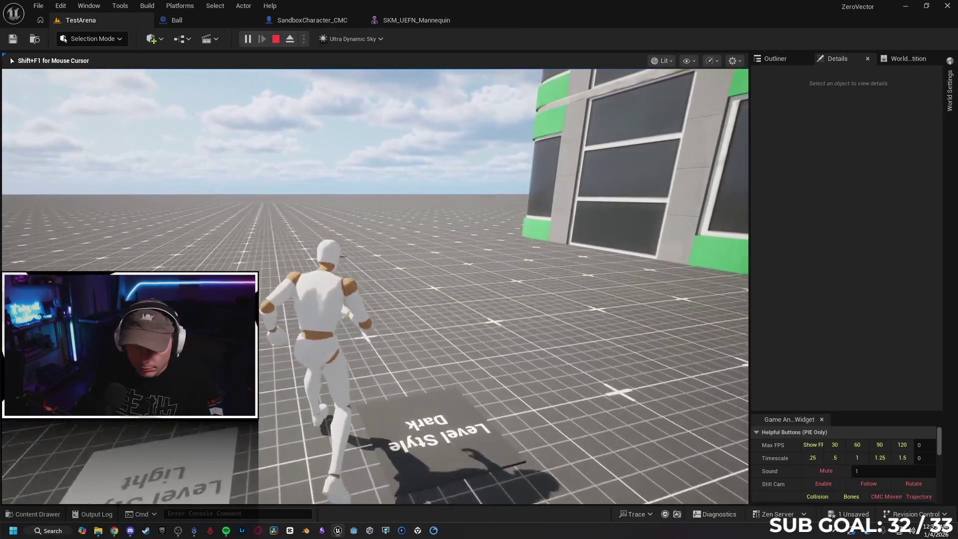
pyautogui.press('w')
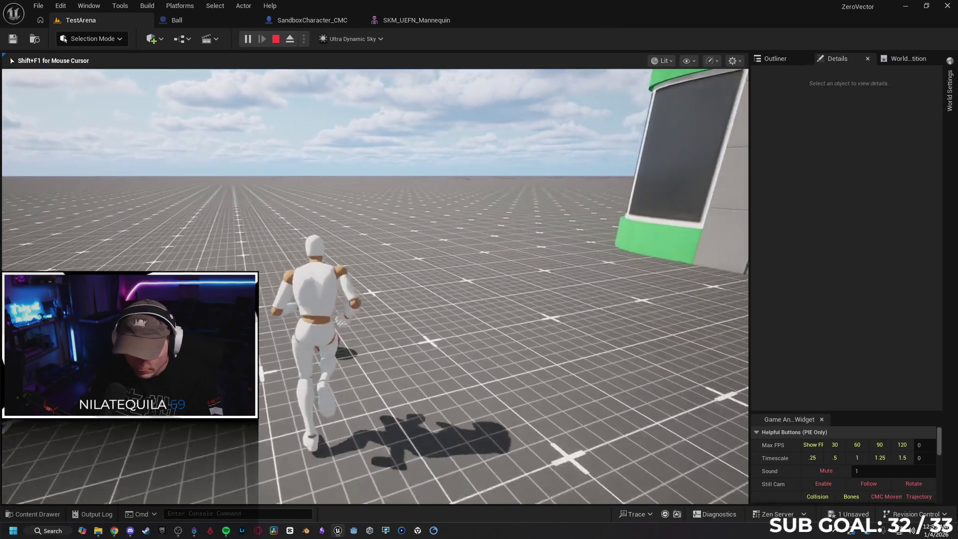
pyautogui.press('w')
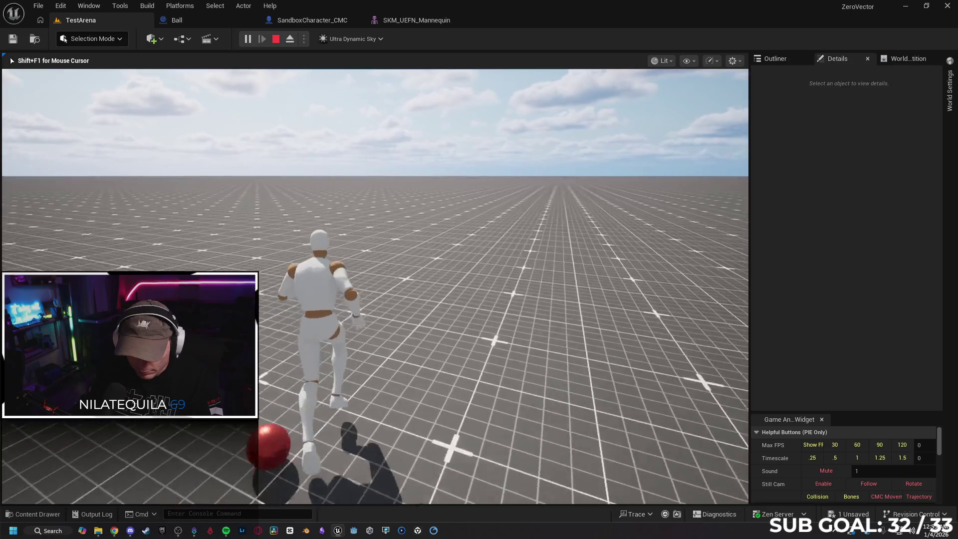
pyautogui.press('w')
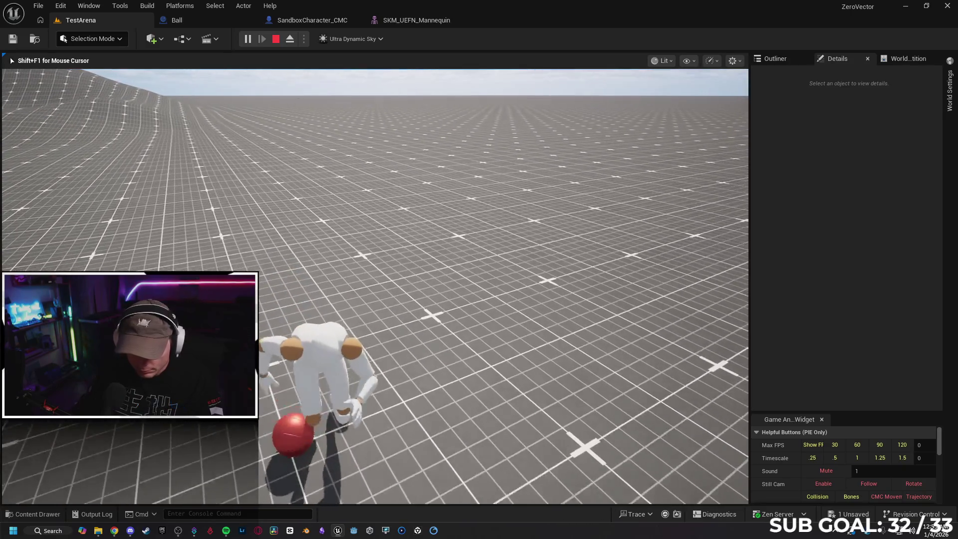
pyautogui.press('Escape')
pyautogui.click(416, 20)
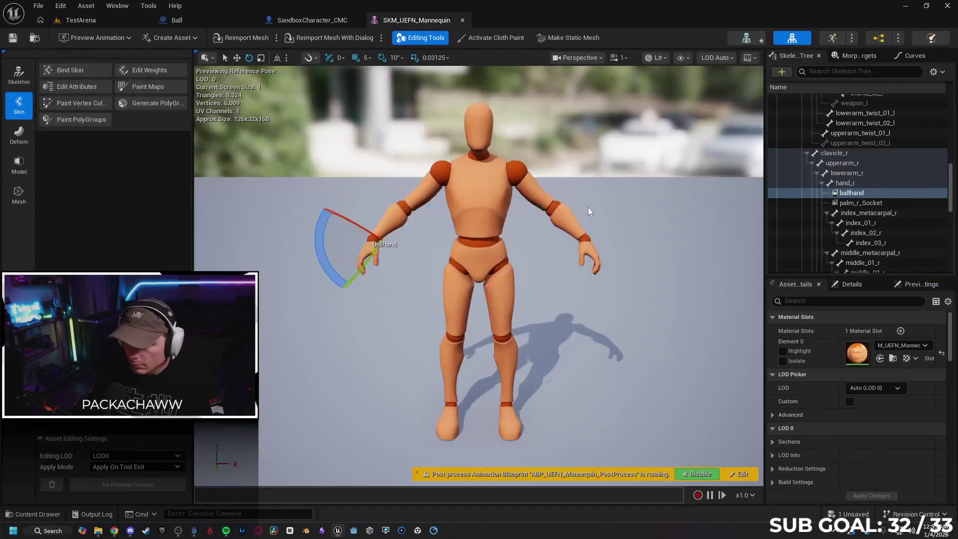
# Undo the three socket changes so the ball attaches to palm_r_Socket again
pyautogui.hotkey('ctrl', 'z')
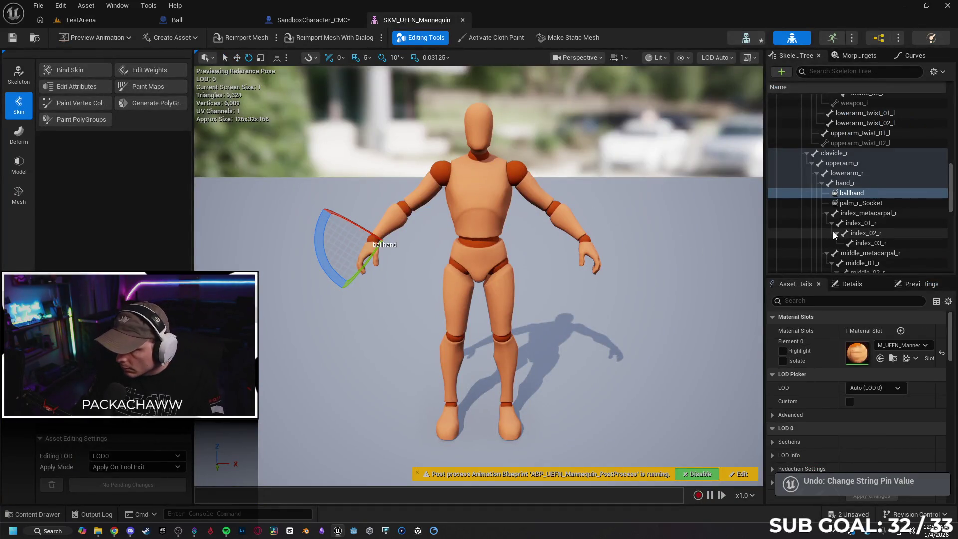
pyautogui.hotkey('ctrl', 'z')
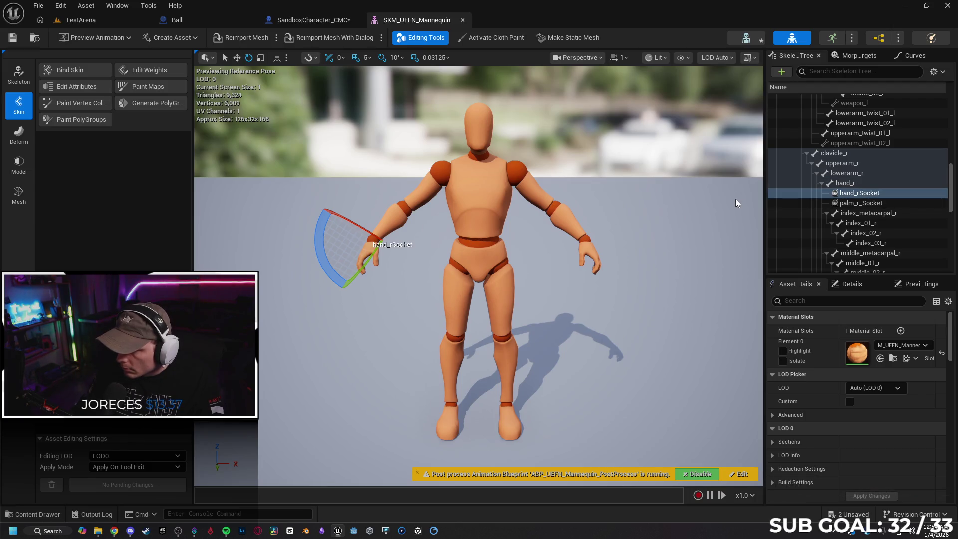
pyautogui.hotkey('ctrl', 'z')
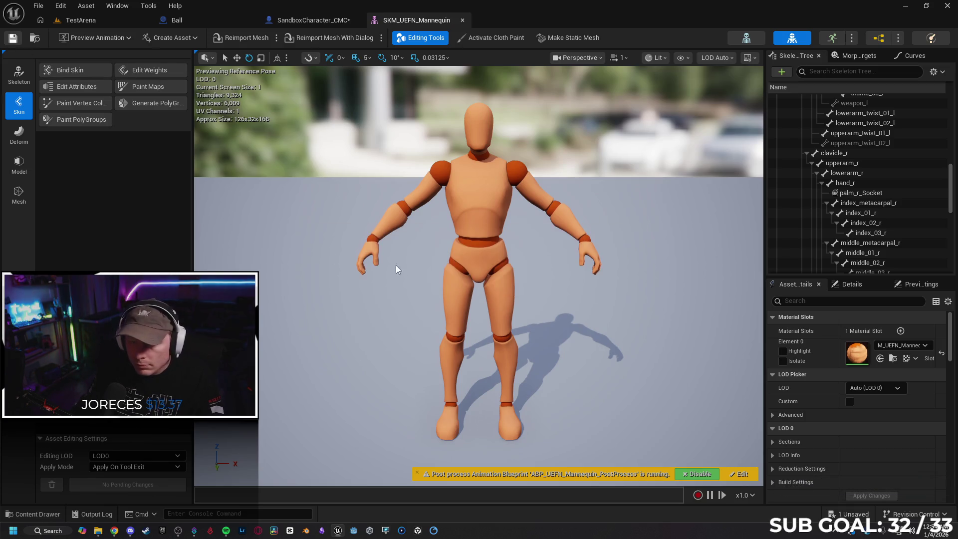
# Save and compile SandboxCharacter_CMC, then inspect the Ball blueprint's Sphere1 collision settings
pyautogui.click(206, 21)
pyautogui.click(301, 25)
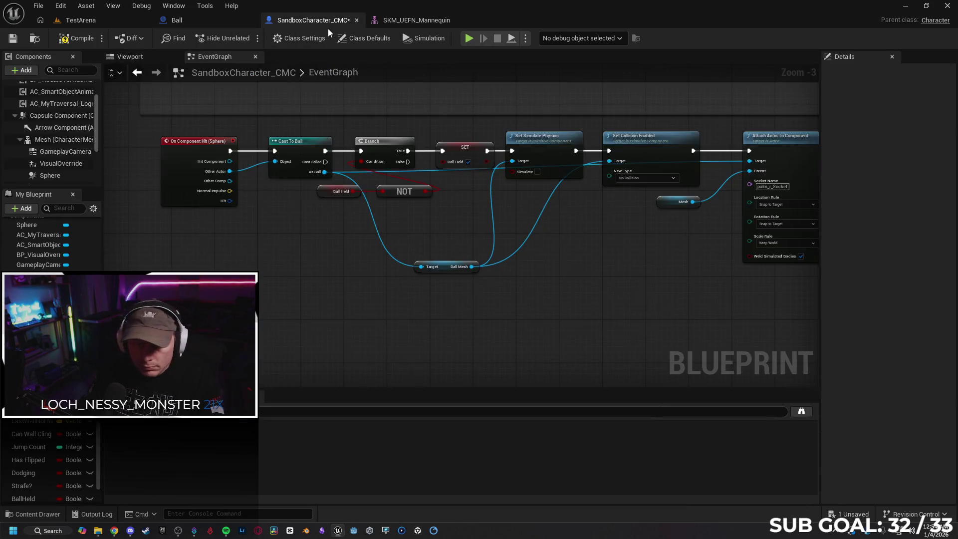
pyautogui.moveTo(498, 291)
pyautogui.mouseDown()
pyautogui.moveTo(429, 295)
pyautogui.moveTo(232, 201)
pyautogui.mouseUp()
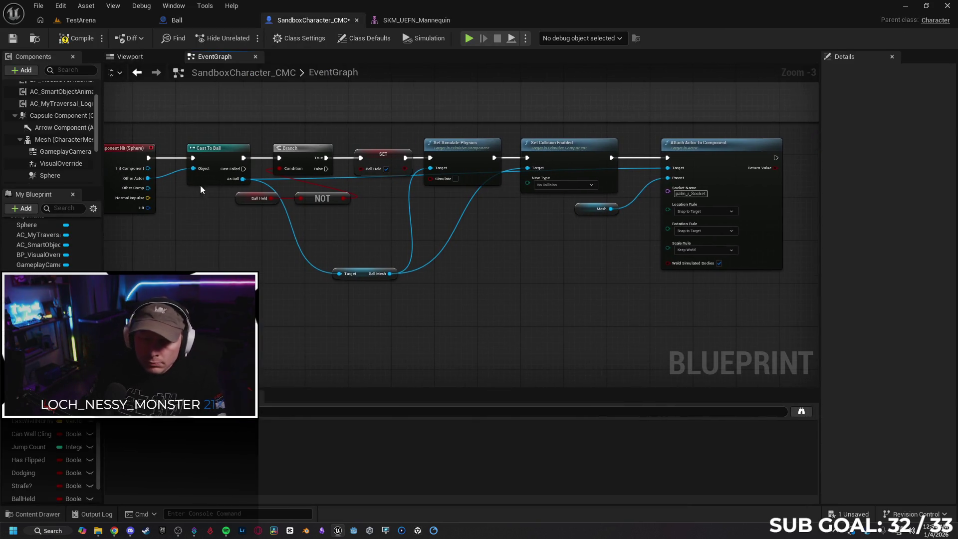
pyautogui.click(14, 39)
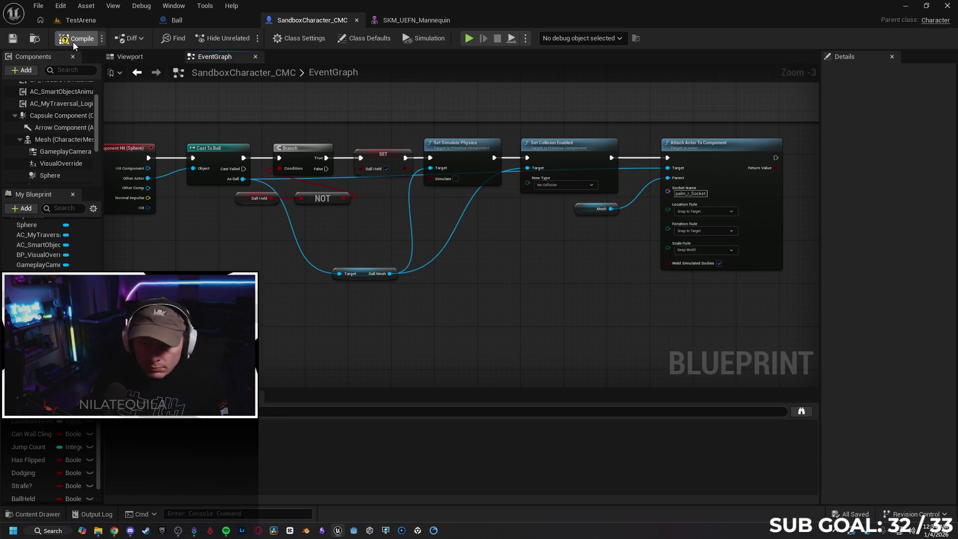
pyautogui.click(76, 39)
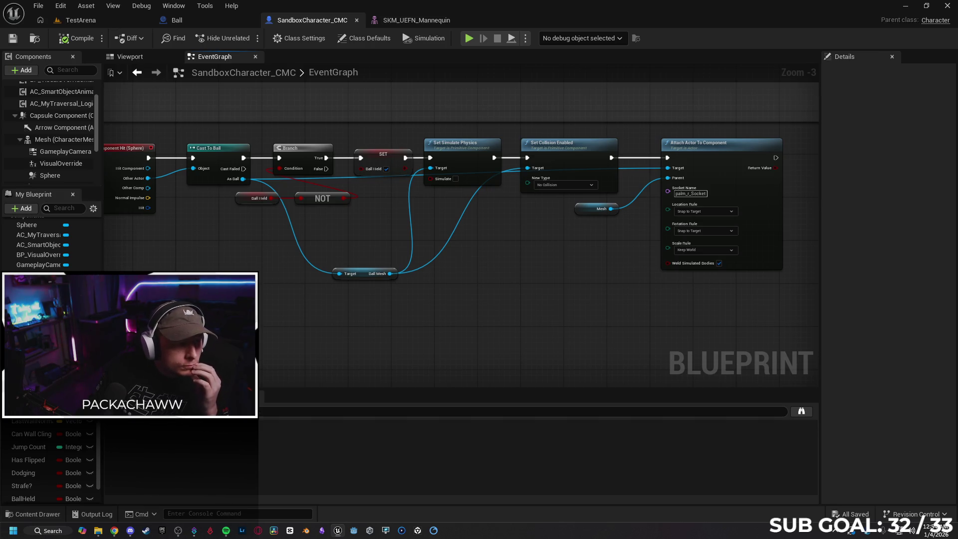
pyautogui.click(195, 21)
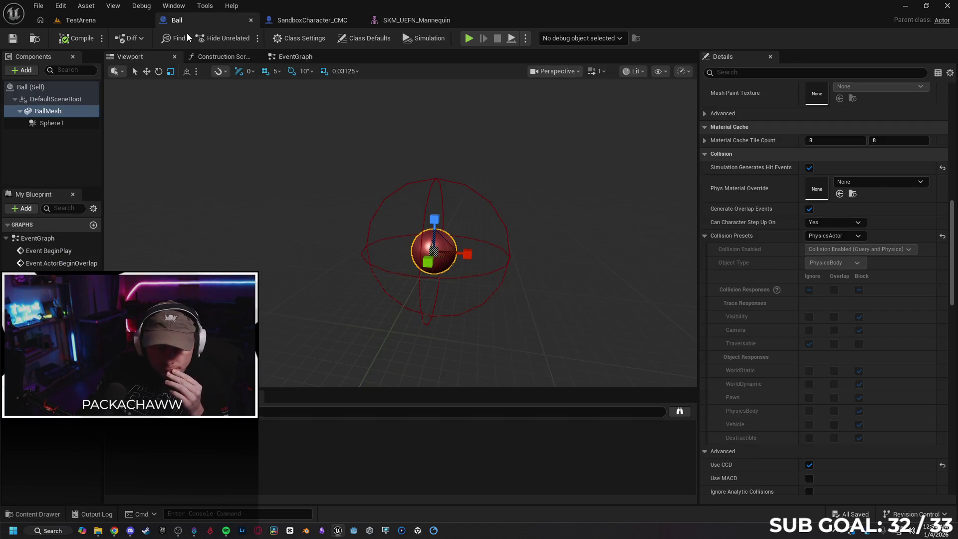
pyautogui.click(61, 125)
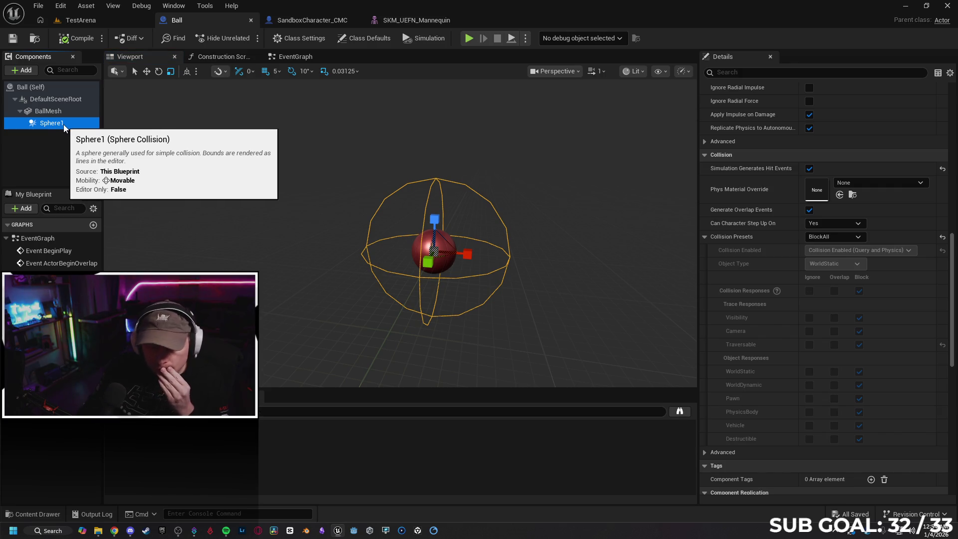
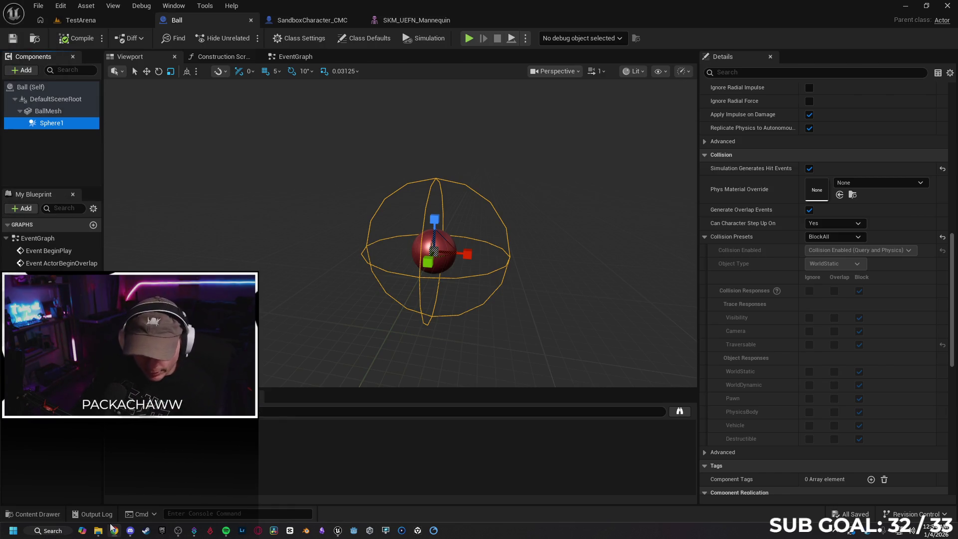
# In a new Chrome tab, search Google for 'mixamo', open the Mixamo result and maximize the window
pyautogui.hotkey('alt', 'Tab')
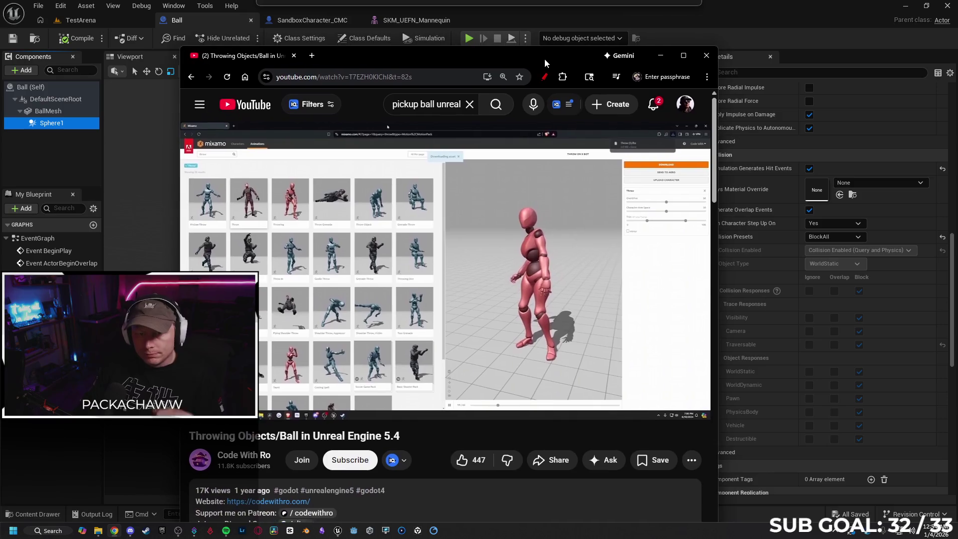
pyautogui.click(313, 55)
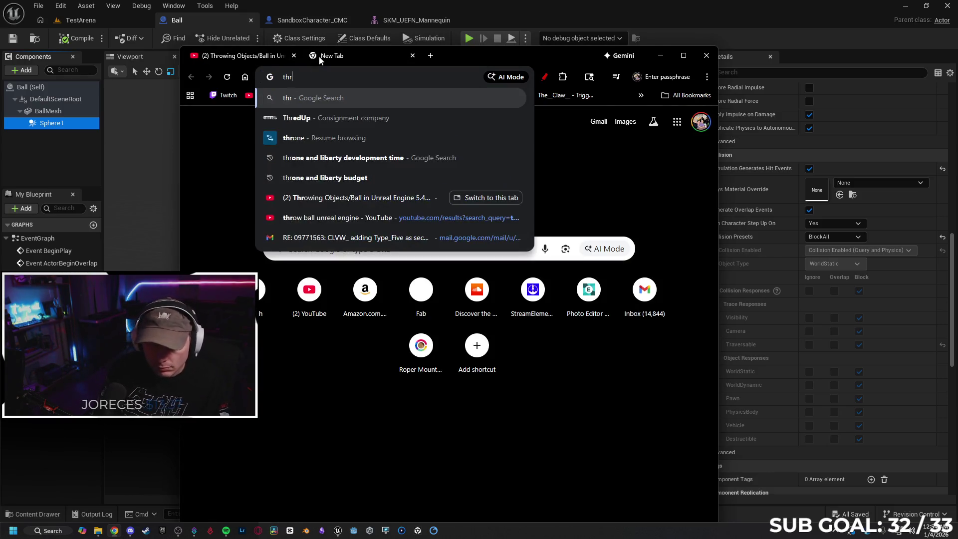
pyautogui.write('mixamo')
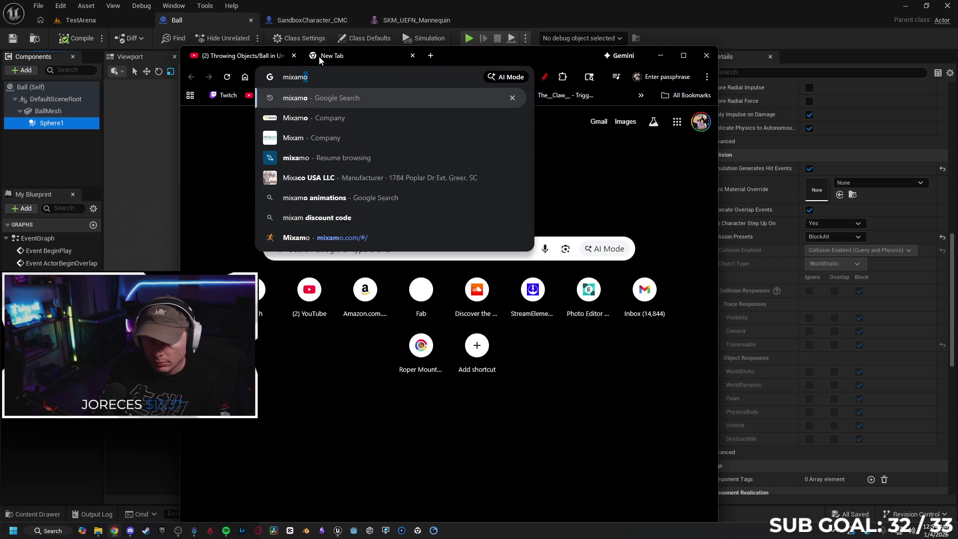
pyautogui.press('Return')
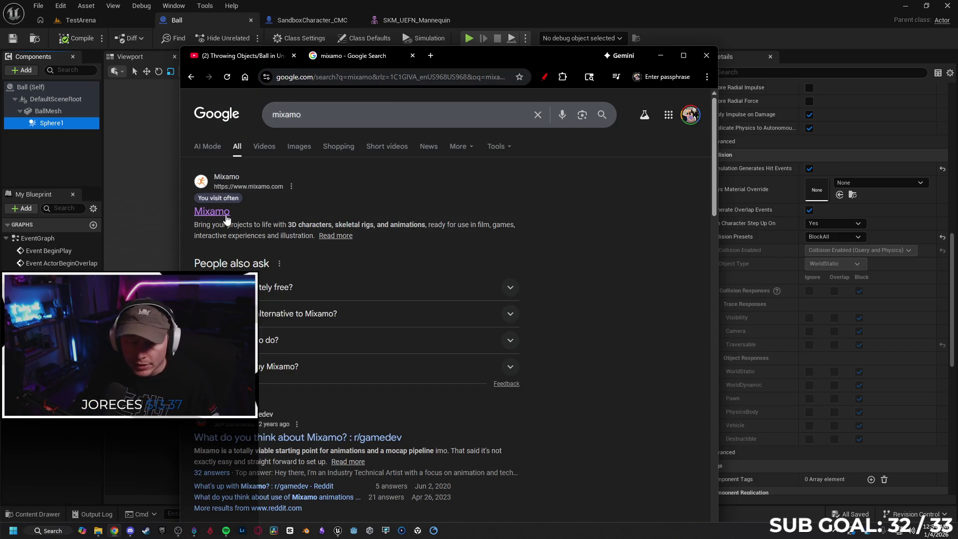
pyautogui.click(219, 216)
pyautogui.doubleClick(539, 57)
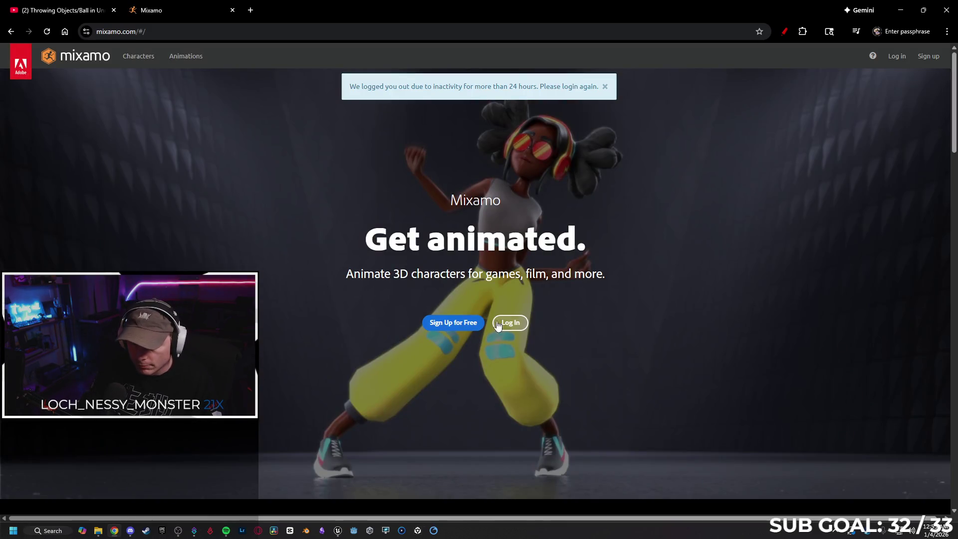
# Sign in to Mixamo with Google, search 'throw' and preview the Throw animation on X Bot
pyautogui.click(510, 322)
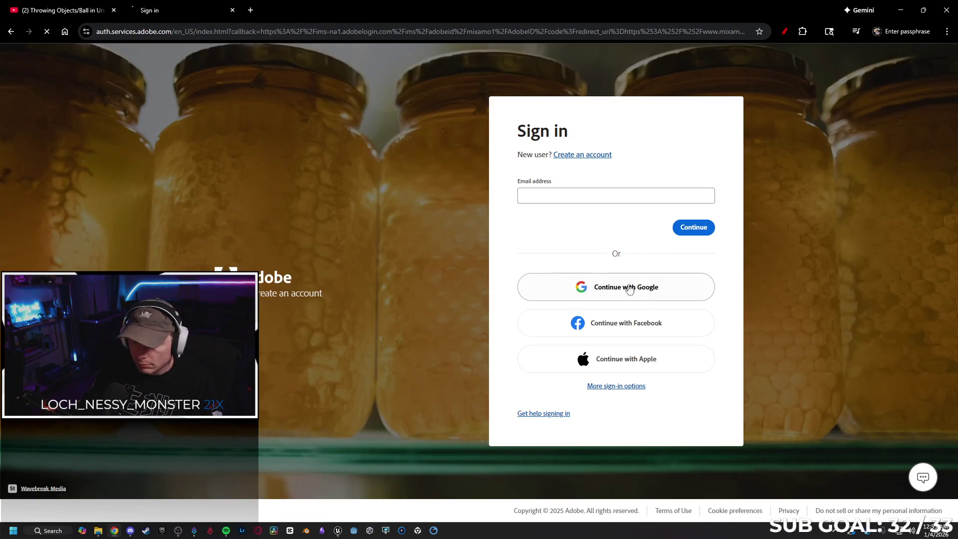
pyautogui.click(624, 284)
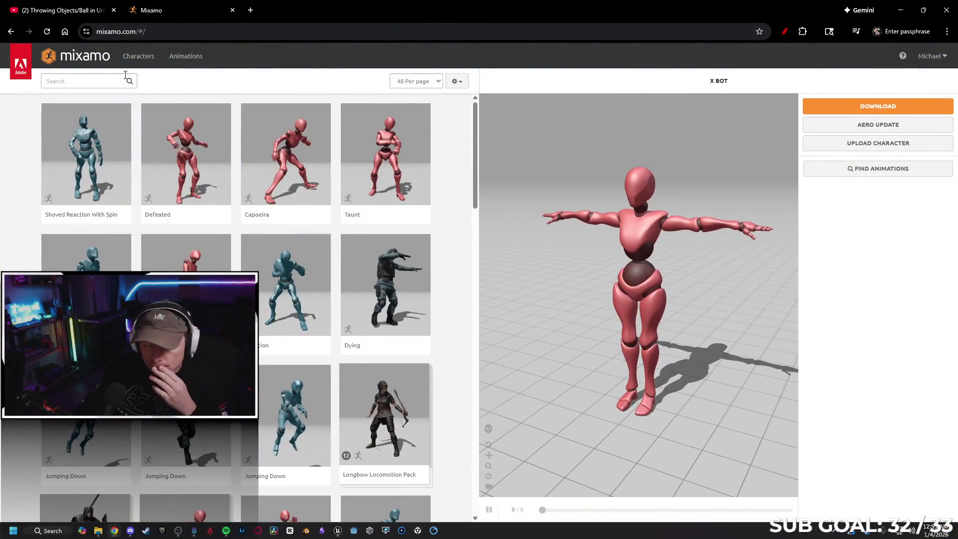
pyautogui.click(84, 80)
pyautogui.write('throw')
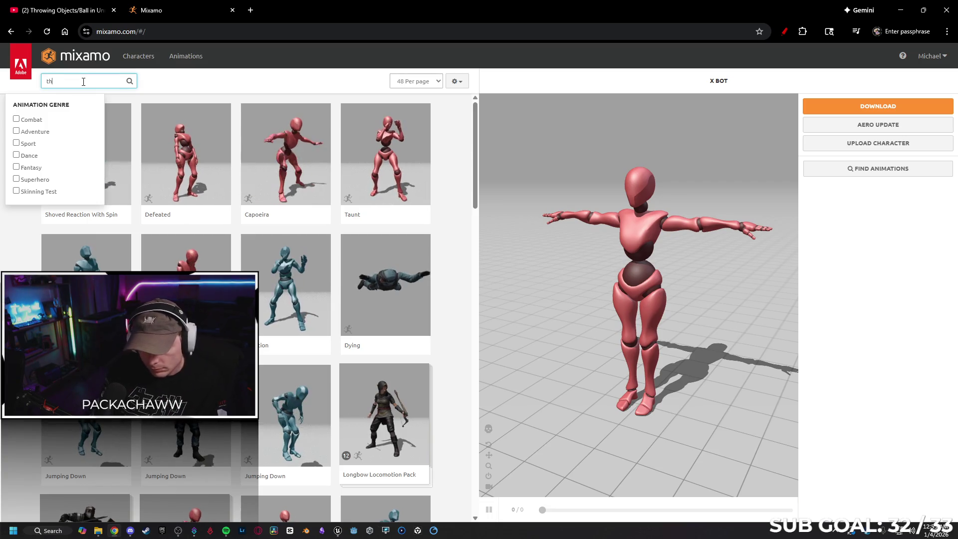
pyautogui.press('Return')
pyautogui.click(232, 119)
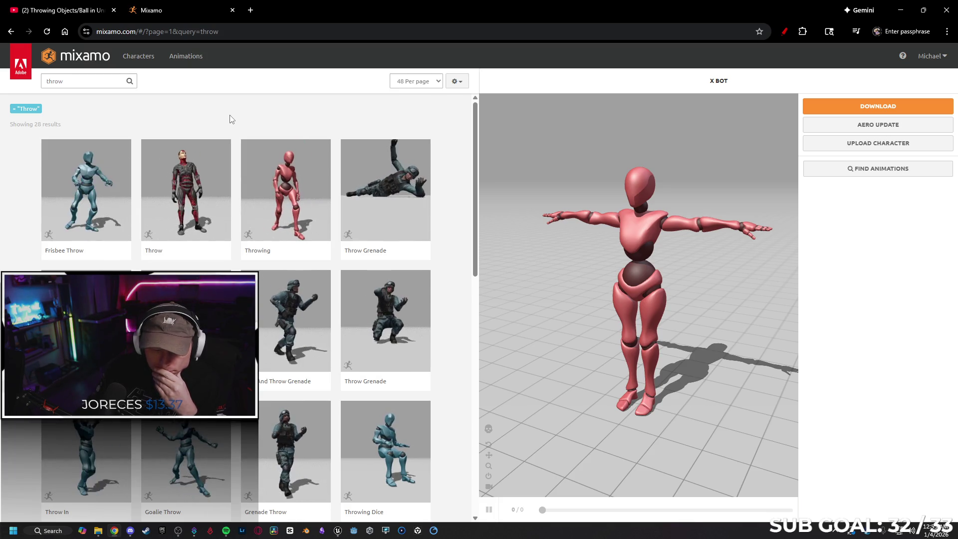
pyautogui.click(186, 195)
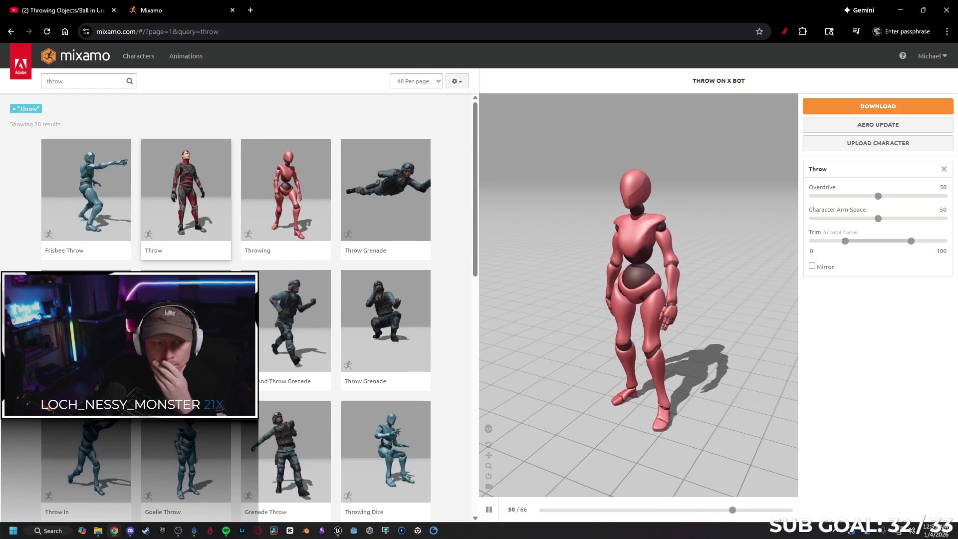
# Replay the last ten seconds of the tutorial video for reference
pyautogui.click(58, 10)
pyautogui.click(31, 456)
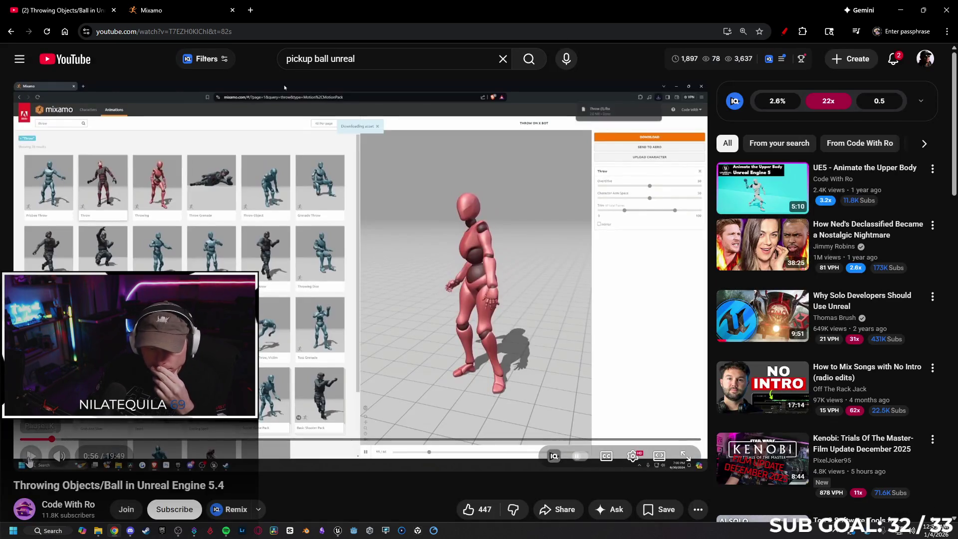
pyautogui.press('j')
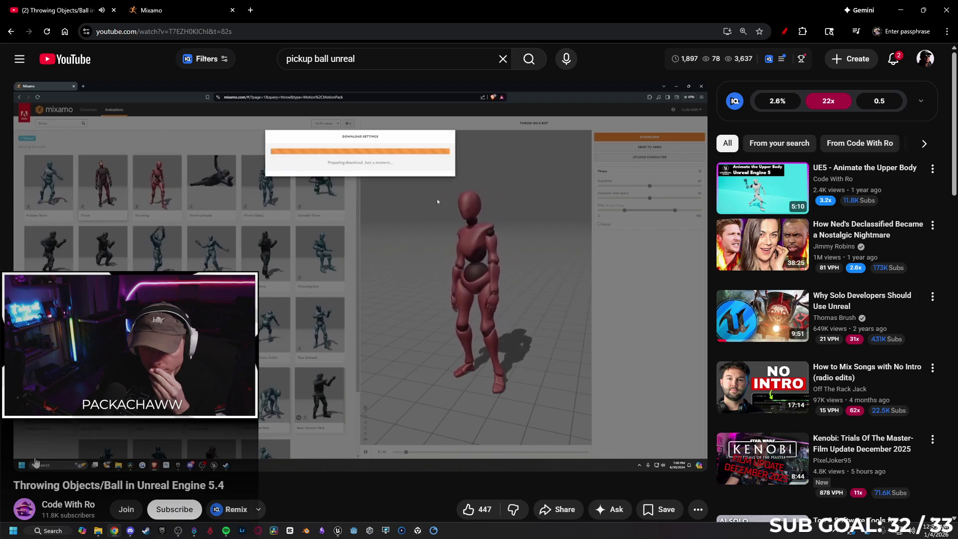
pyautogui.hotkey('ctrl', 'Tab')
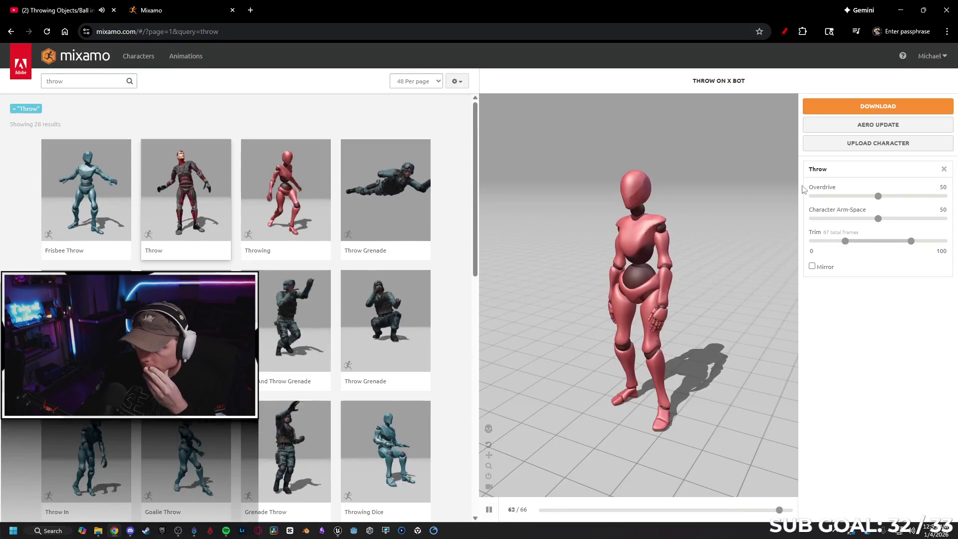
# Download the Throw animation at 60 frames per second
pyautogui.click(818, 107)
pyautogui.click(394, 184)
pyautogui.click(360, 209)
pyautogui.click(619, 221)
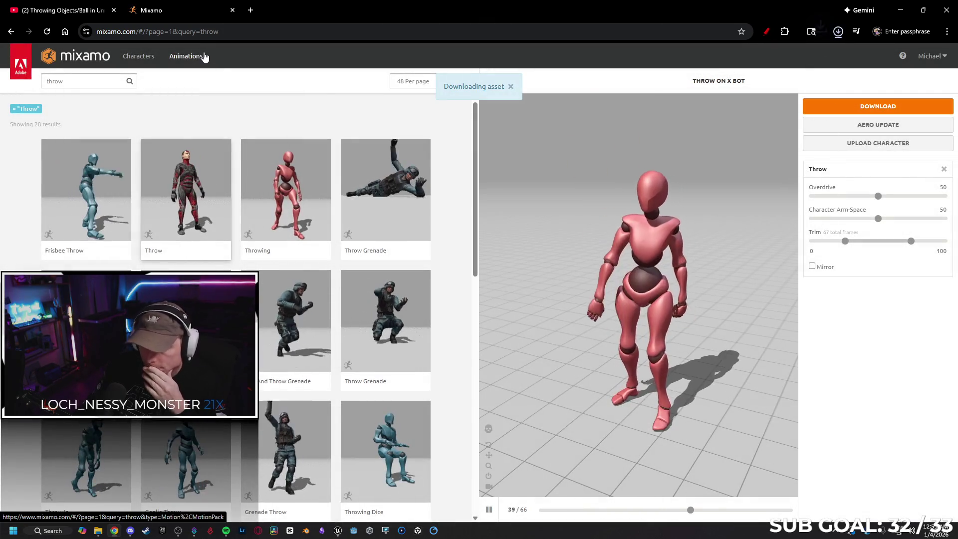
pyautogui.click(74, 6)
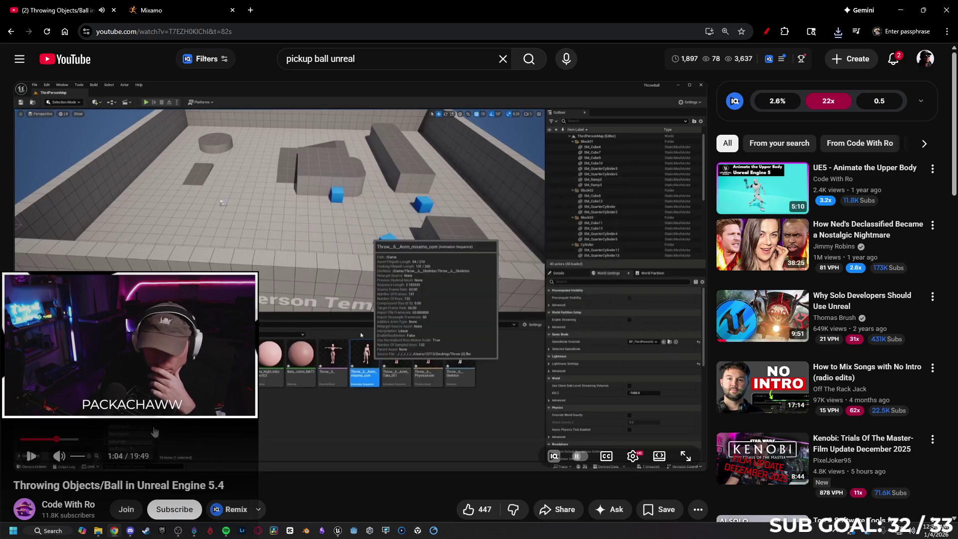
# Check the 2,075 KB Throw file in Downloads and open Unreal's Content Drawer in TestArena
pyautogui.click(98, 530)
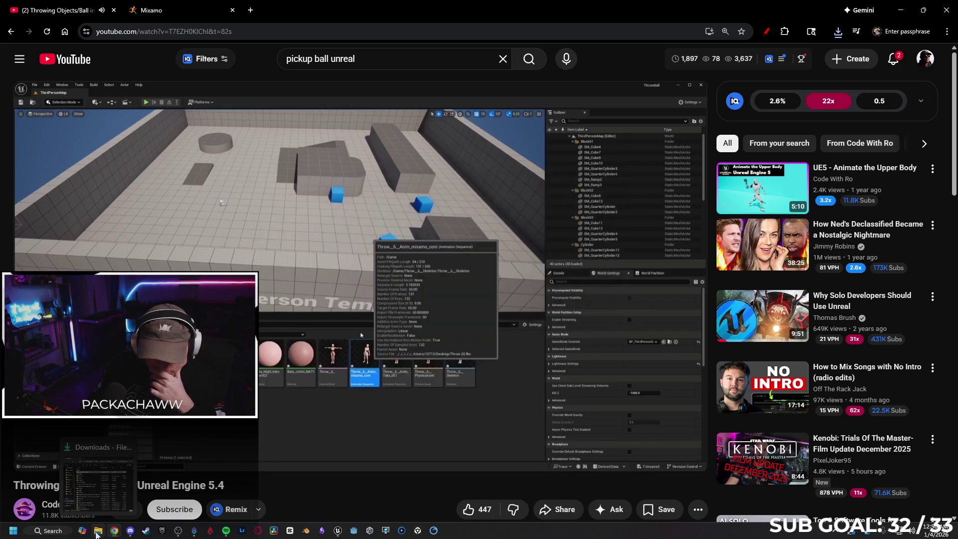
pyautogui.click(338, 531)
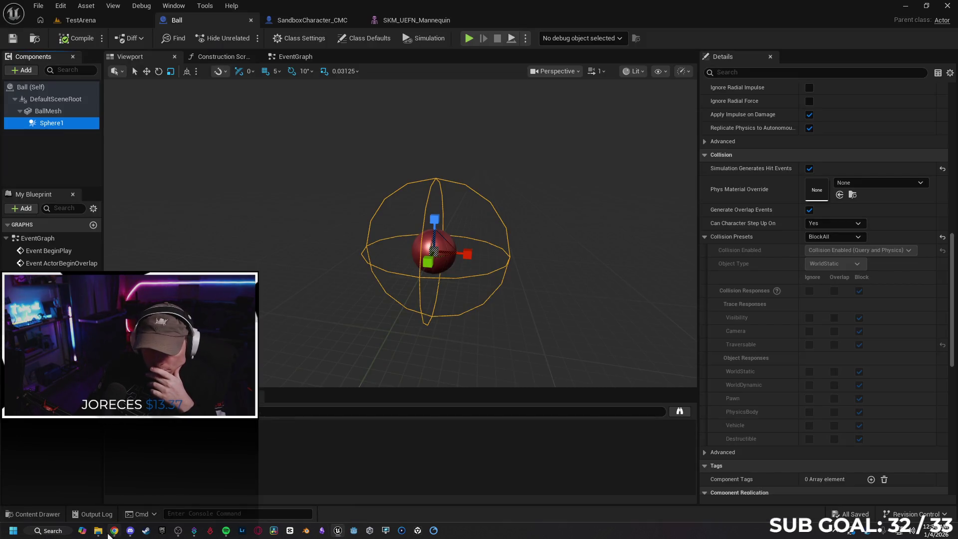
pyautogui.click(98, 531)
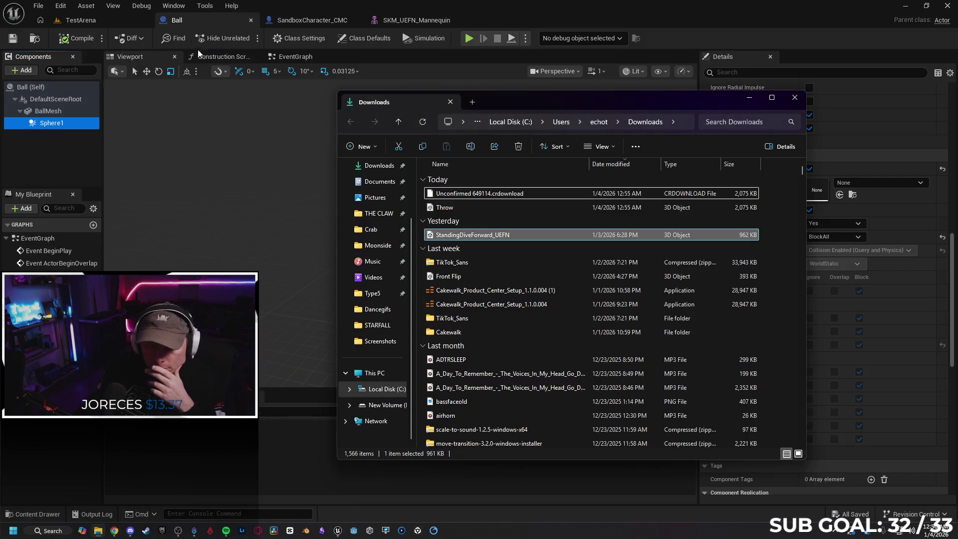
pyautogui.click(127, 21)
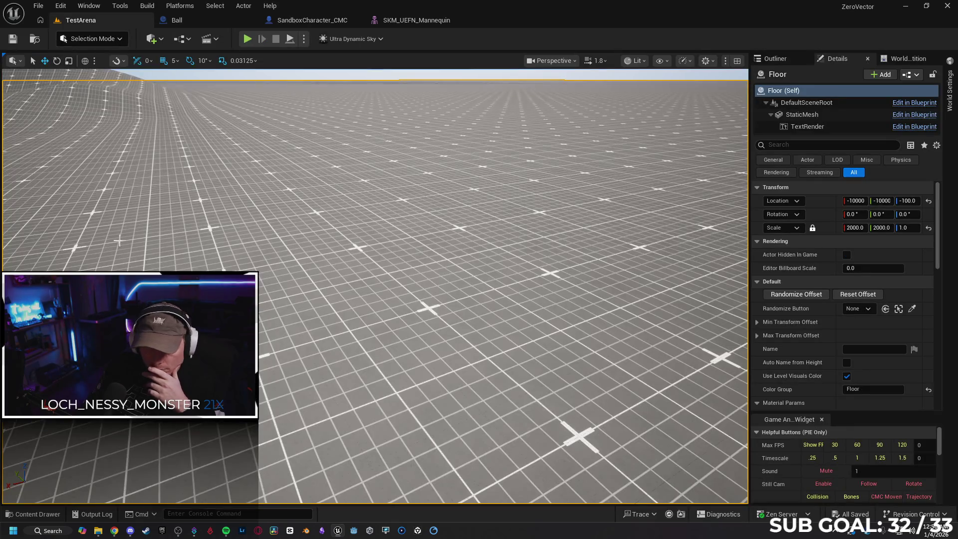
pyautogui.click(99, 530)
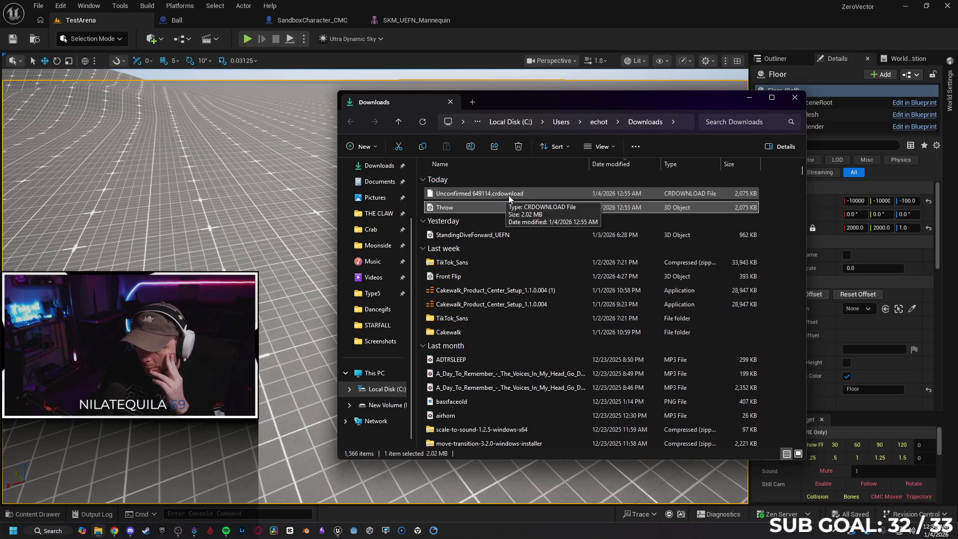
pyautogui.click(520, 191)
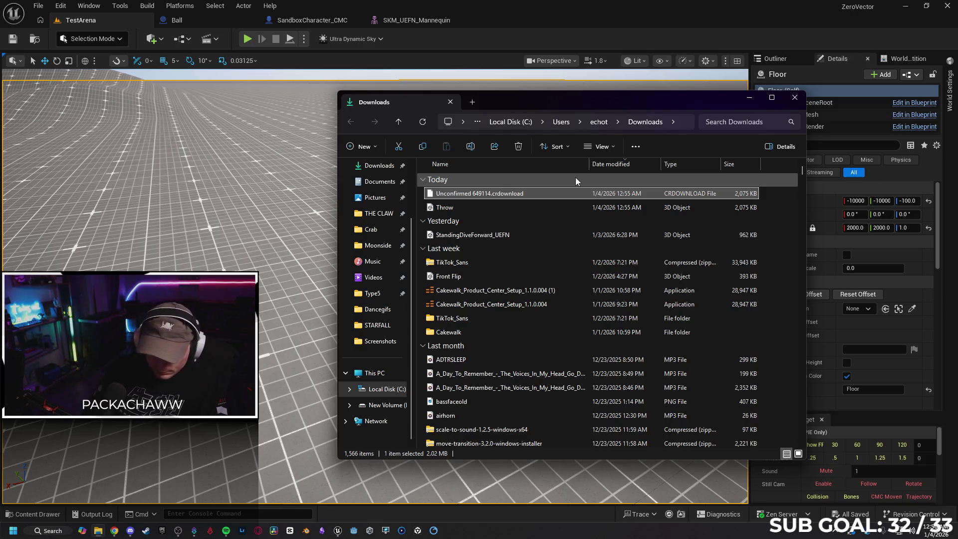
pyautogui.click(33, 514)
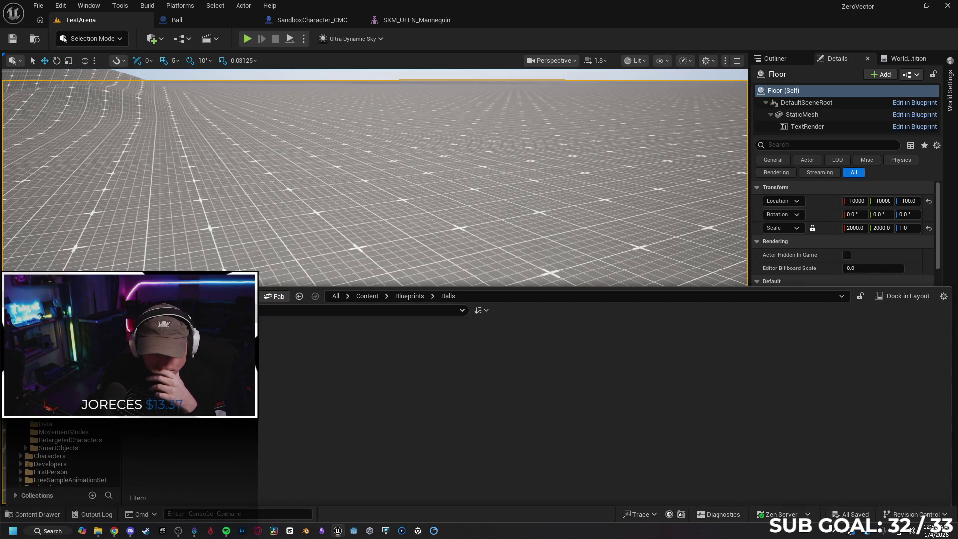
# Drag the downloaded Throw file from Downloads into Content > AnimeCharacters > Animations
pyautogui.click(60, 394)
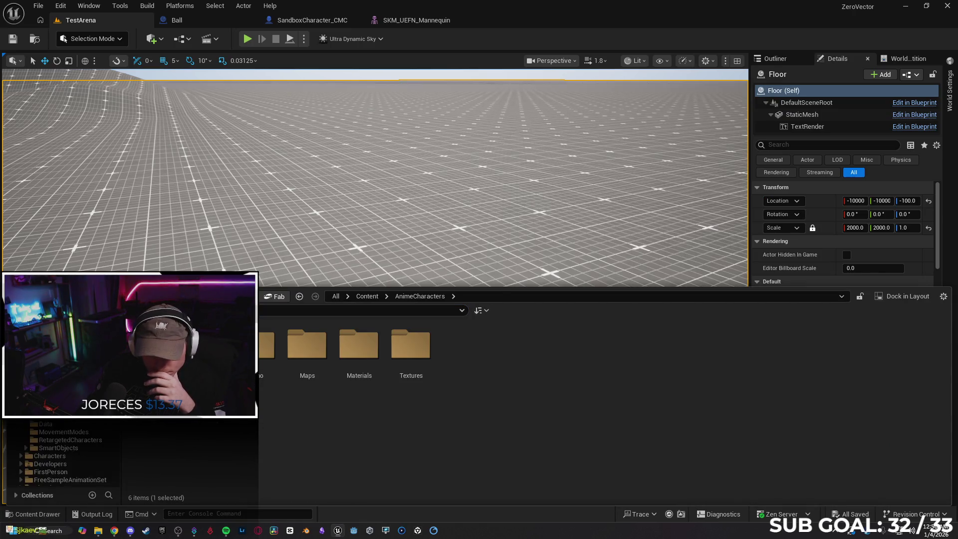
pyautogui.doubleClick(152, 344)
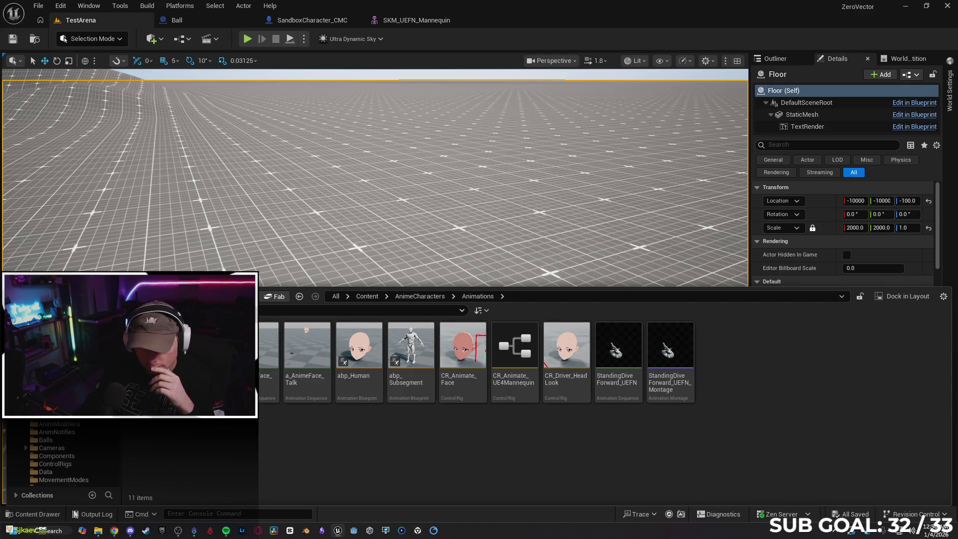
pyautogui.click(98, 530)
pyautogui.click(499, 208)
pyautogui.moveTo(477, 208); pyautogui.dragTo(324, 279)
pyautogui.click(497, 208)
pyautogui.moveTo(489, 208); pyautogui.dragTo(262, 438)
pyautogui.moveTo(331, 248); pyautogui.dragTo(331, 248)
pyautogui.scroll(-2, 367, 279)
pyautogui.scroll(-10, 379, 282)
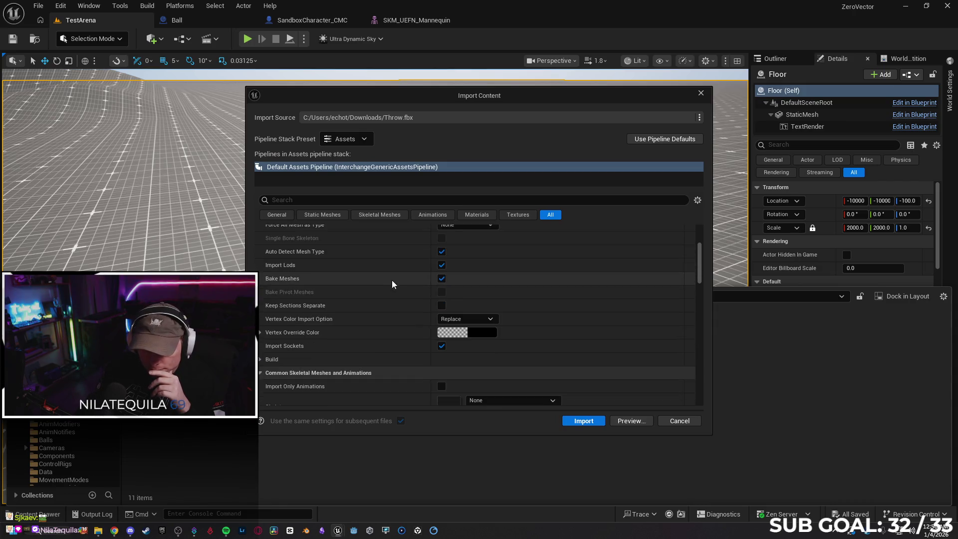
pyautogui.scroll(1, 394, 295)
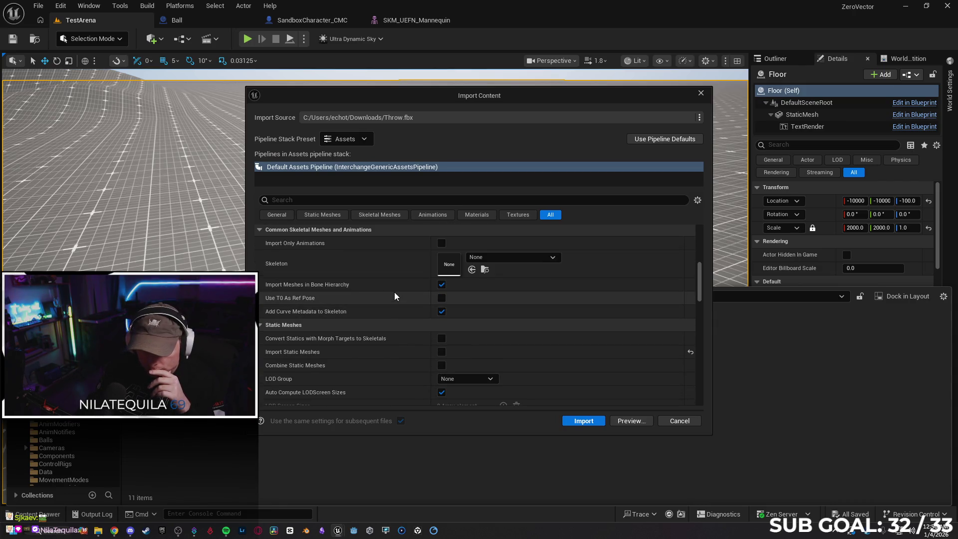
# Compare the tutorial's import settings, then import Throw as mesh, animation and skeleton
pyautogui.click(114, 531)
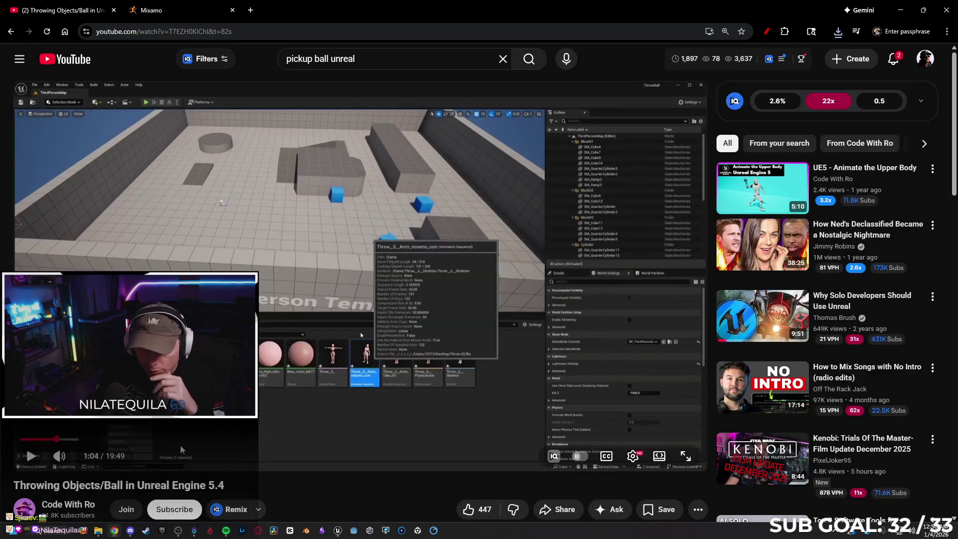
pyautogui.click(50, 439)
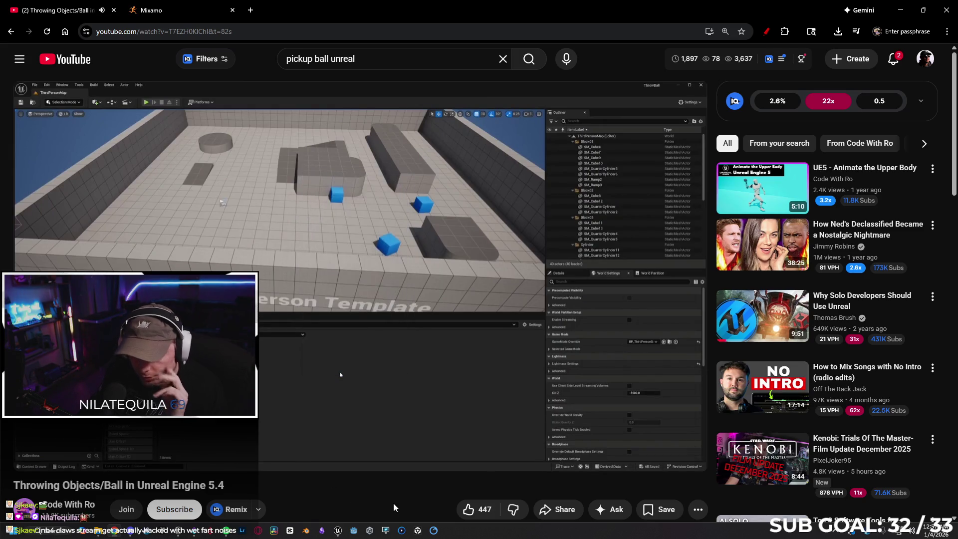
pyautogui.click(334, 530)
pyautogui.click(345, 488)
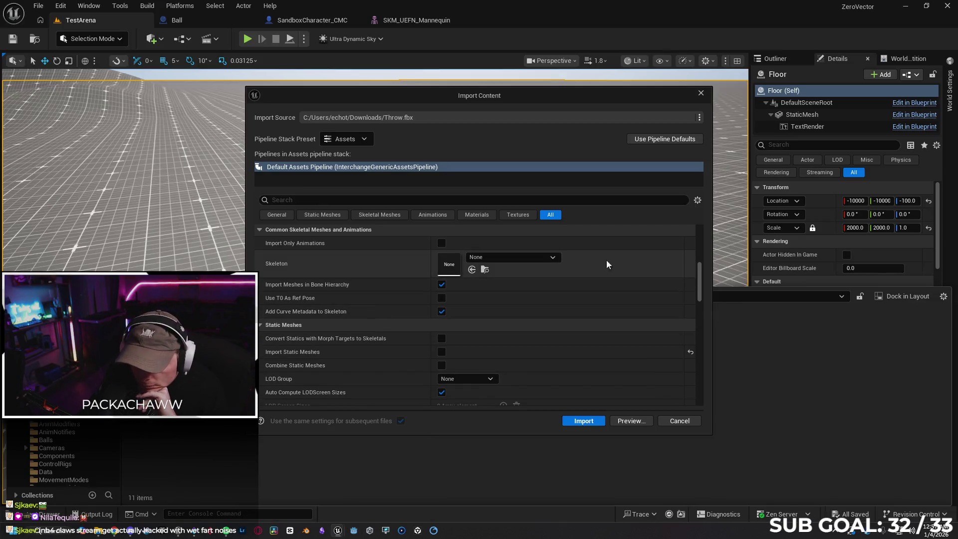
pyautogui.moveTo(696, 280); pyautogui.dragTo(707, 325)
pyautogui.click(593, 424)
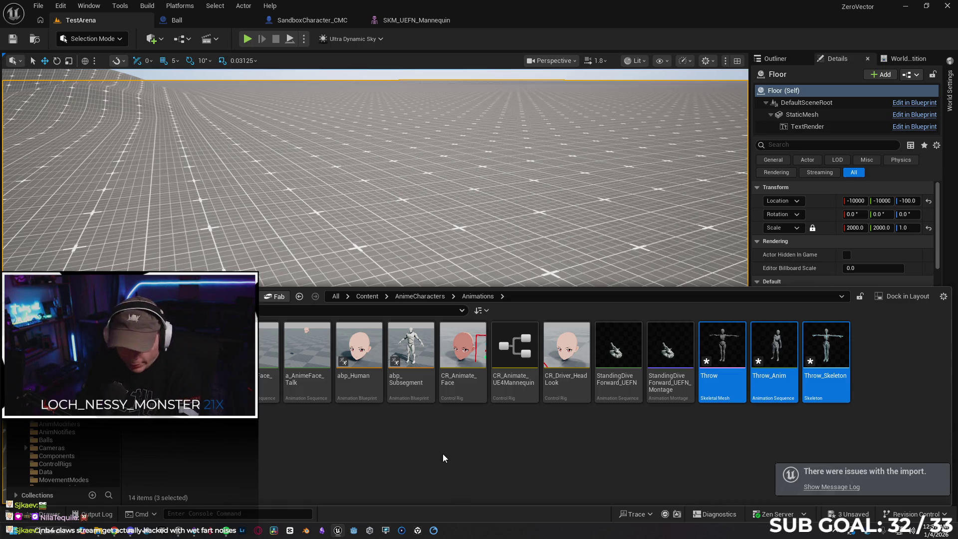
# Open the imported Throw_Anim animation, then close its editor
pyautogui.click(113, 532)
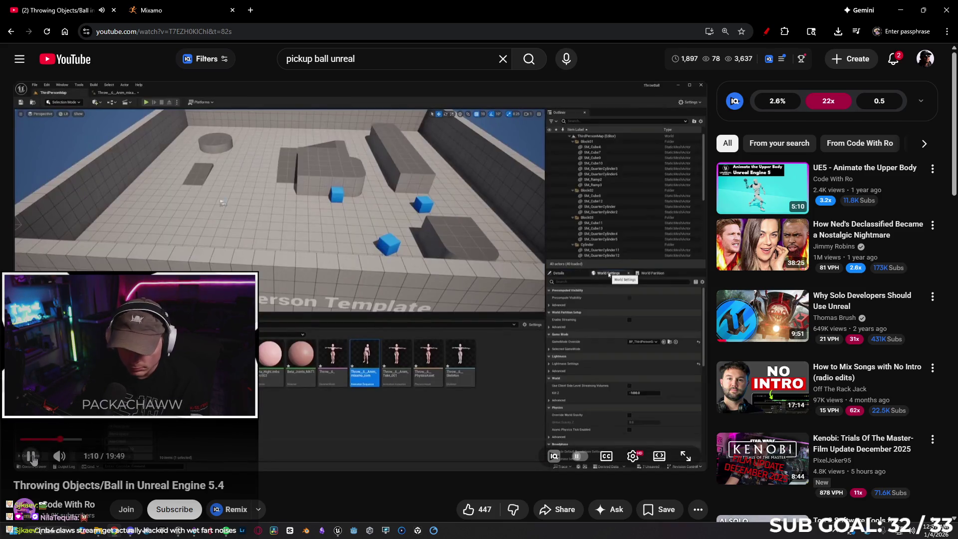
pyautogui.click(336, 533)
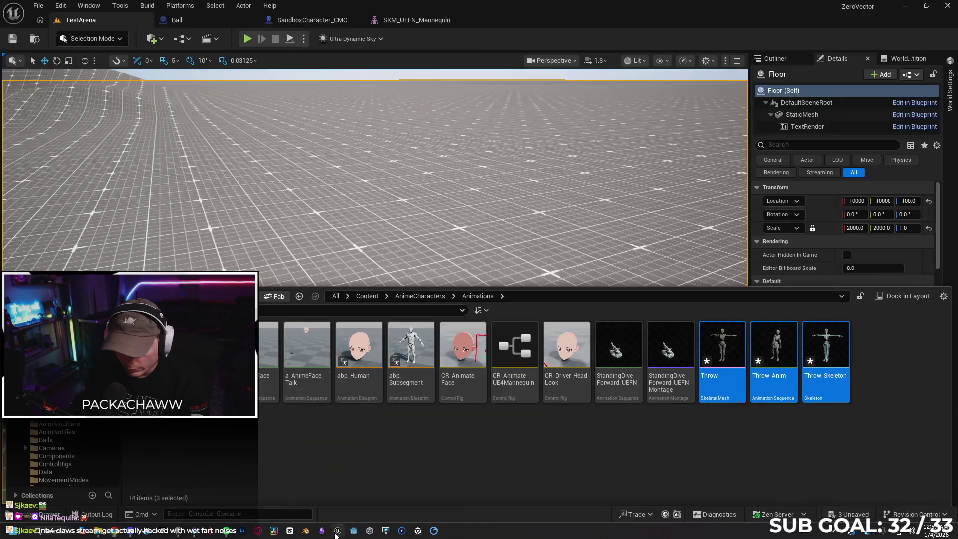
pyautogui.click(703, 465)
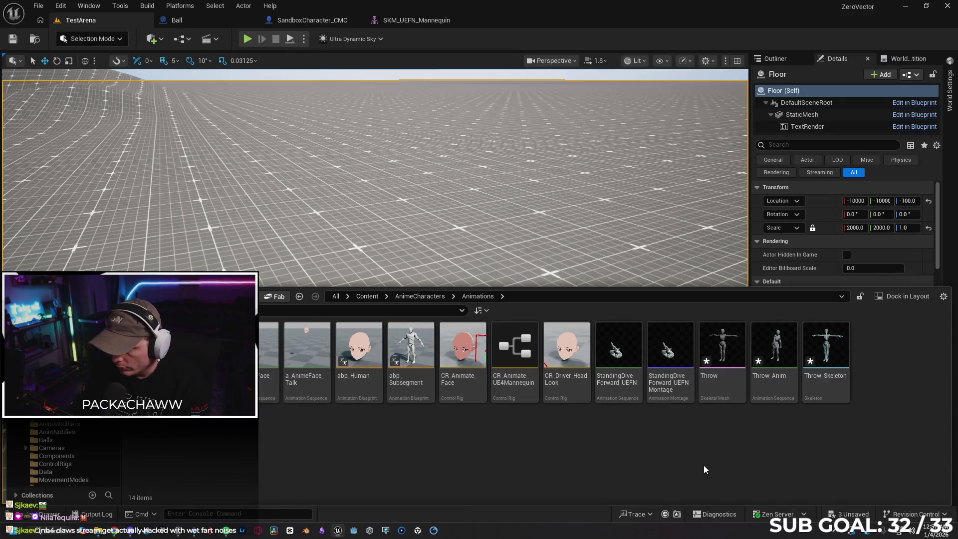
pyautogui.doubleClick(784, 337)
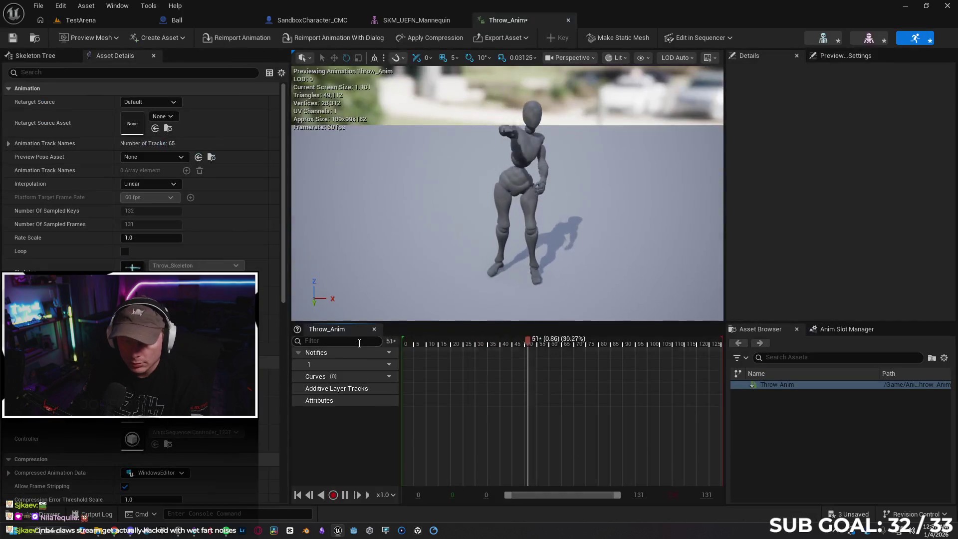
pyautogui.click(568, 21)
# Go back to the Ball blueprint with the 14-item Animations folder showing
pyautogui.click(77, 20)
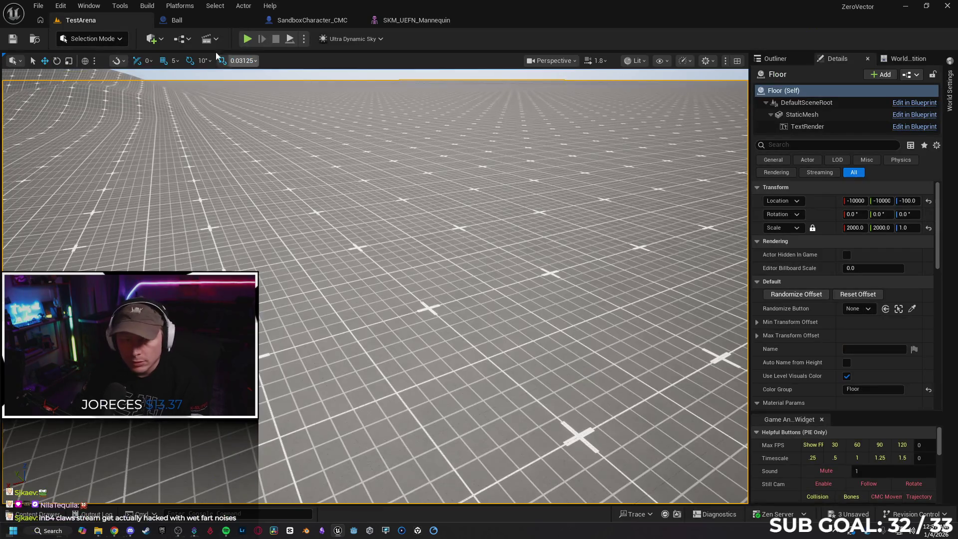
pyautogui.click(190, 21)
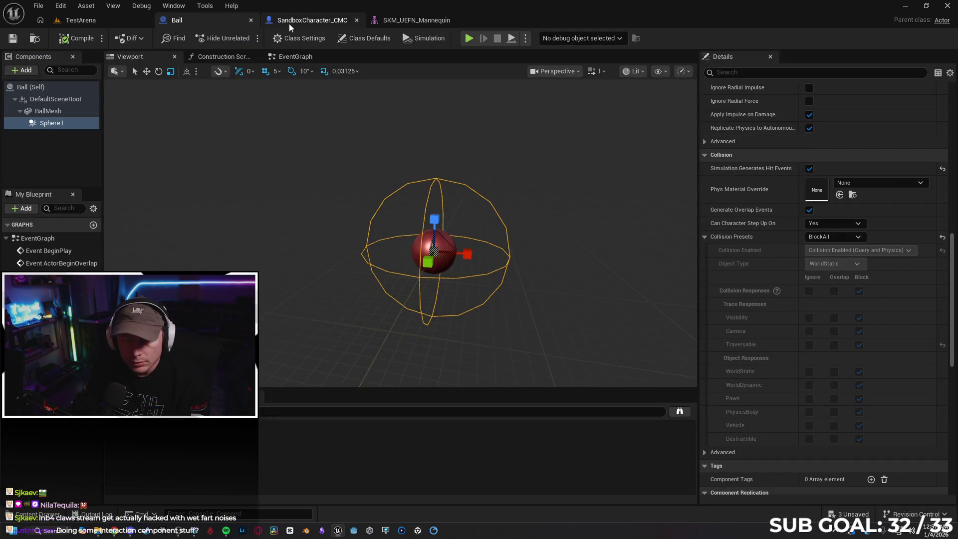
pyautogui.click(51, 515)
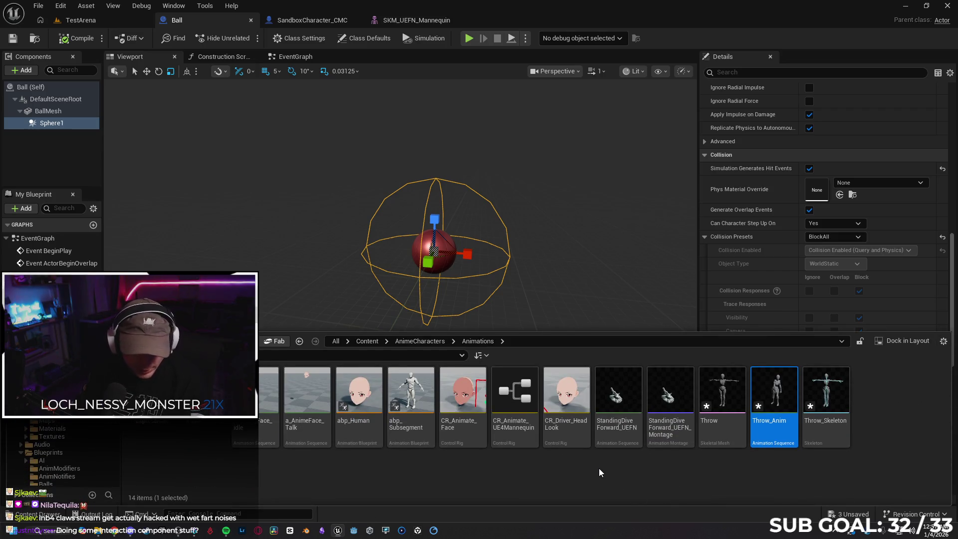
pyautogui.click(683, 475)
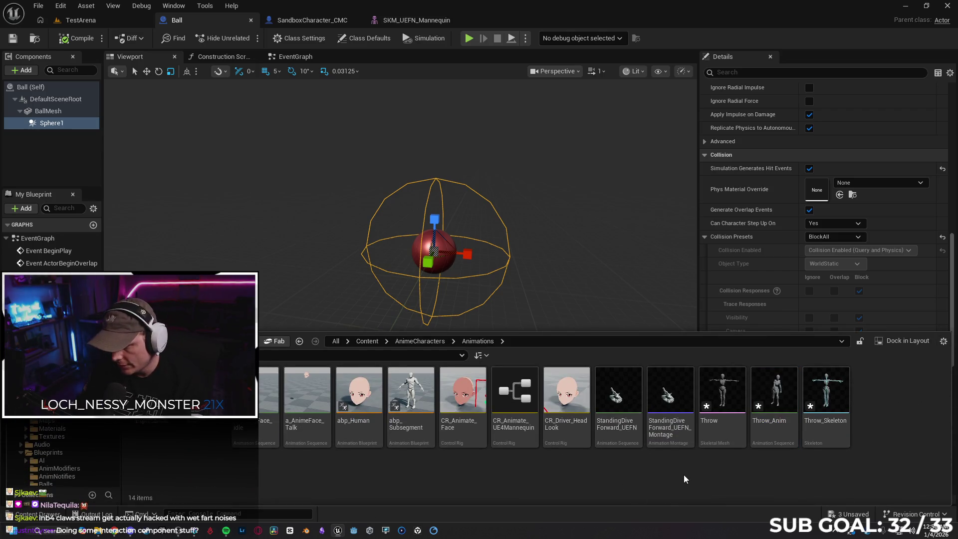
# Start retargeting Throw_Anim, first choosing SK_Mannequin as the target skeletal mesh
pyautogui.rightClick(779, 396)
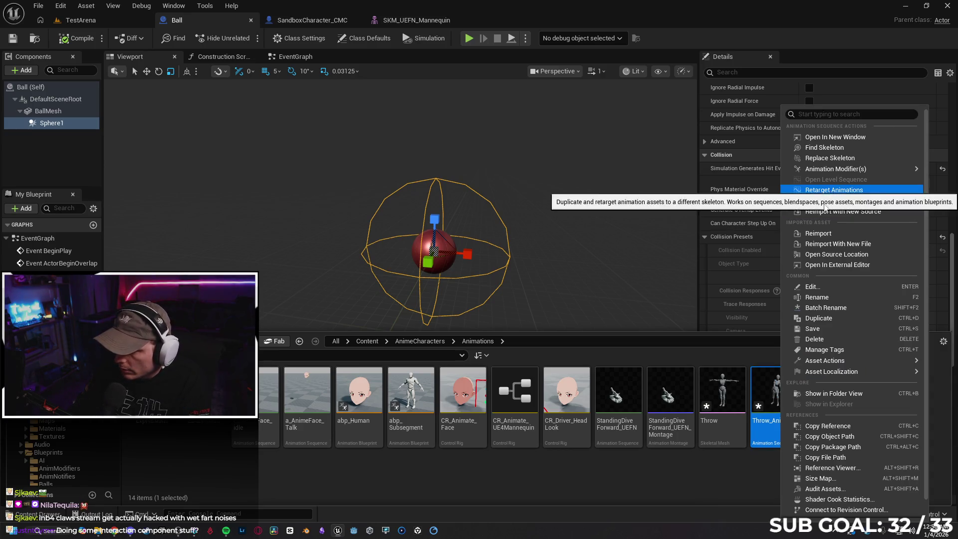
pyautogui.click(828, 190)
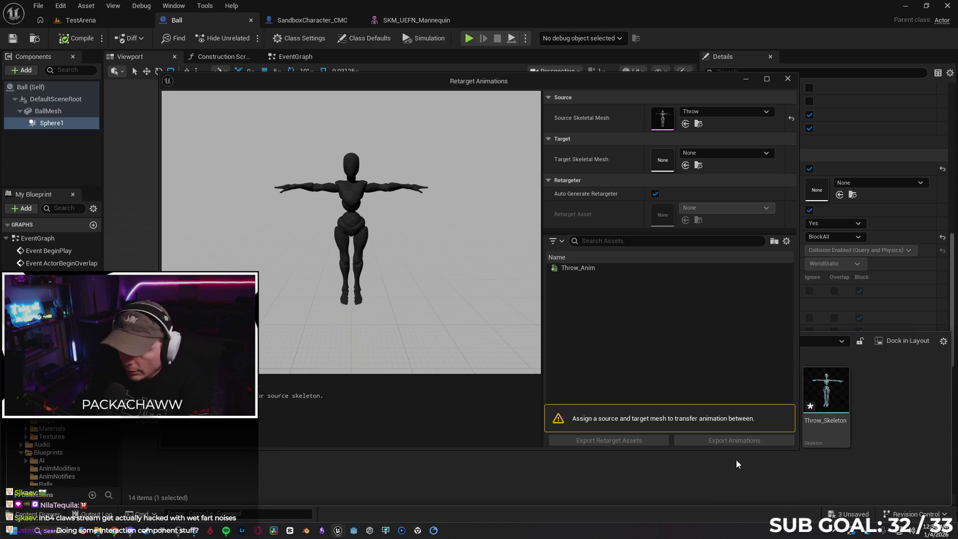
pyautogui.click(693, 151)
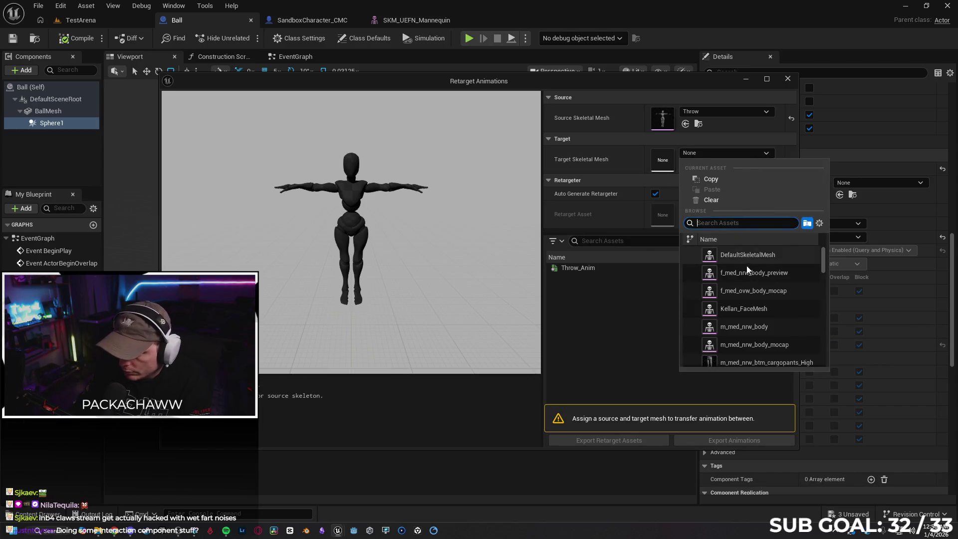
pyautogui.scroll(-3, 743, 299)
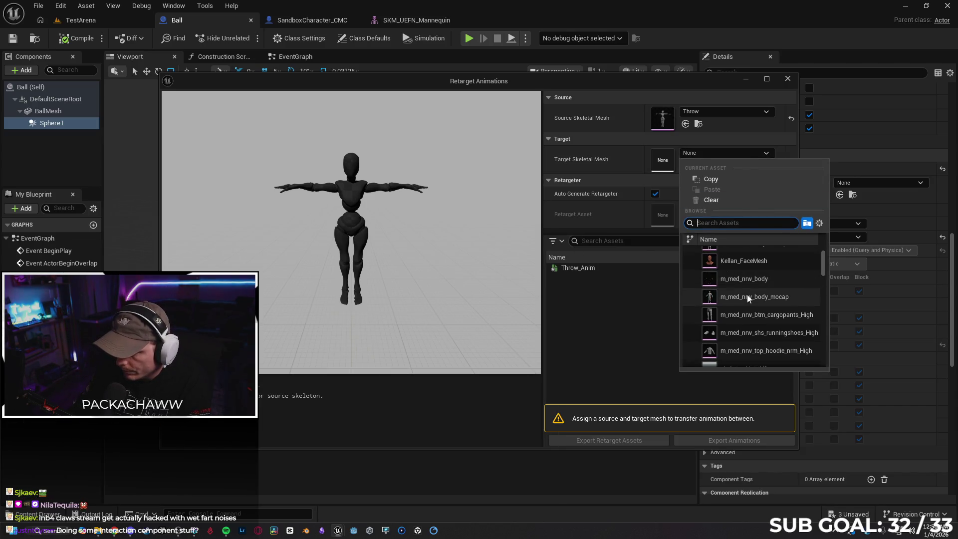
pyautogui.scroll(-3, 744, 288)
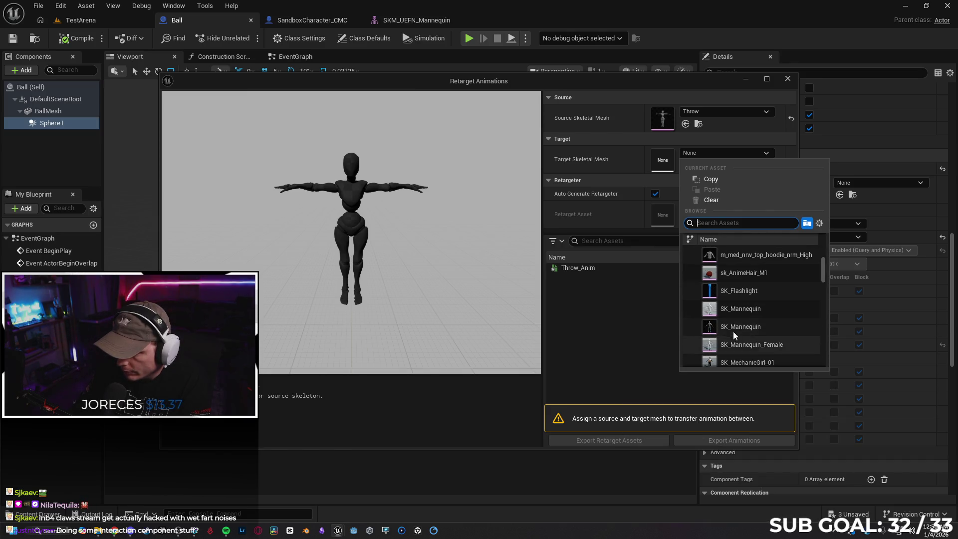
pyautogui.click(734, 327)
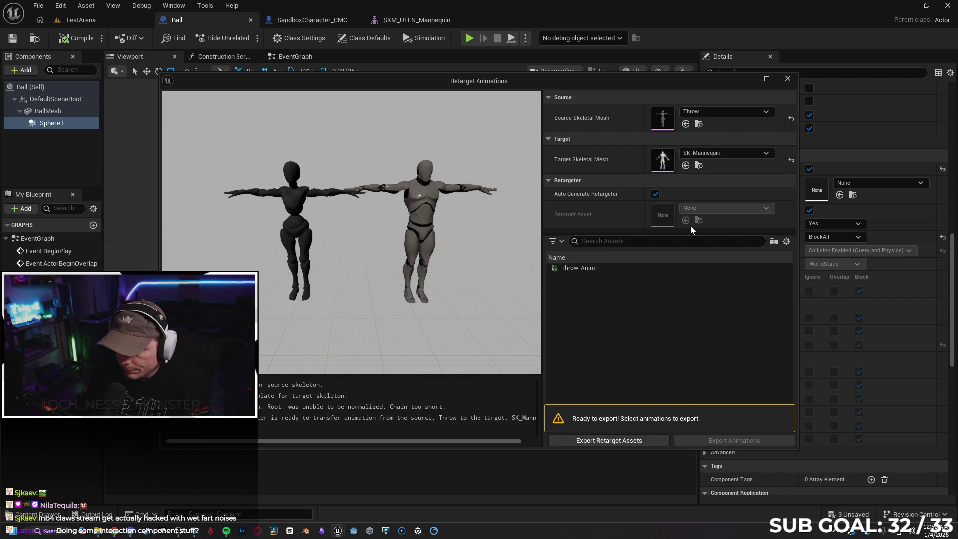
# Change the target mesh to SKM_UEFN_Mannequin and choose Export Retarget Assets
pyautogui.click(725, 153)
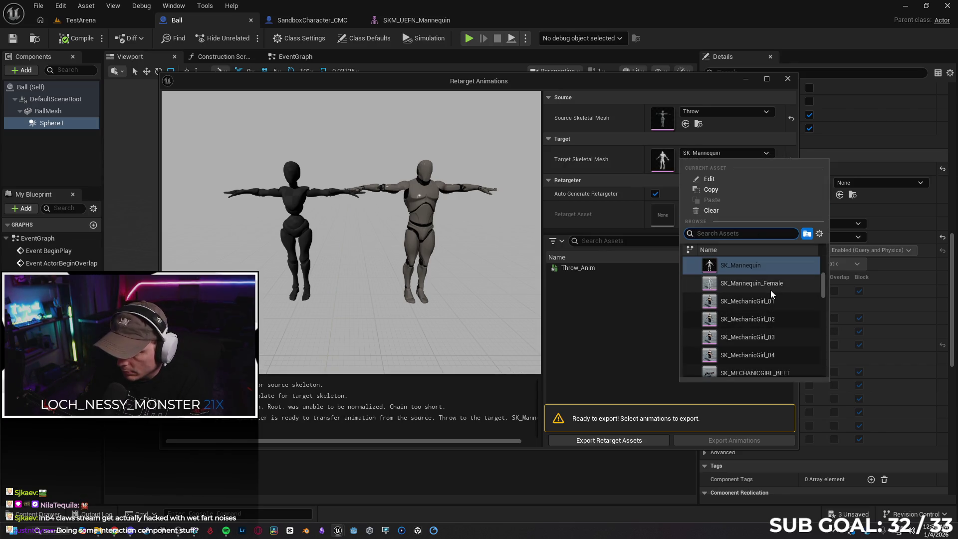
pyautogui.scroll(-5, 768, 283)
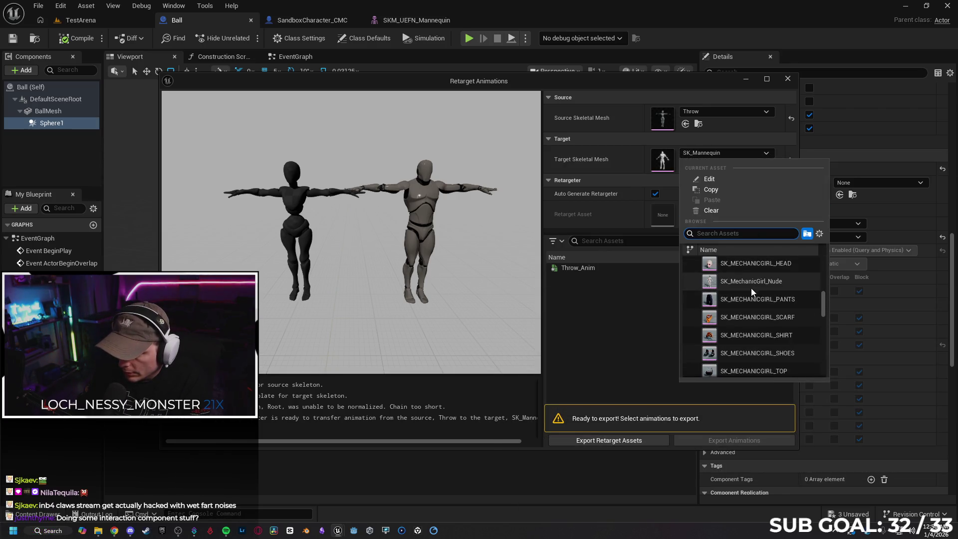
pyautogui.scroll(-5, 750, 287)
pyautogui.scroll(-3, 737, 296)
pyautogui.moveTo(823, 328); pyautogui.dragTo(822, 370)
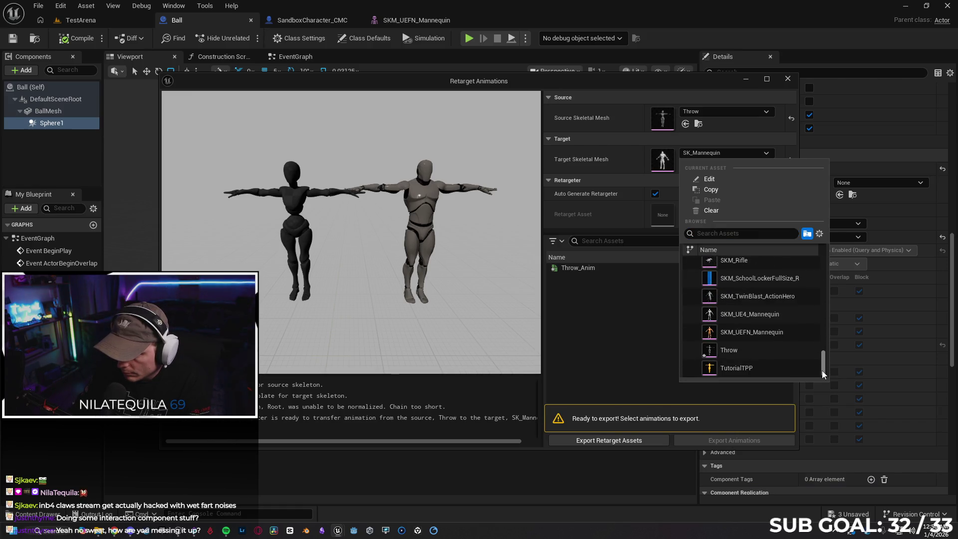
pyautogui.click(766, 332)
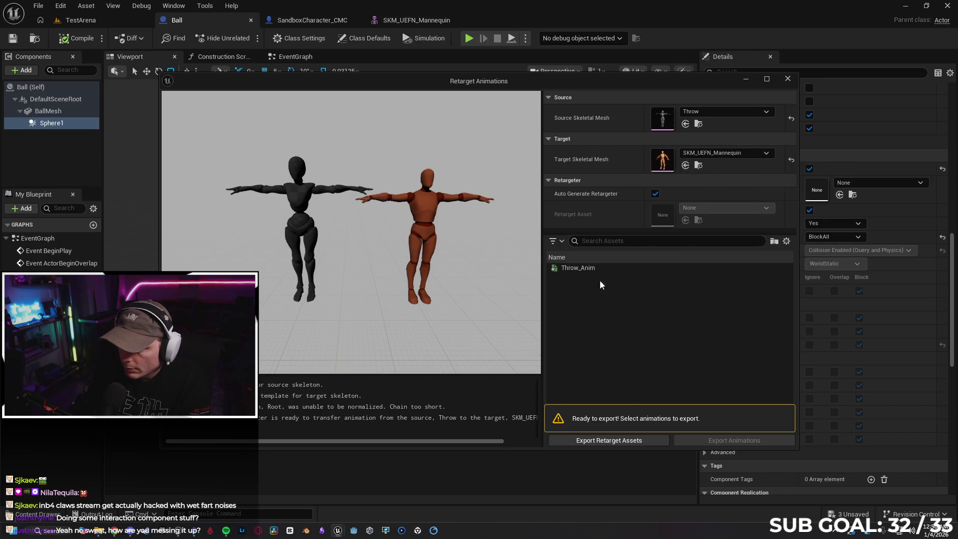
pyautogui.click(610, 441)
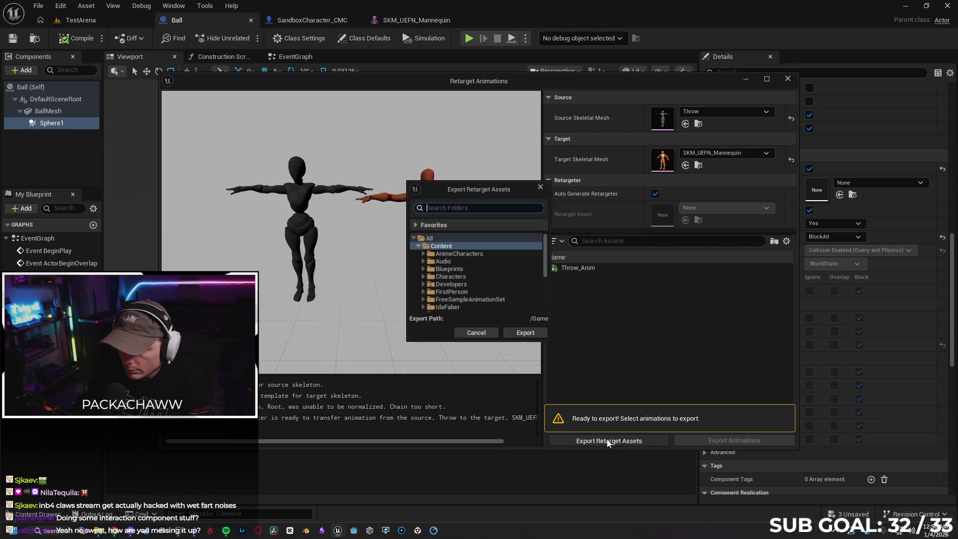
# Export the IK rigs and retargeter into Content, close the popup browser, reshow Animations
pyautogui.click(525, 337)
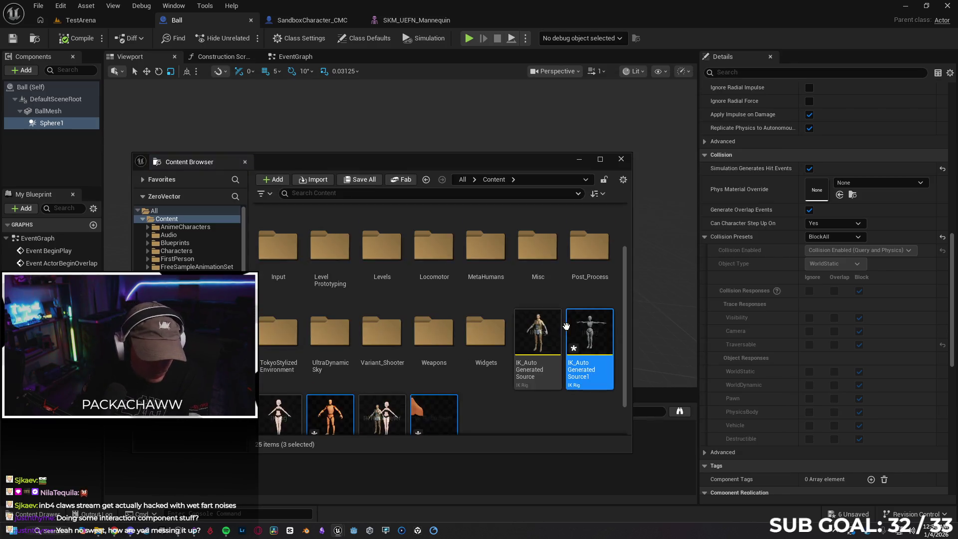
pyautogui.moveTo(421, 159); pyautogui.dragTo(421, 107)
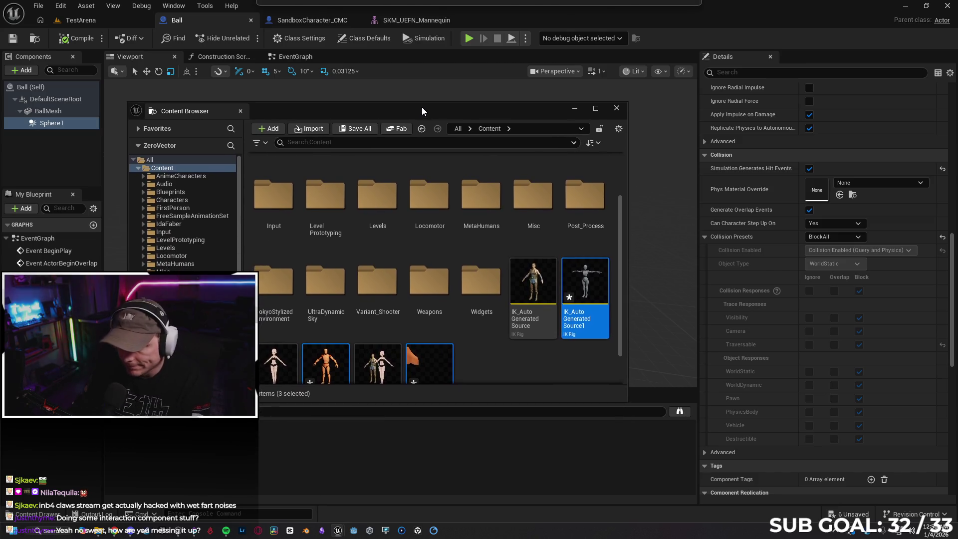
pyautogui.scroll(-1, 529, 347)
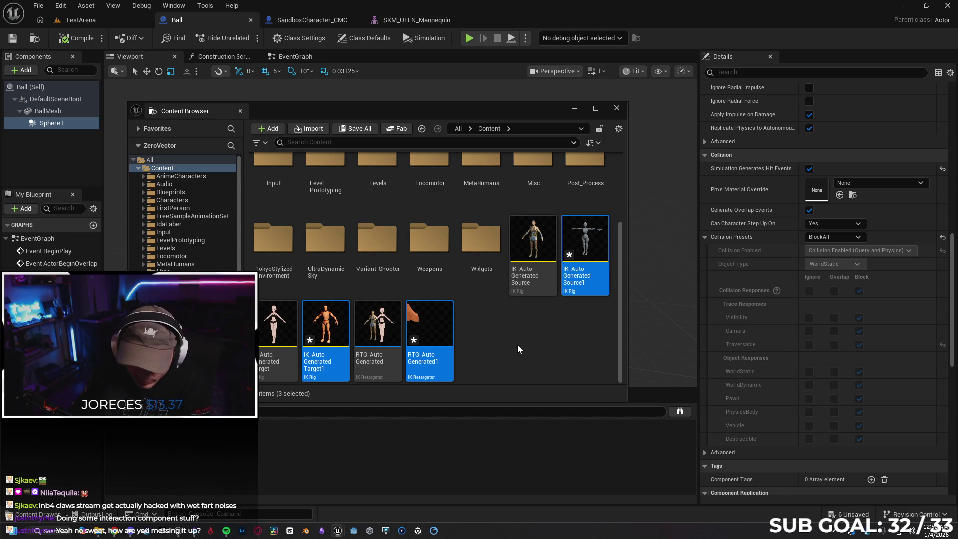
pyautogui.click(518, 346)
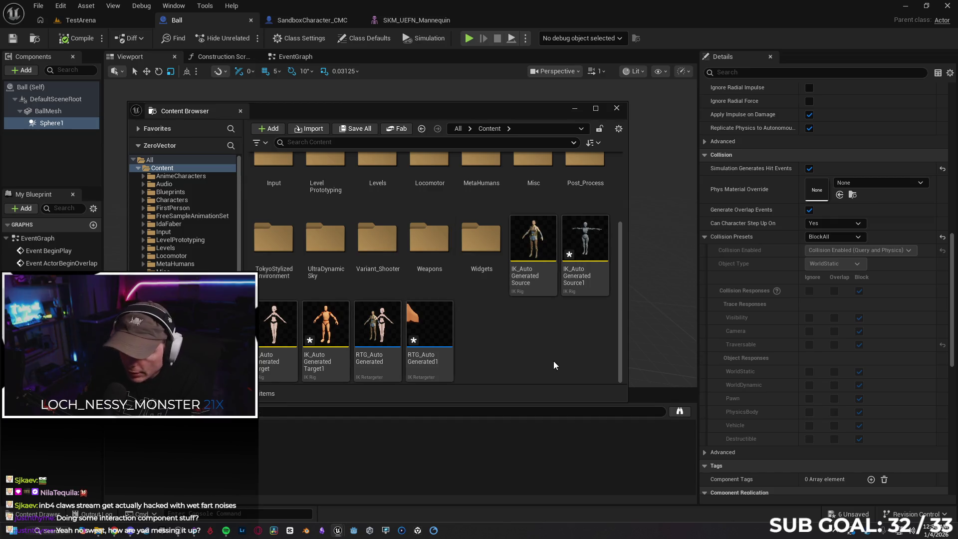
pyautogui.scroll(3, 554, 365)
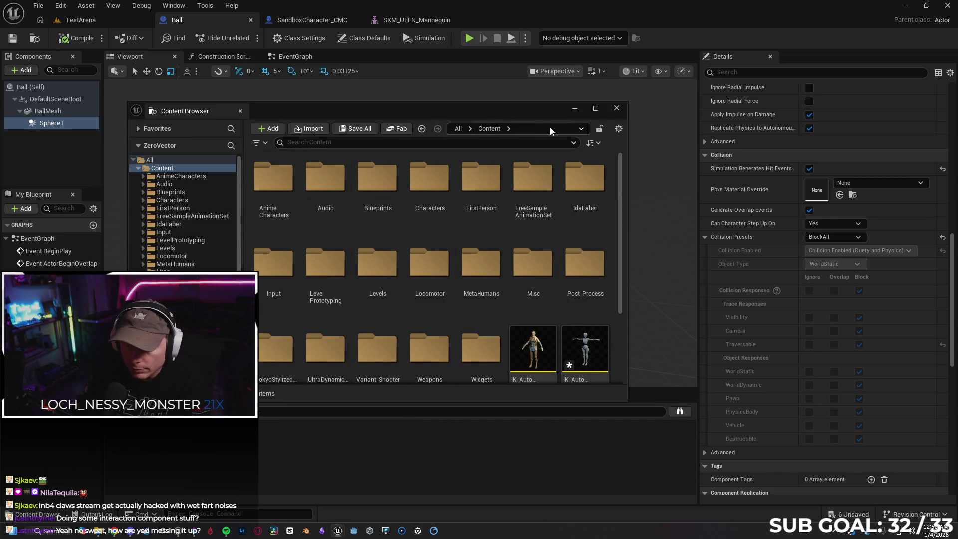
pyautogui.click(617, 108)
pyautogui.click(37, 515)
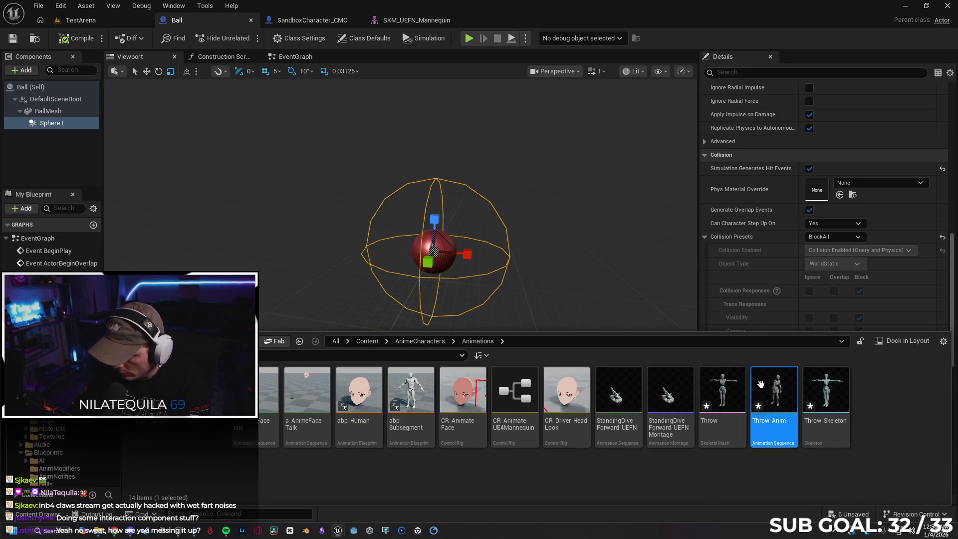
# Open Throw_Anim, save it and close its editor
pyautogui.doubleClick(780, 383)
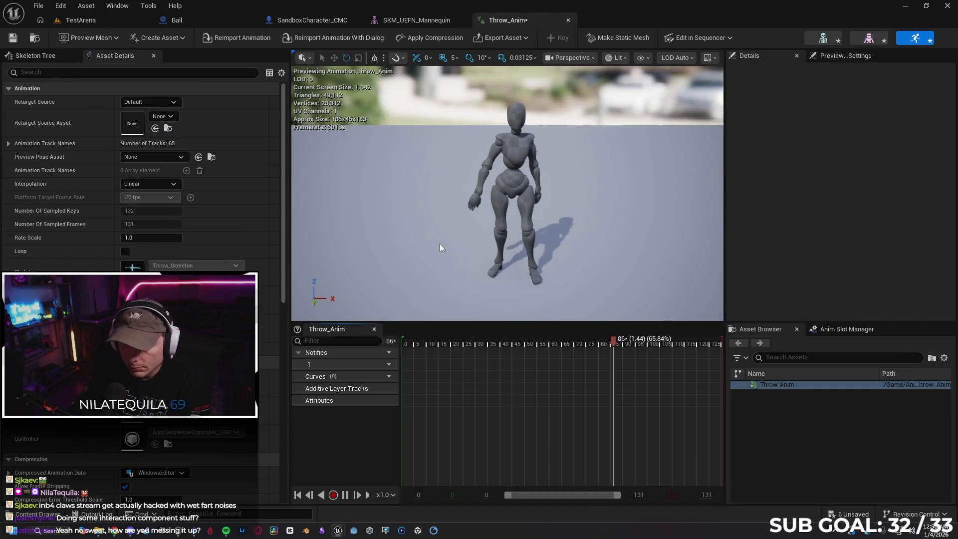
pyautogui.click(13, 37)
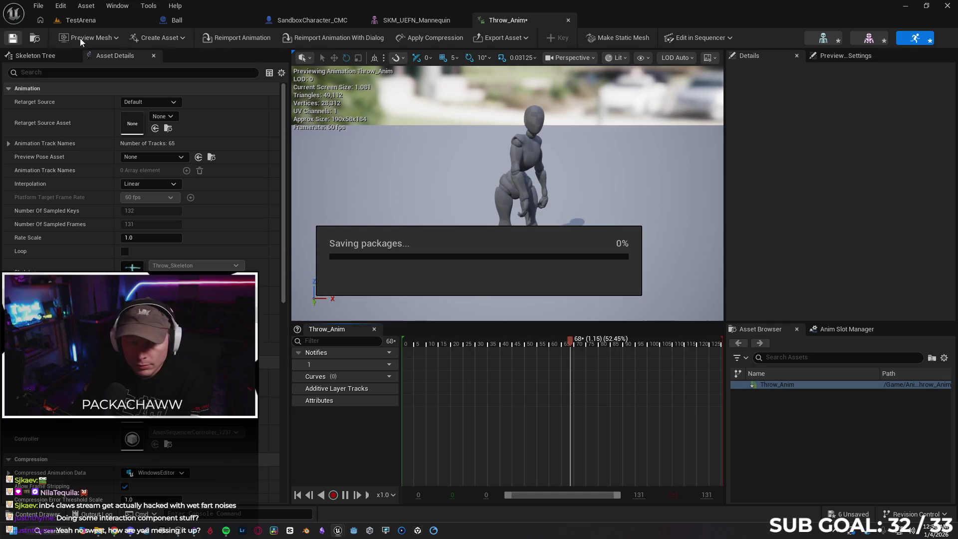
pyautogui.click(567, 20)
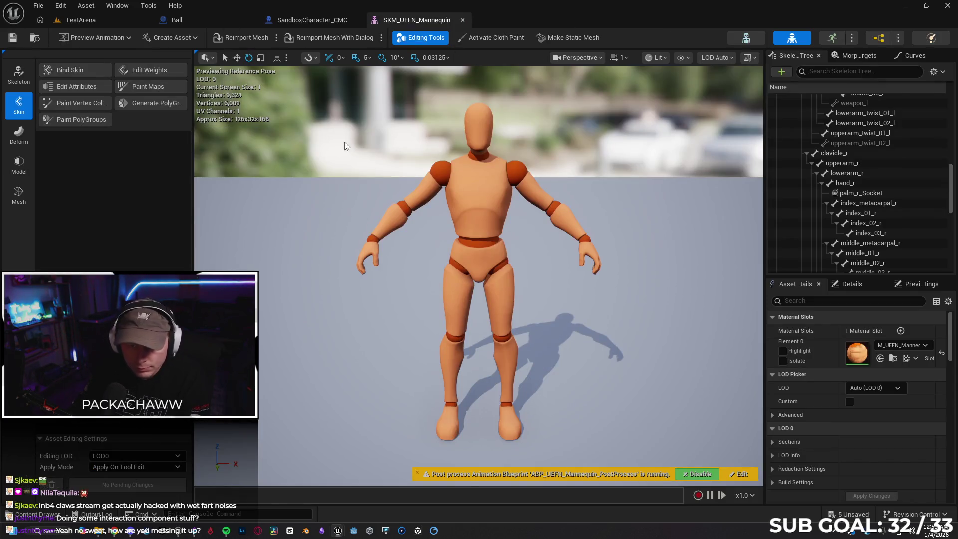
# Browse the Ball blueprint's Content Drawer up to Content, clear the search filter, then view the tutorial
pyautogui.click(205, 23)
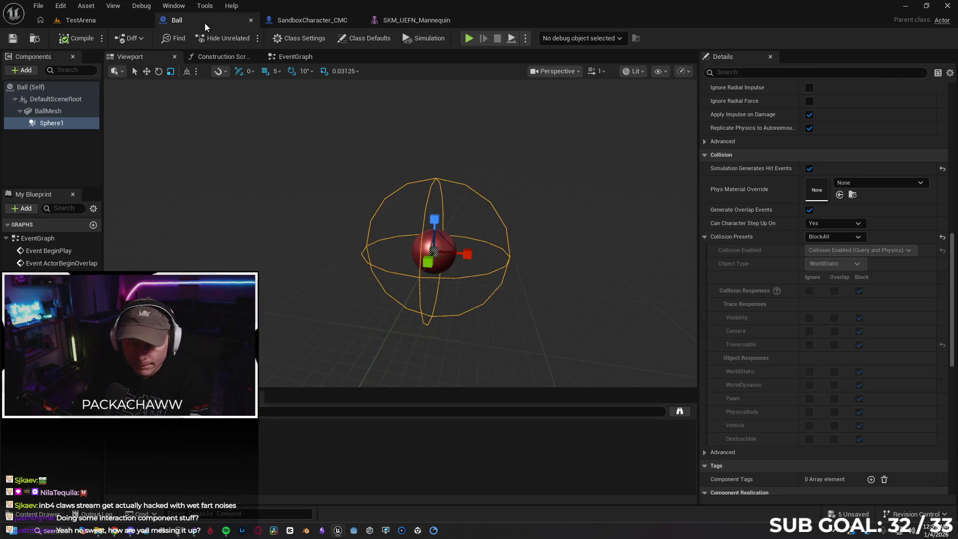
pyautogui.click(38, 515)
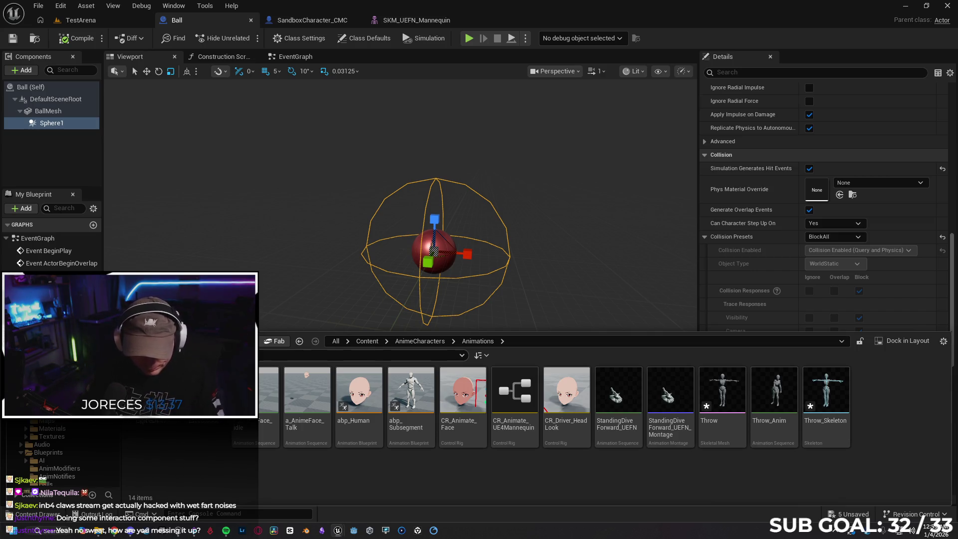
pyautogui.hotkey('alt', 'Left')
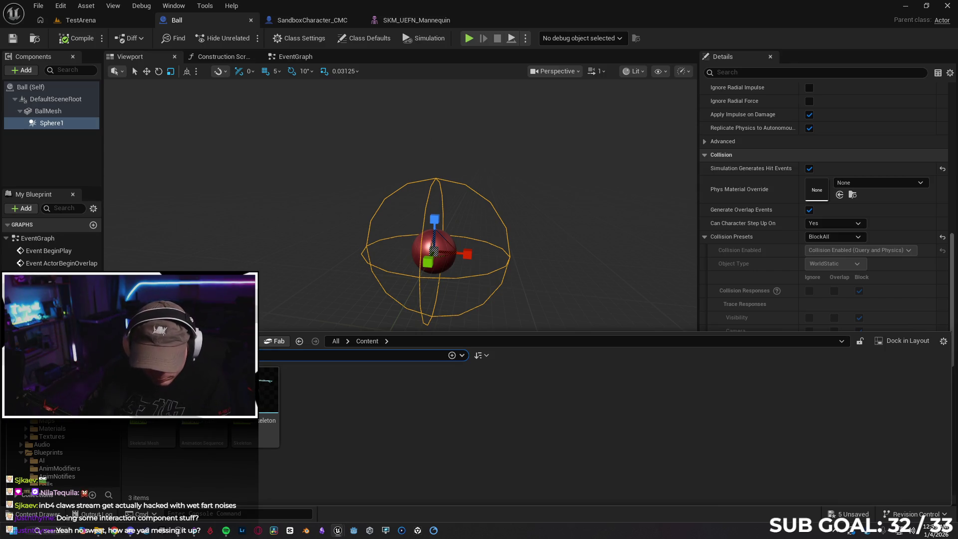
pyautogui.press('BackSpace')
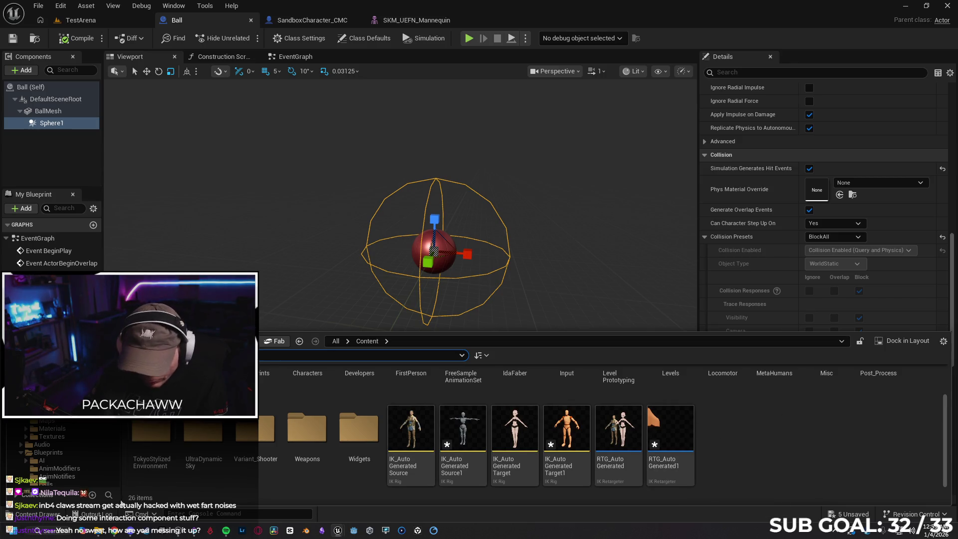
pyautogui.click(114, 530)
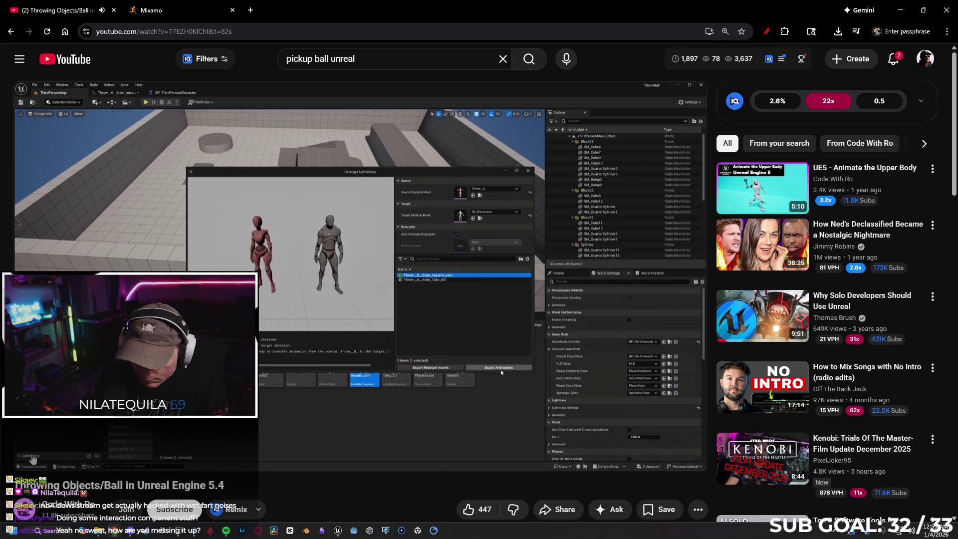
# Bring Unreal's Retarget Animations window back in front of the YouTube tutorial
pyautogui.moveTo(31, 453)
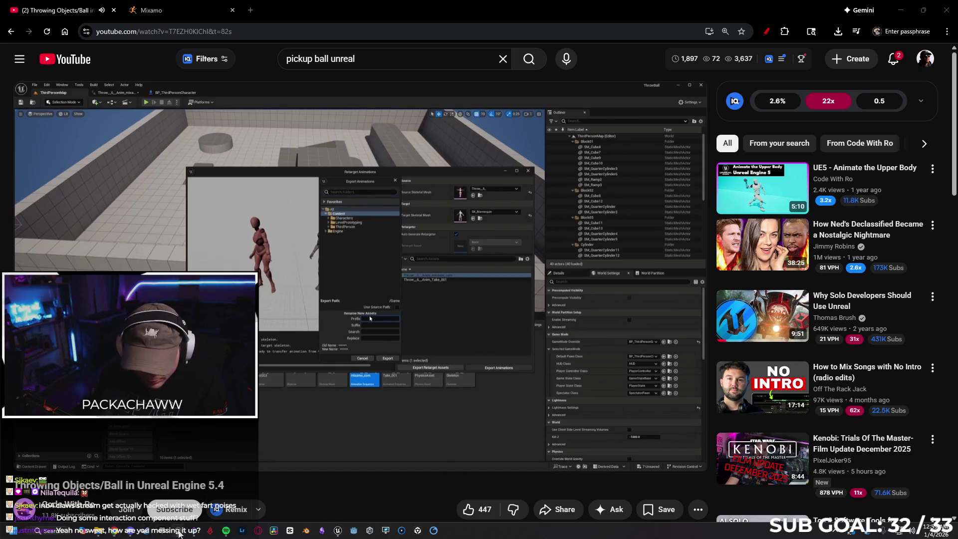
pyautogui.click(339, 532)
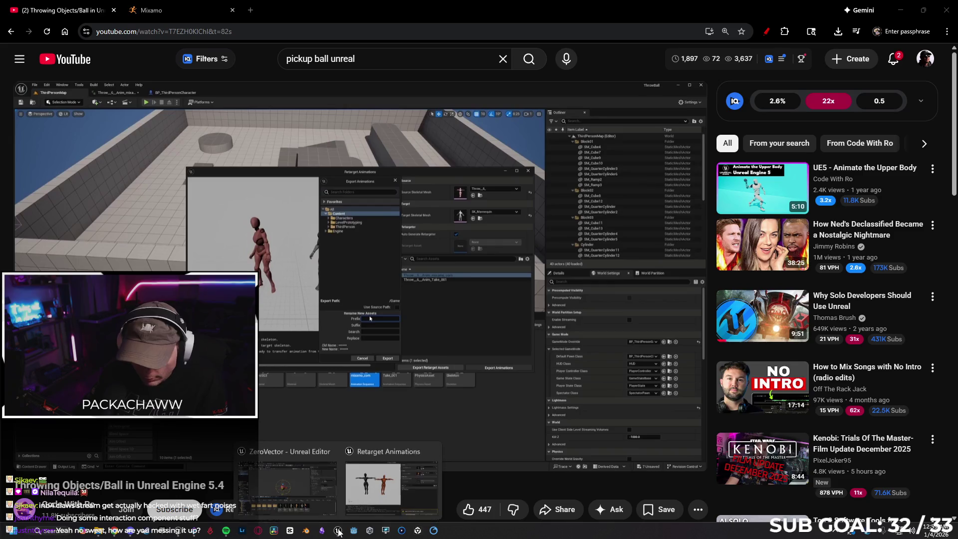
pyautogui.click(367, 484)
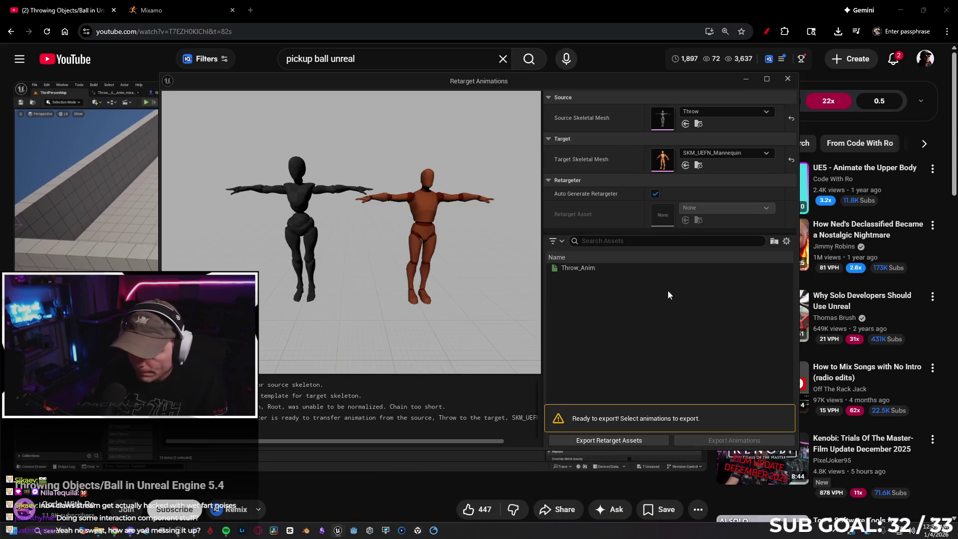
# Export Throw_Anim retargeted onto SKM_UEFN_Mannequin into Content via Batch Export Options
pyautogui.click(620, 268)
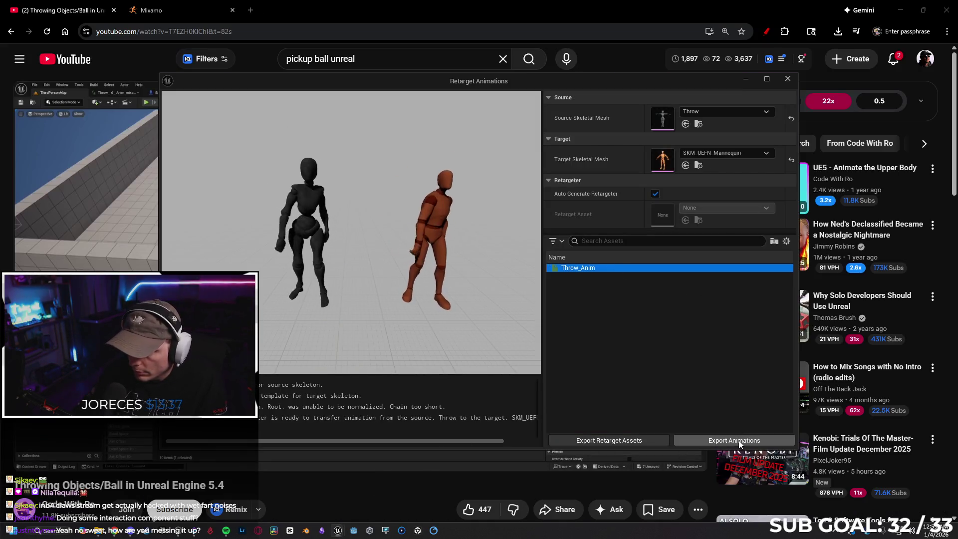
pyautogui.click(739, 440)
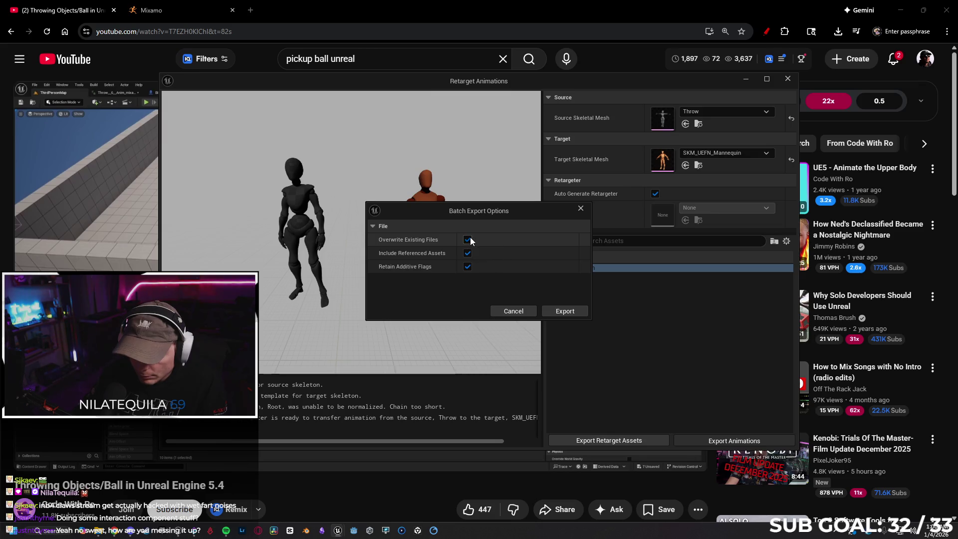
pyautogui.click(568, 311)
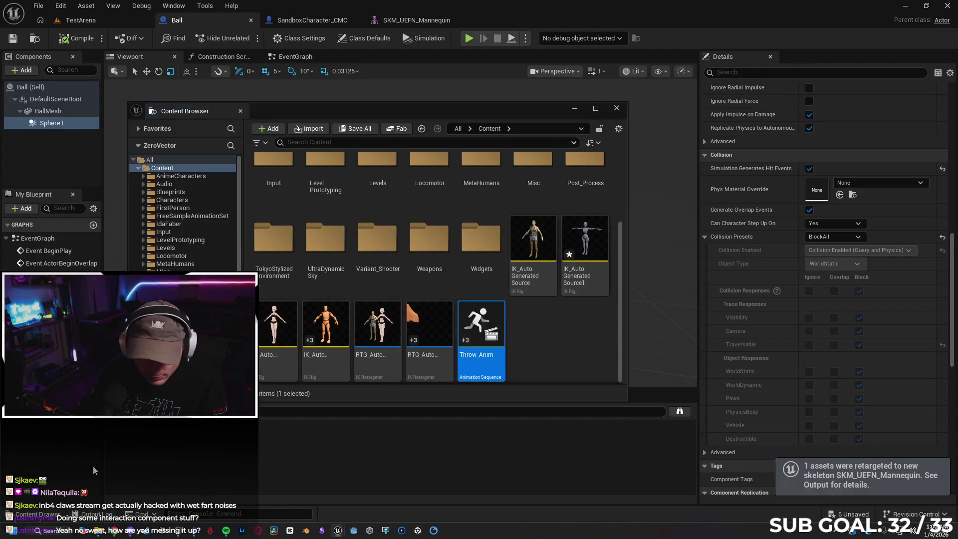
# Open and save Throw_Anim, pause its mannequin preview, then go back to the Ball blueprint
pyautogui.doubleClick(481, 332)
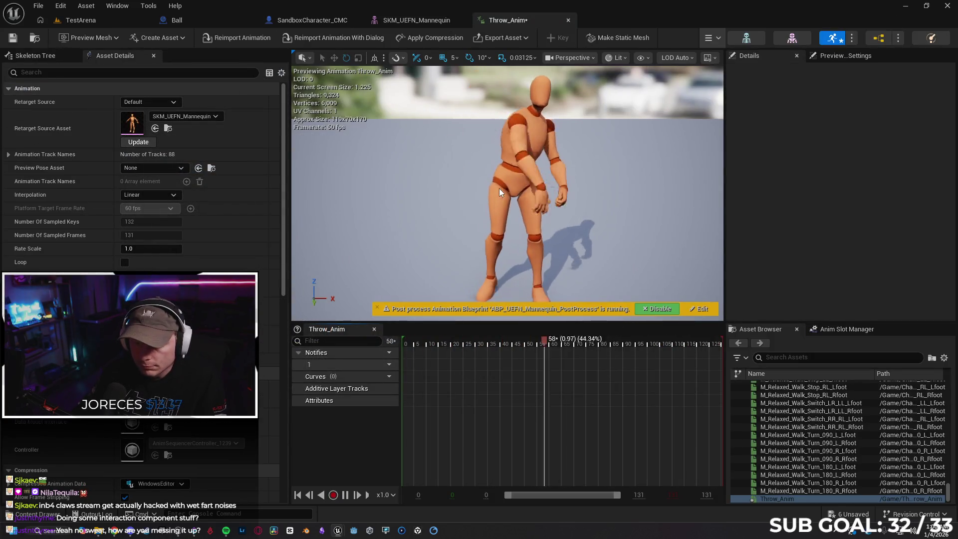
pyautogui.click(12, 39)
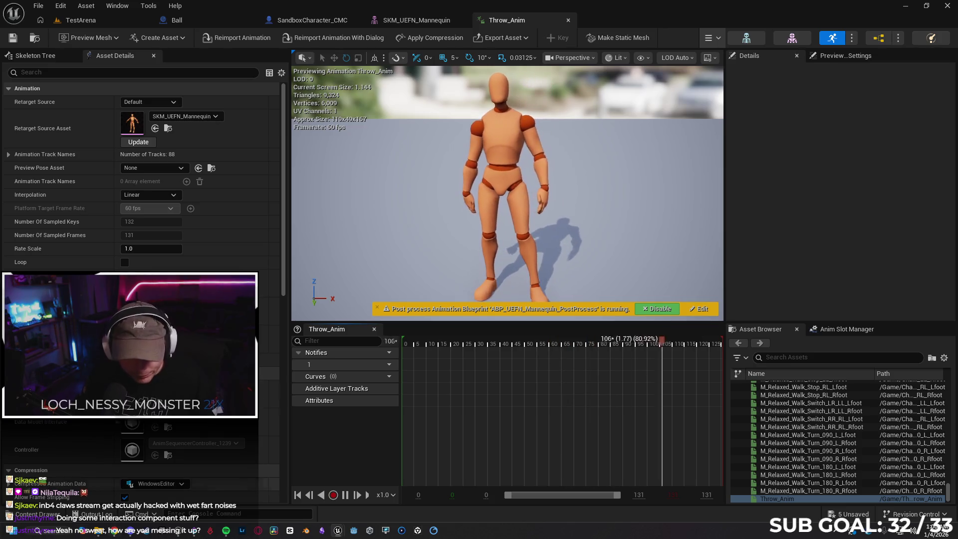
pyautogui.press('space')
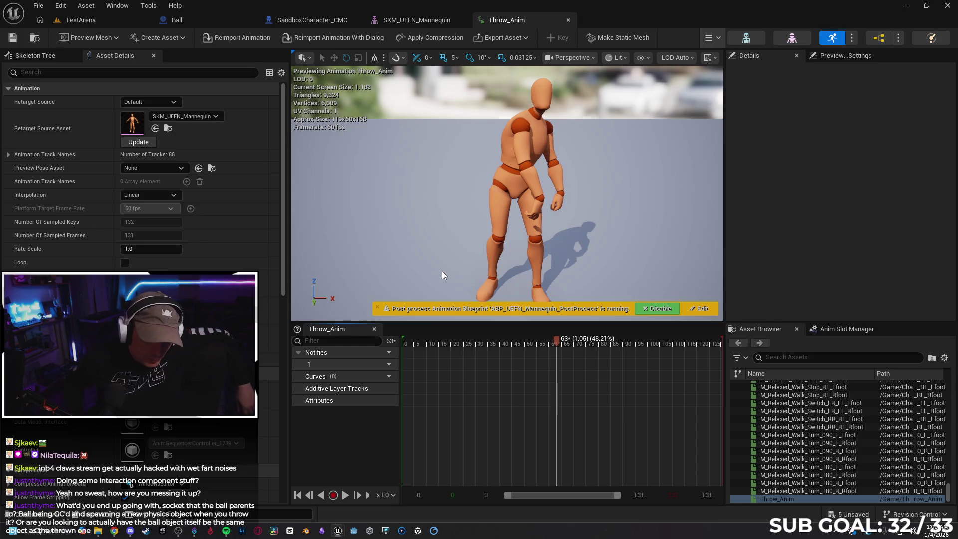
pyautogui.click(205, 21)
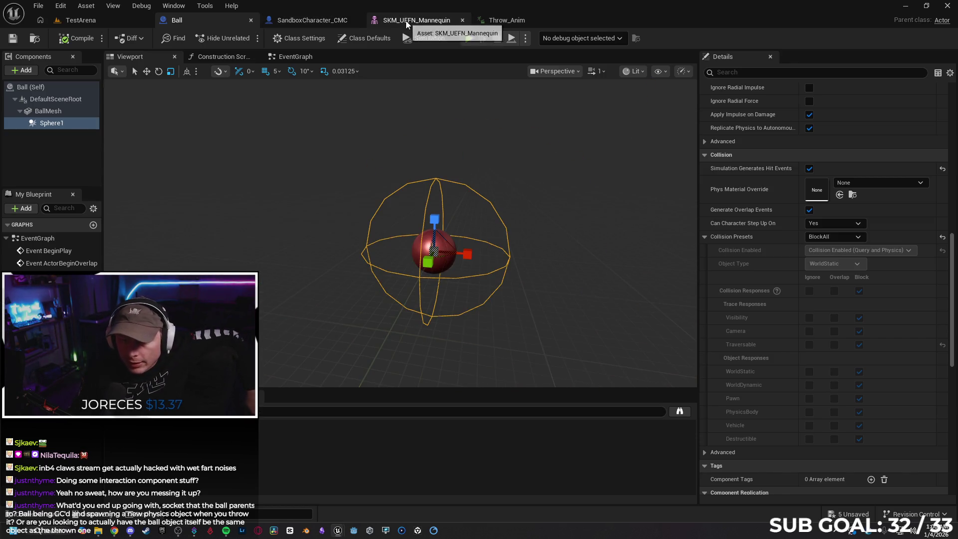
pyautogui.click(319, 20)
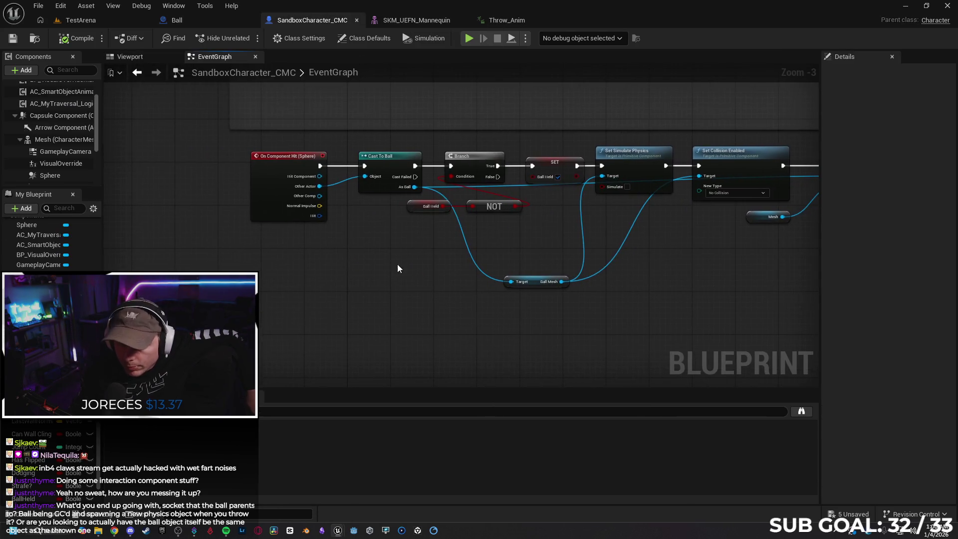
pyautogui.scroll(1, 254, 142)
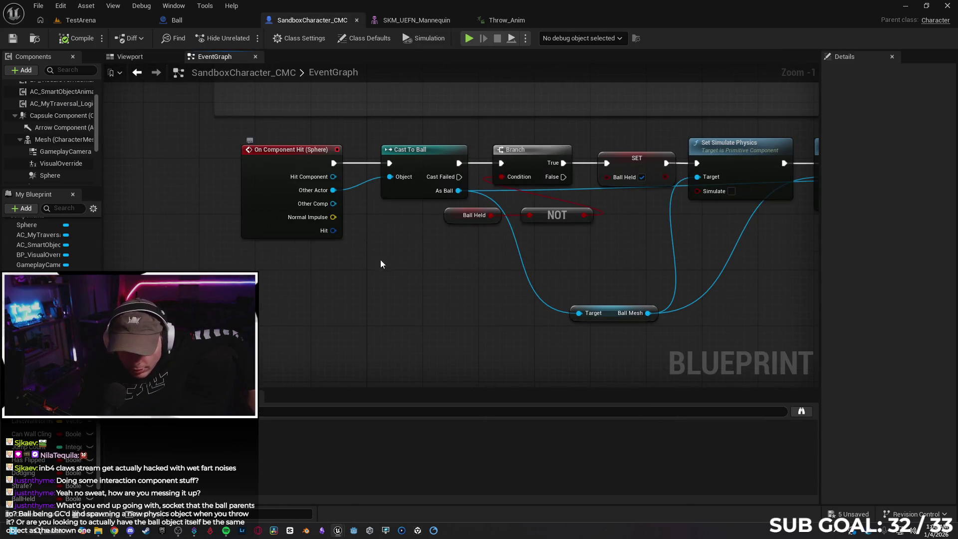
pyautogui.click(130, 57)
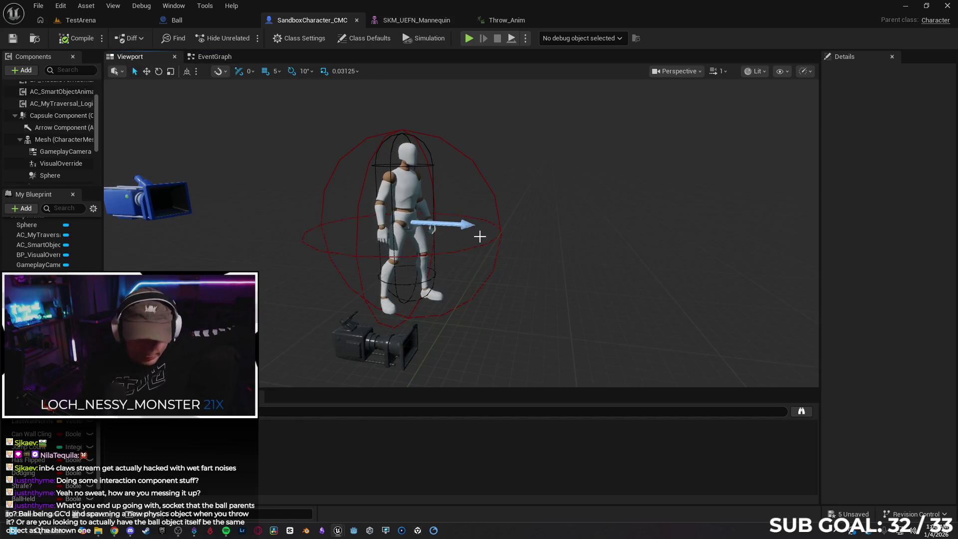
pyautogui.click(211, 57)
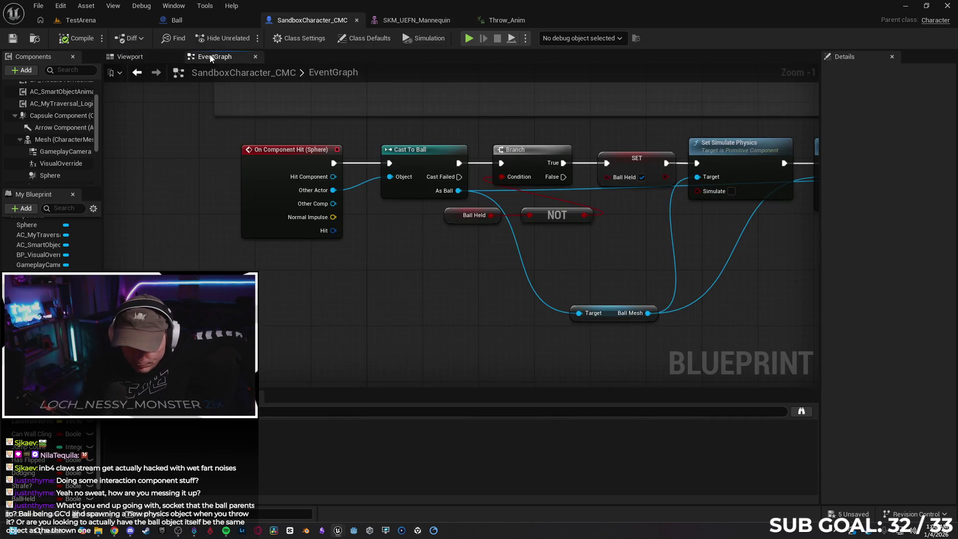
pyautogui.moveTo(406, 278)
pyautogui.mouseDown()
pyautogui.moveTo(241, 247)
pyautogui.moveTo(271, 254)
pyautogui.moveTo(264, 251)
pyautogui.mouseUp()
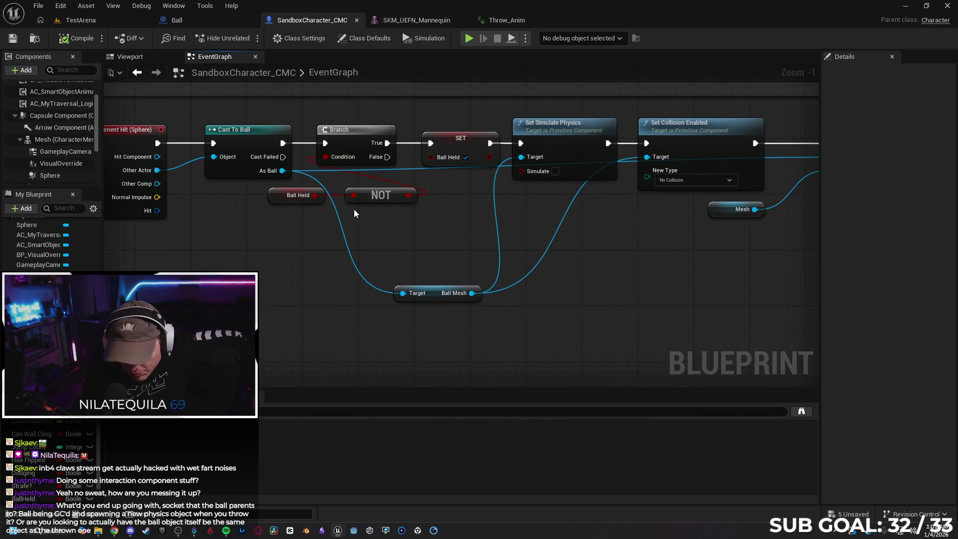
pyautogui.moveTo(304, 235); pyautogui.dragTo(319, 234)
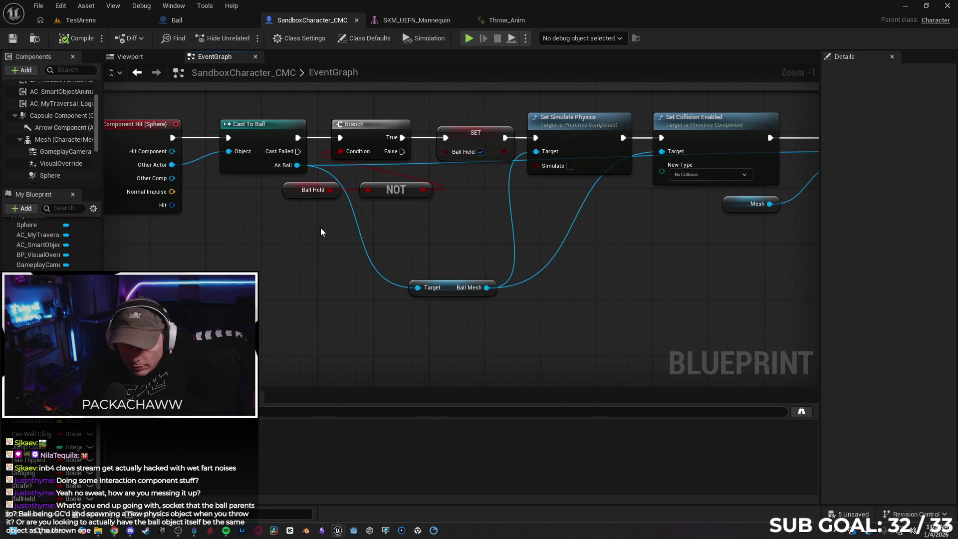
pyautogui.click(292, 189)
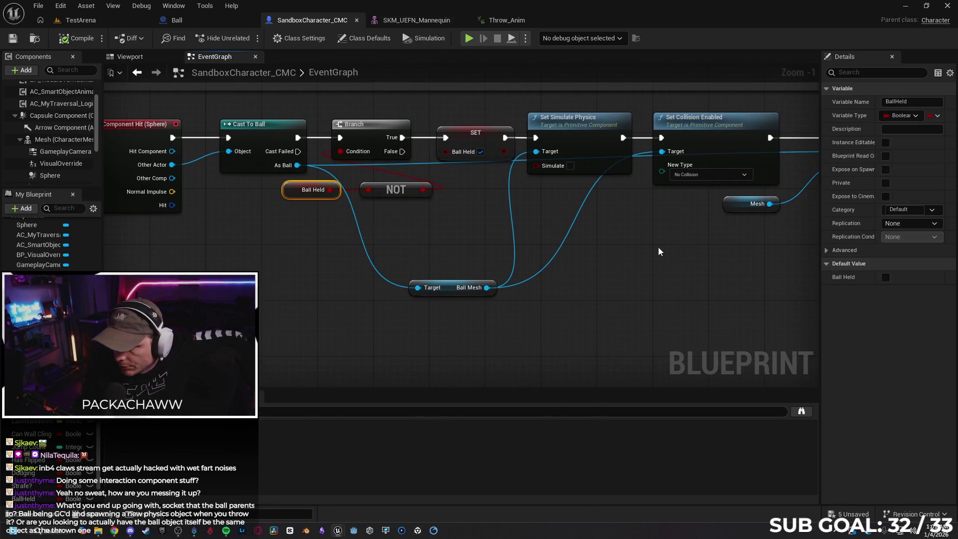
pyautogui.click(715, 257)
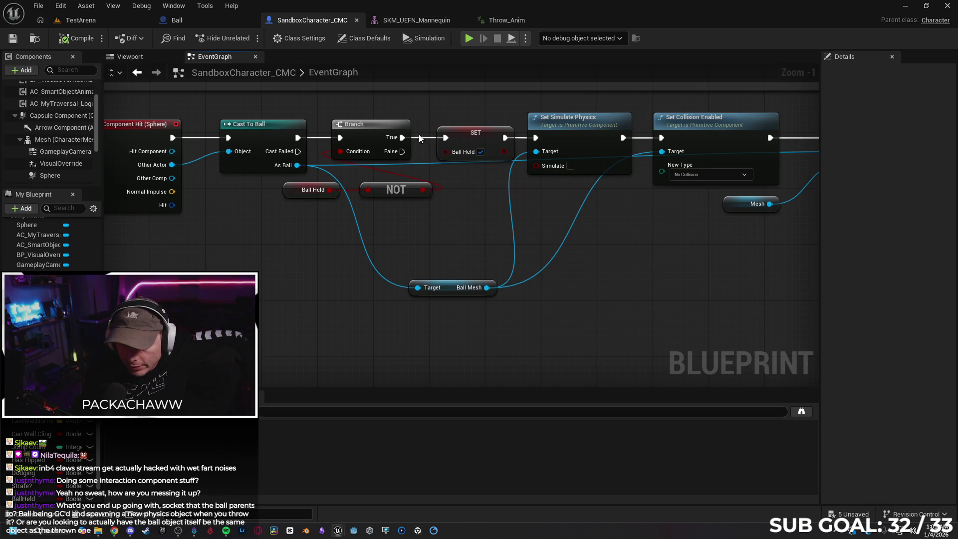
pyautogui.moveTo(474, 220)
pyautogui.mouseDown()
pyautogui.moveTo(402, 235)
pyautogui.moveTo(384, 228)
pyautogui.mouseUp()
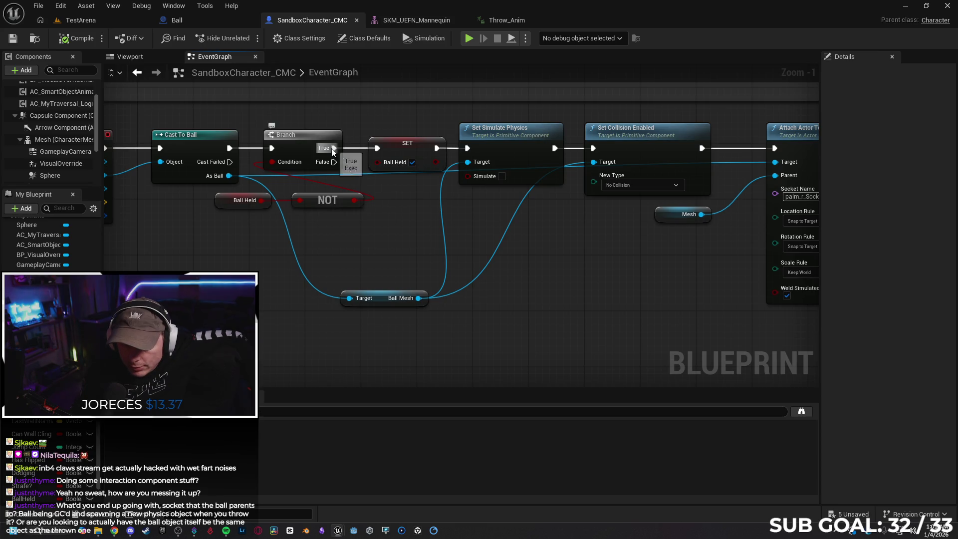
pyautogui.moveTo(402, 213); pyautogui.dragTo(300, 215)
pyautogui.moveTo(465, 193); pyautogui.dragTo(415, 193)
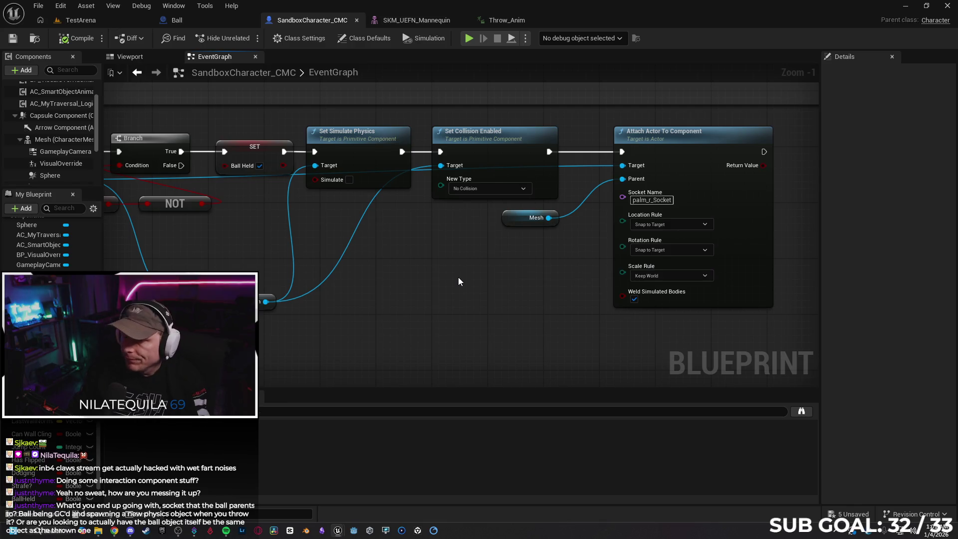
pyautogui.moveTo(448, 272); pyautogui.dragTo(393, 274)
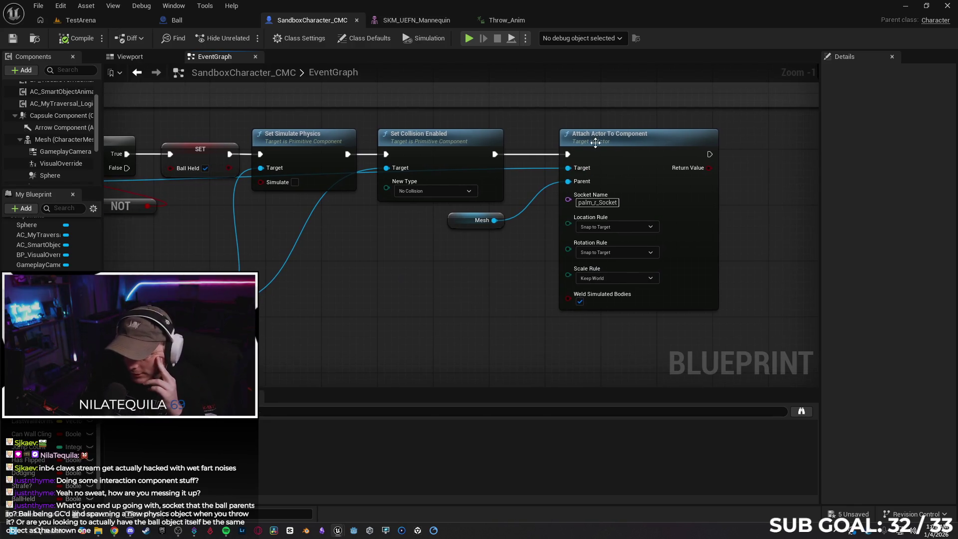
pyautogui.moveTo(499, 257)
pyautogui.mouseDown()
pyautogui.moveTo(533, 214)
pyautogui.moveTo(486, 251)
pyautogui.moveTo(311, 157)
pyautogui.mouseUp()
pyautogui.moveTo(522, 279); pyautogui.dragTo(441, 294)
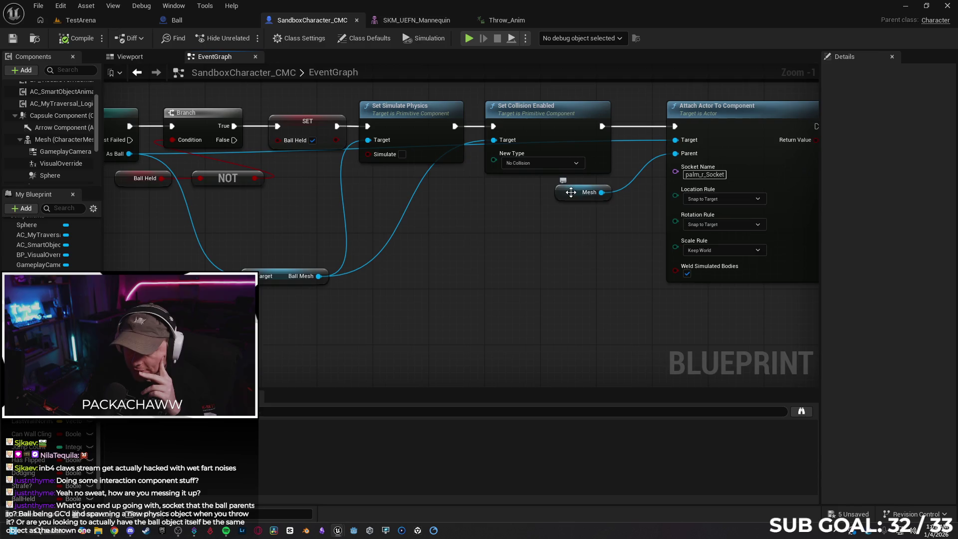
pyautogui.moveTo(571, 192); pyautogui.dragTo(507, 203)
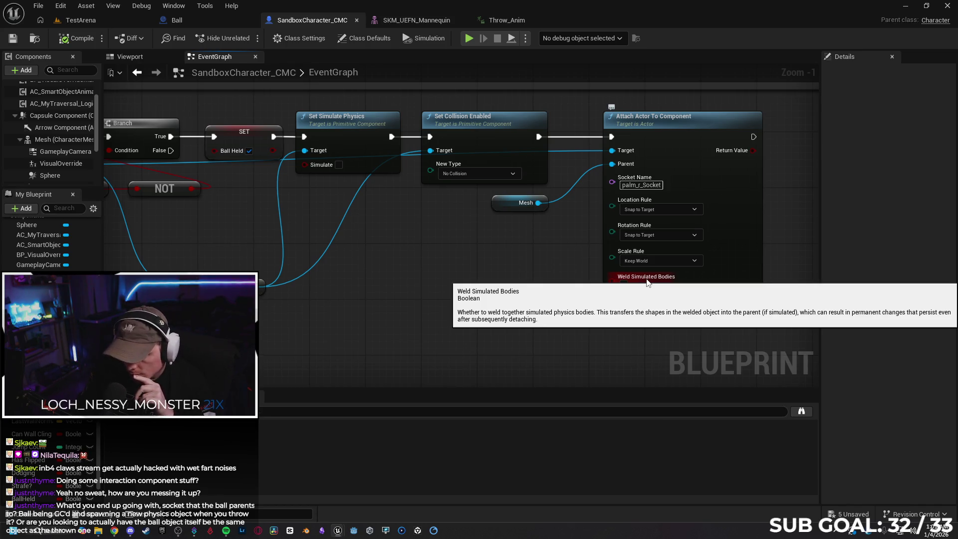
pyautogui.moveTo(394, 293); pyautogui.dragTo(518, 274)
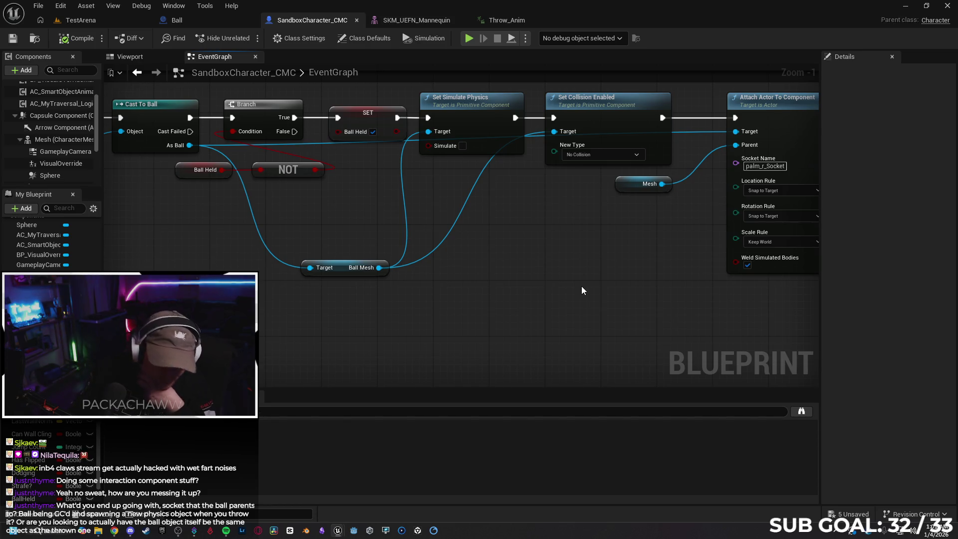
pyautogui.click(229, 20)
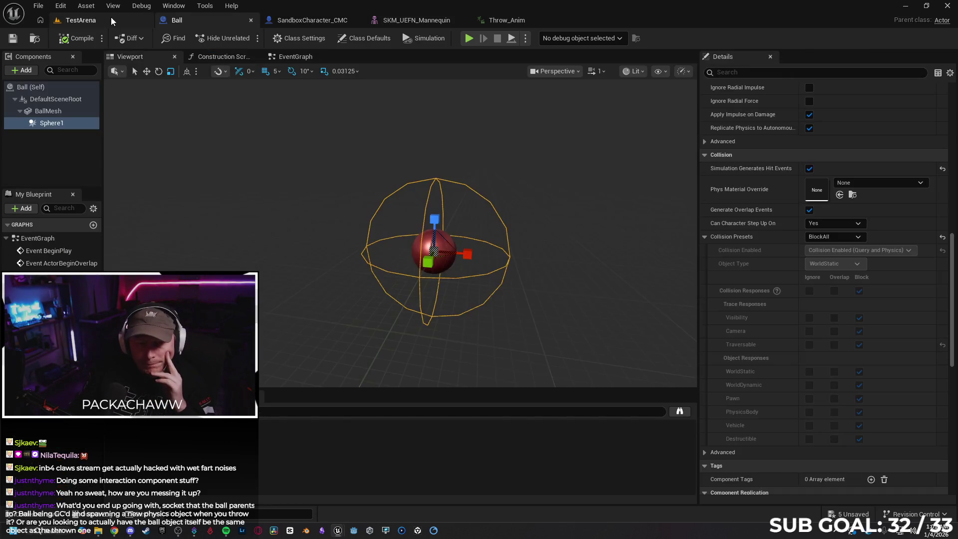
# Play-test TestArena by running the character into the red ball, then stop and return to the tutorial
pyautogui.click(111, 17)
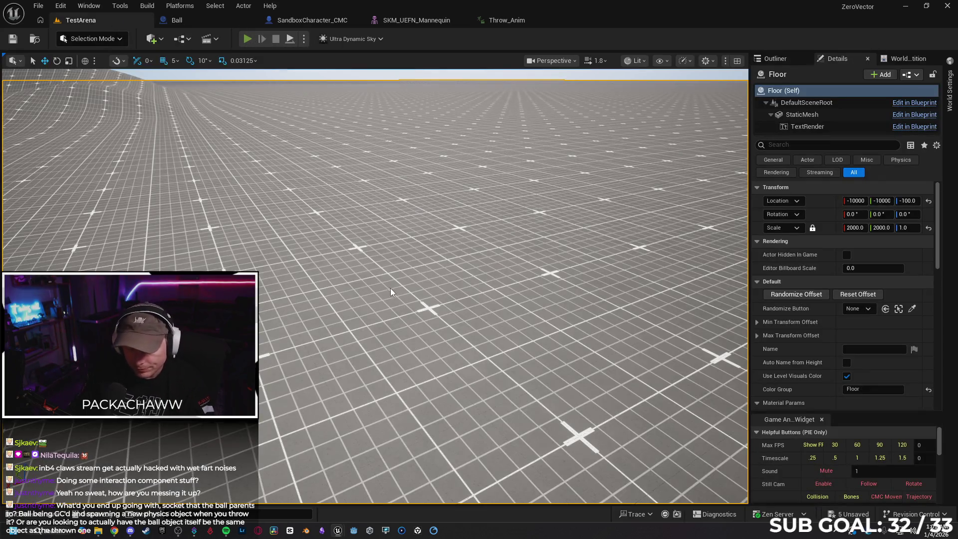
pyautogui.hotkey('alt', 'p')
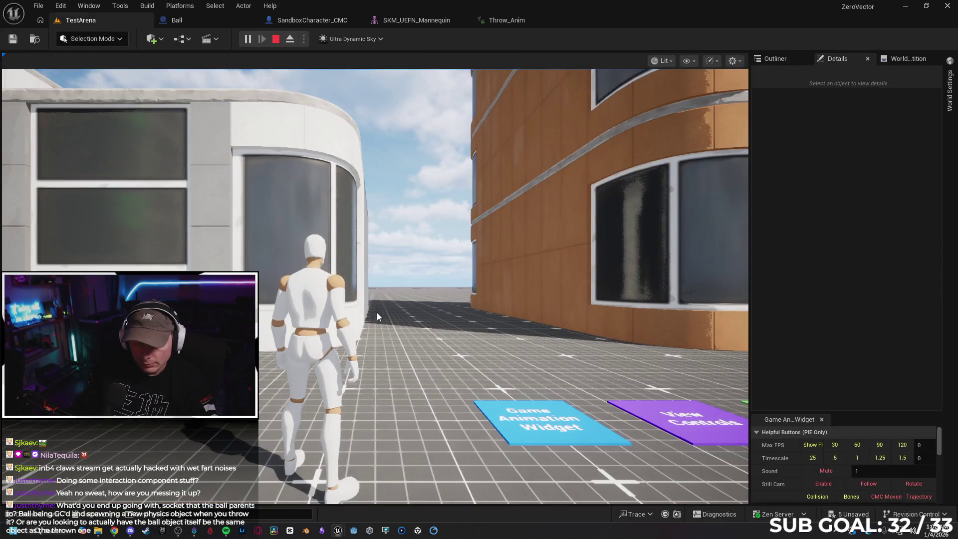
pyautogui.click(376, 313)
pyautogui.press('w')
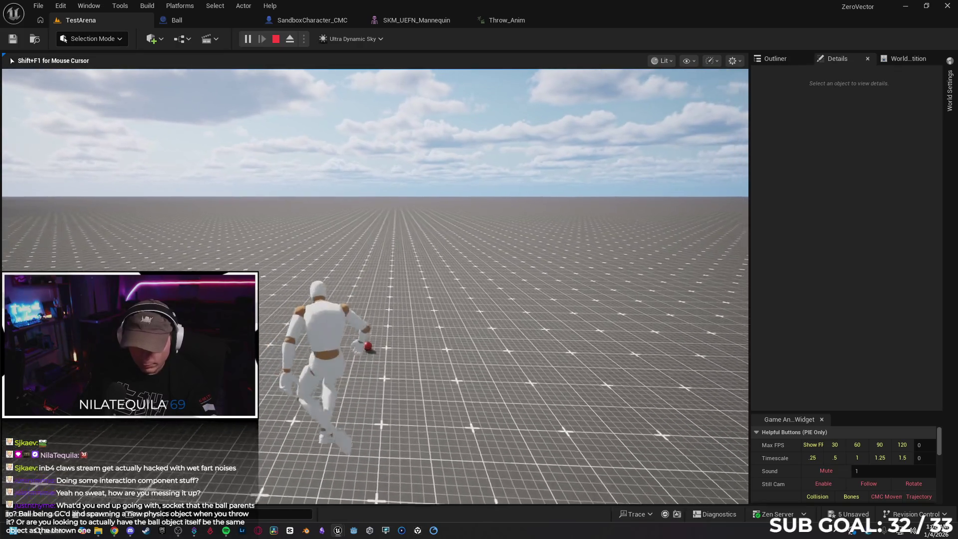
pyautogui.press('Escape')
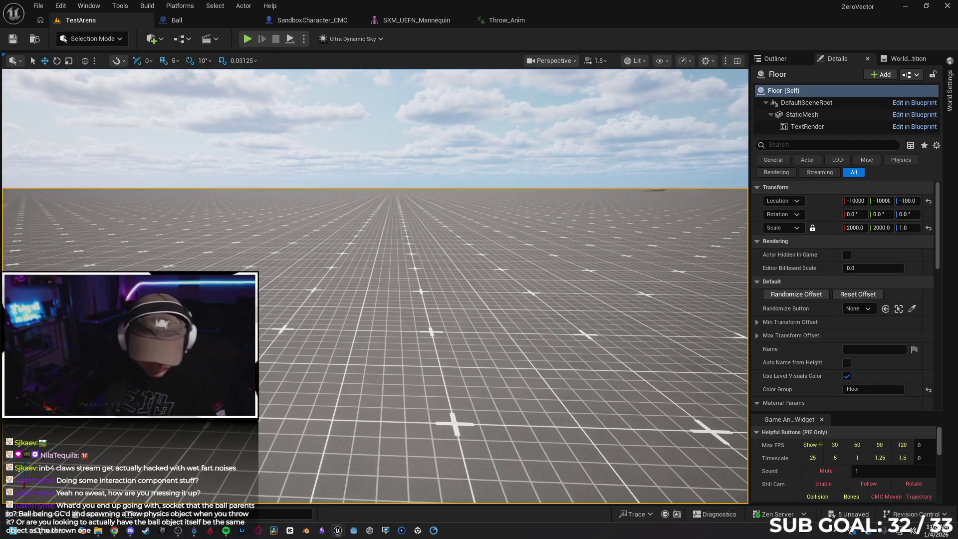
pyautogui.click(114, 530)
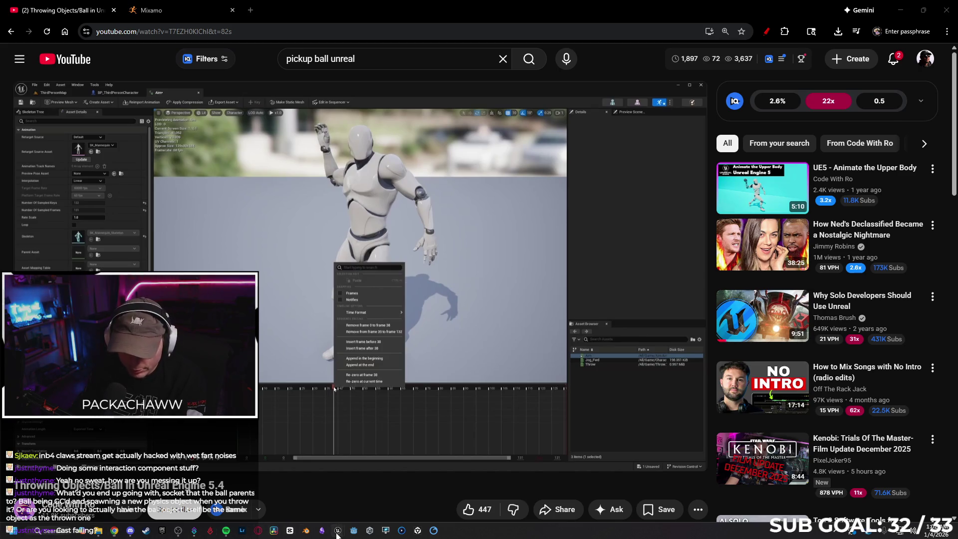
# Close the leftover Retarget Animations window and show Unreal's Content Drawer listing Throw_Anim
pyautogui.moveTo(338, 531)
pyautogui.click(379, 457)
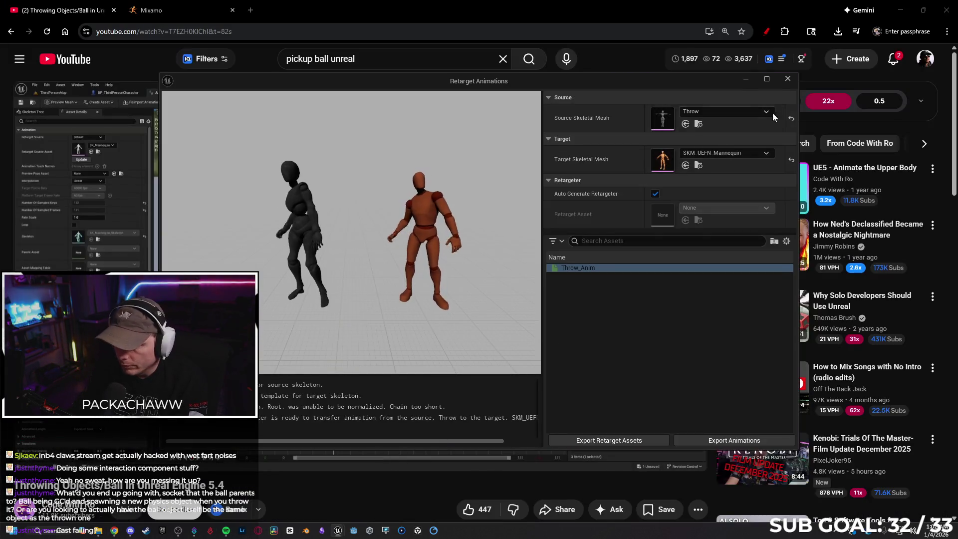
pyautogui.click(787, 79)
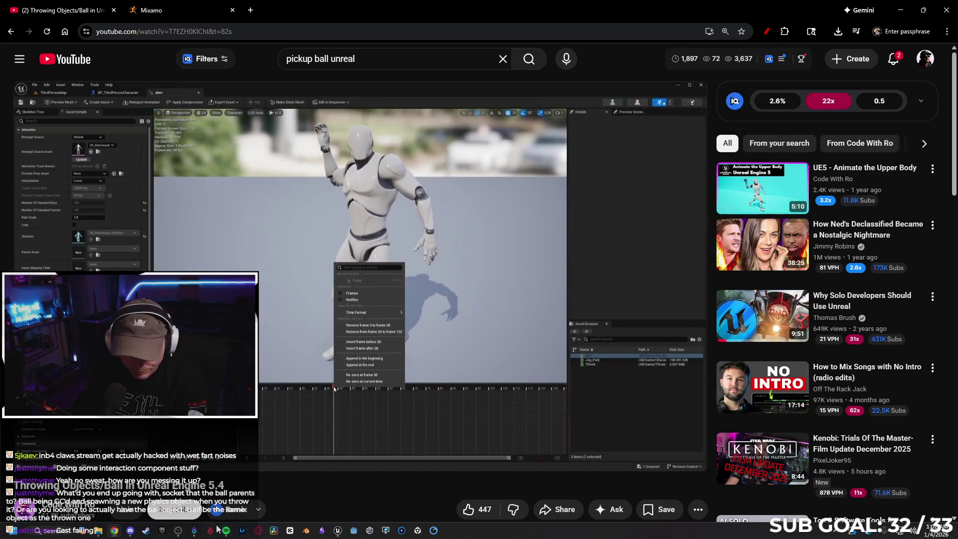
pyautogui.click(338, 531)
pyautogui.click(36, 514)
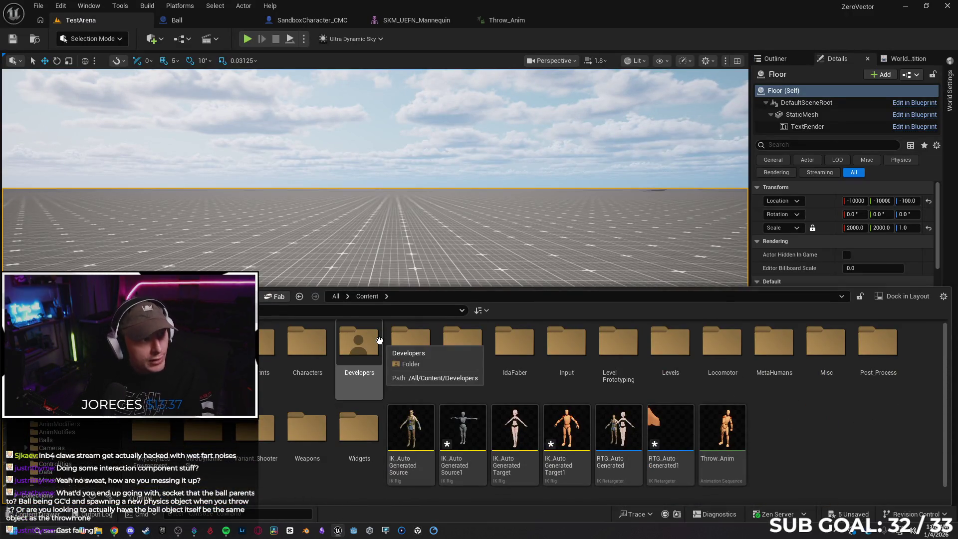
# Bring up the SandboxCharacter_CMC event graph with the whole pickup chain in view
pyautogui.click(208, 16)
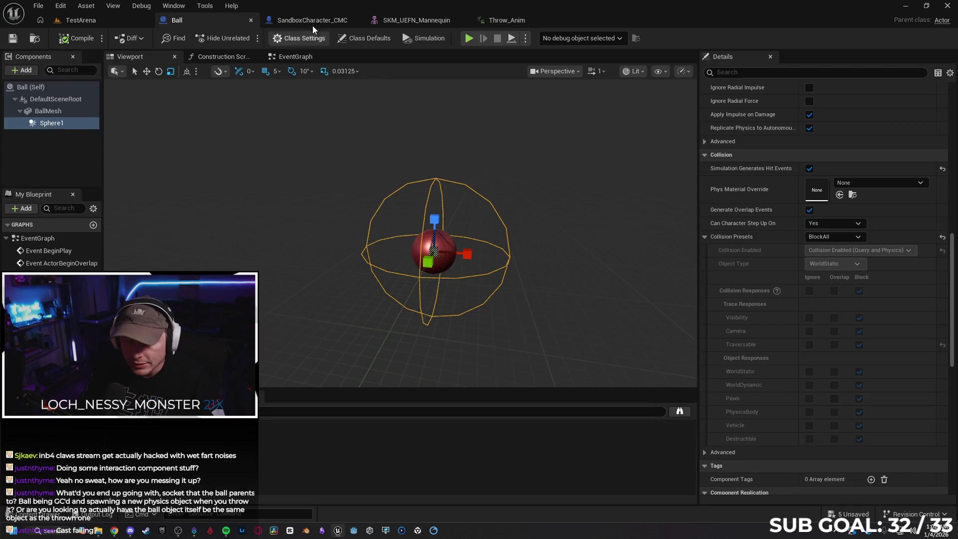
pyautogui.click(310, 21)
pyautogui.scroll(-1, 515, 251)
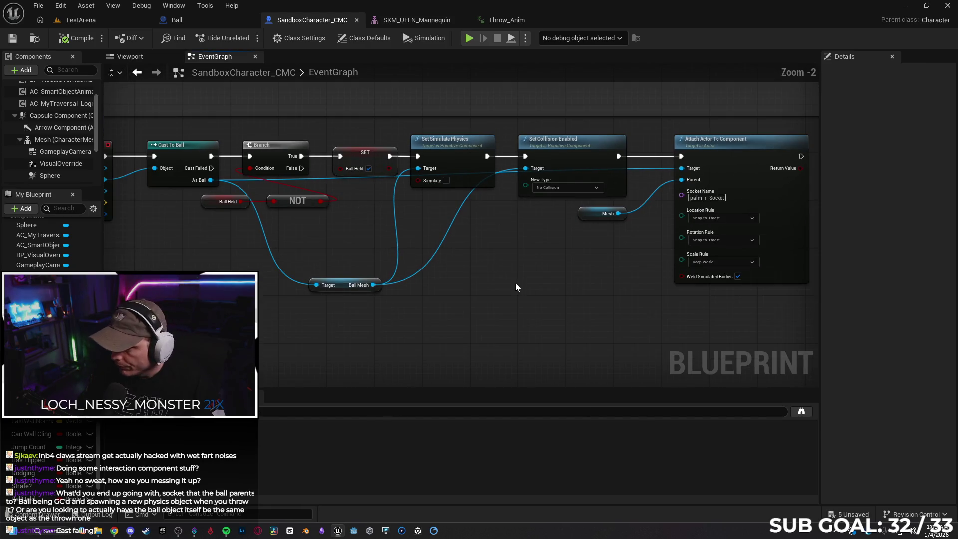
pyautogui.scroll(-1, 516, 283)
pyautogui.moveTo(528, 263); pyautogui.dragTo(555, 243)
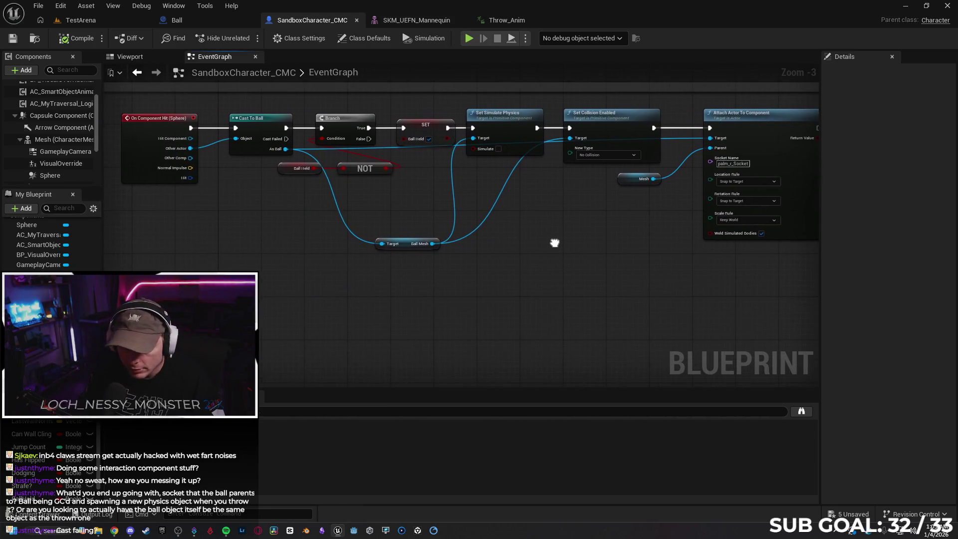
# Play-test running over the red ball to pick it up and throw it, then stop
pyautogui.click(466, 38)
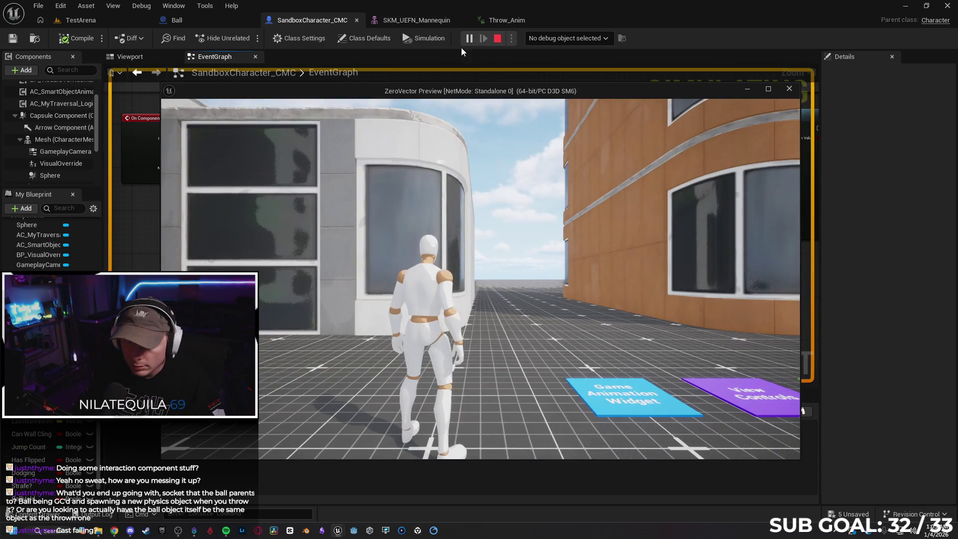
pyautogui.moveTo(368, 92)
pyautogui.mouseDown()
pyautogui.moveTo(330, 165)
pyautogui.moveTo(339, 251)
pyautogui.mouseUp()
pyautogui.click(400, 331)
pyautogui.press('w')
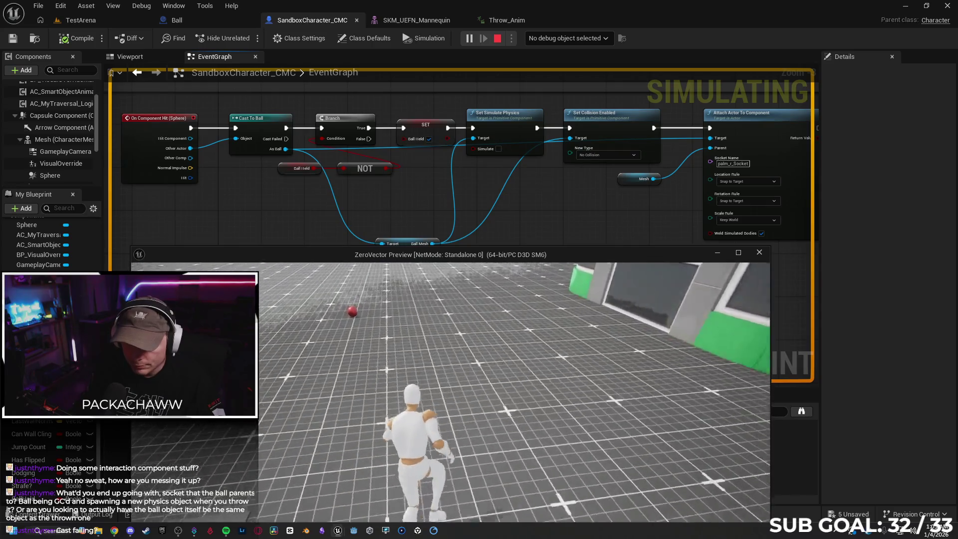
pyautogui.press('w')
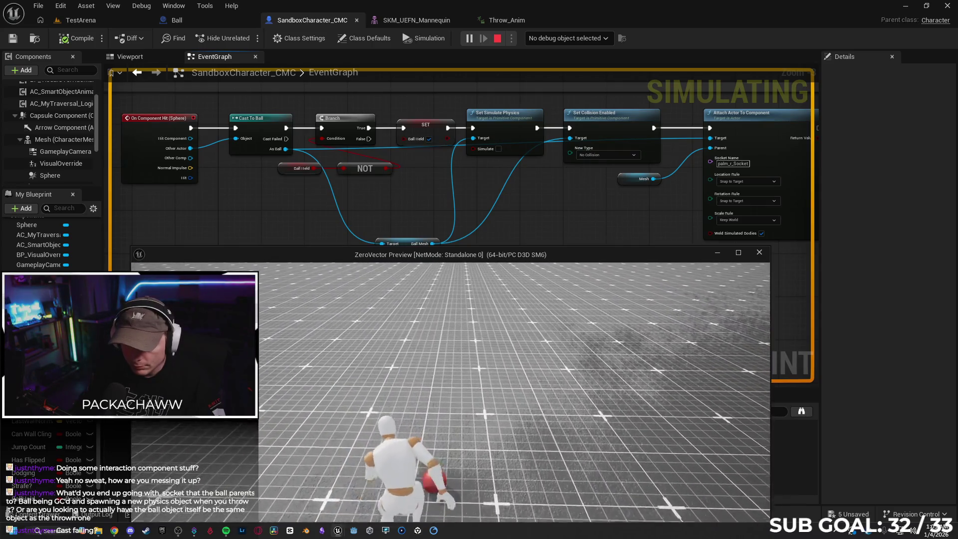
pyautogui.press('w')
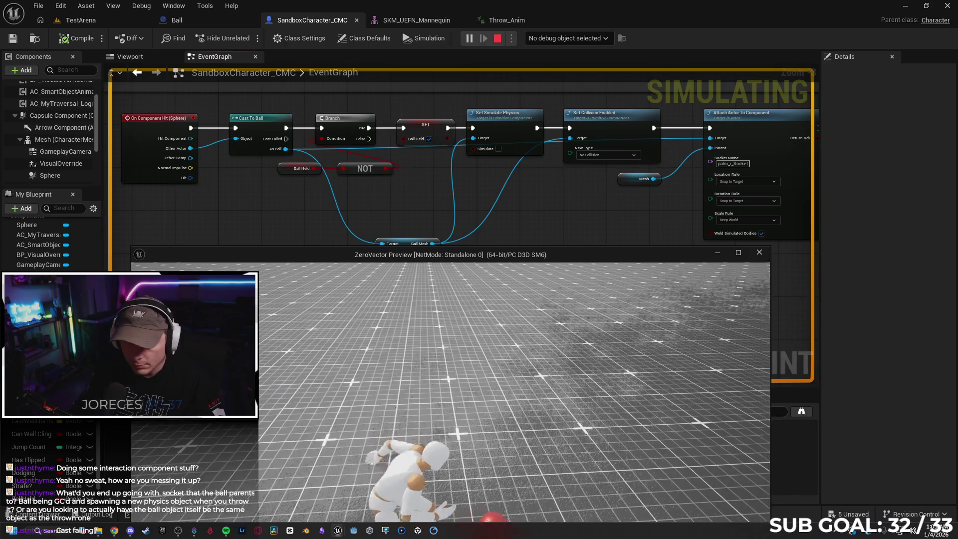
pyautogui.press('w')
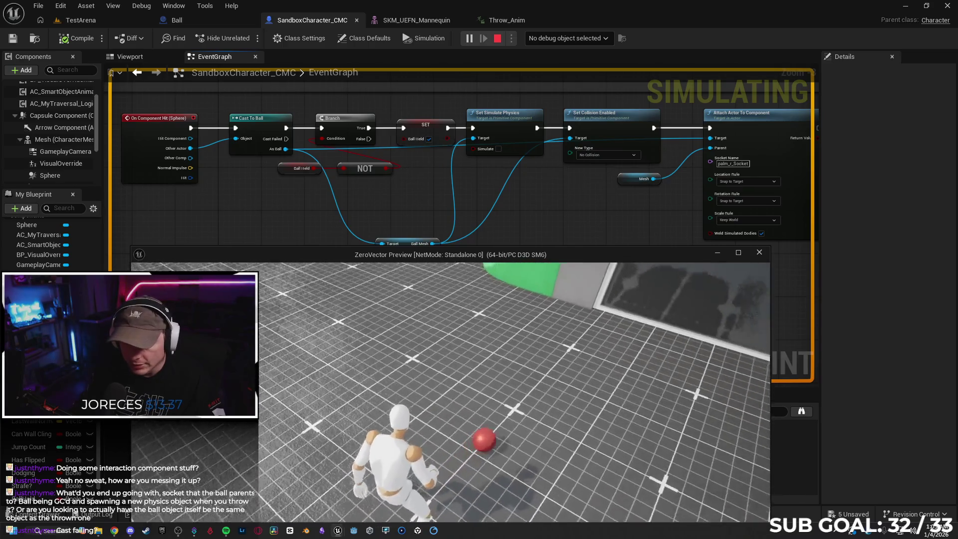
pyautogui.press('w')
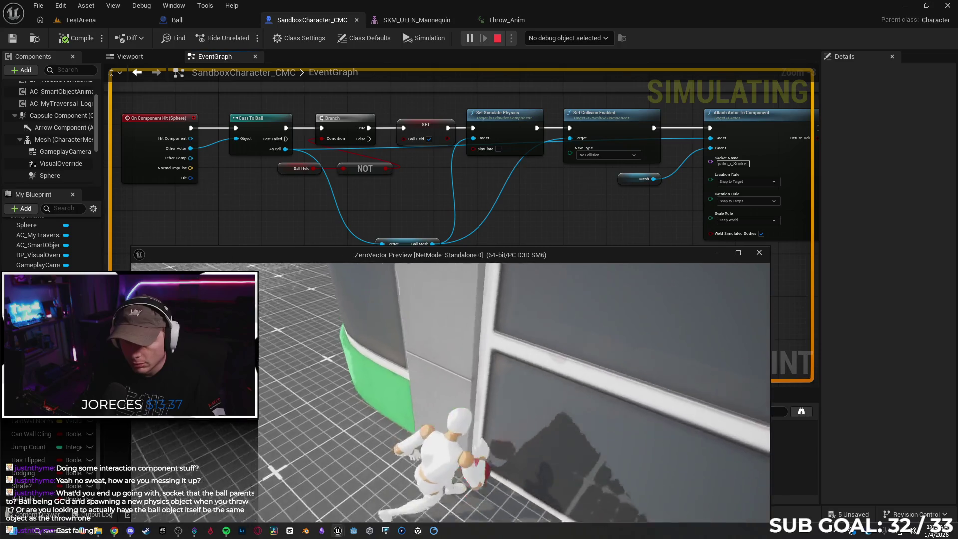
pyautogui.press('w')
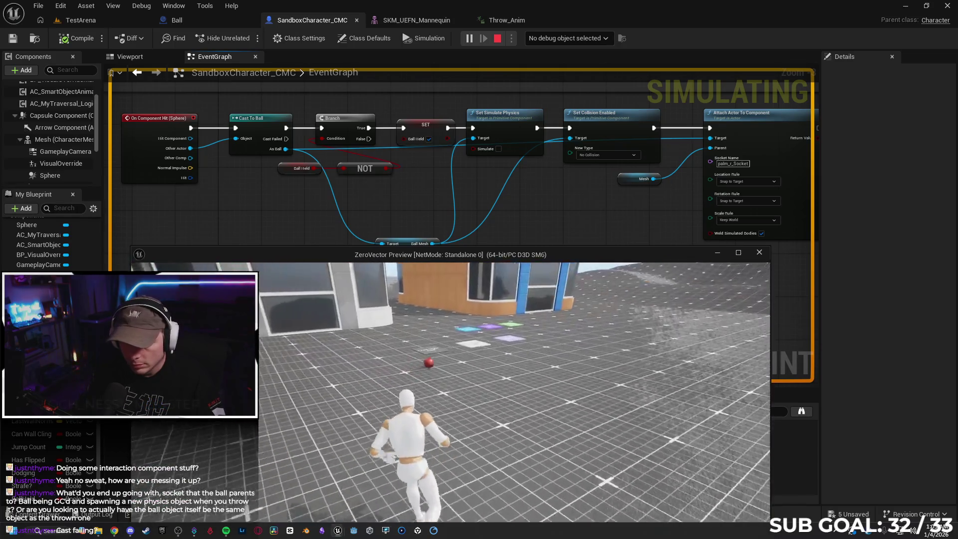
pyautogui.press('Escape')
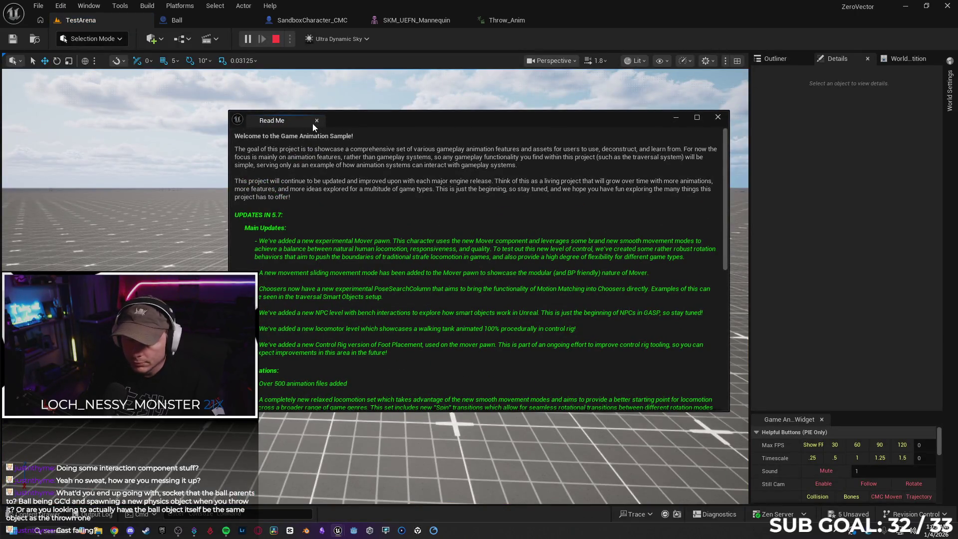
# Dismiss the Read Me and Controls windows, drag the red ball near the far props, and stop
pyautogui.click(316, 121)
pyautogui.click(718, 117)
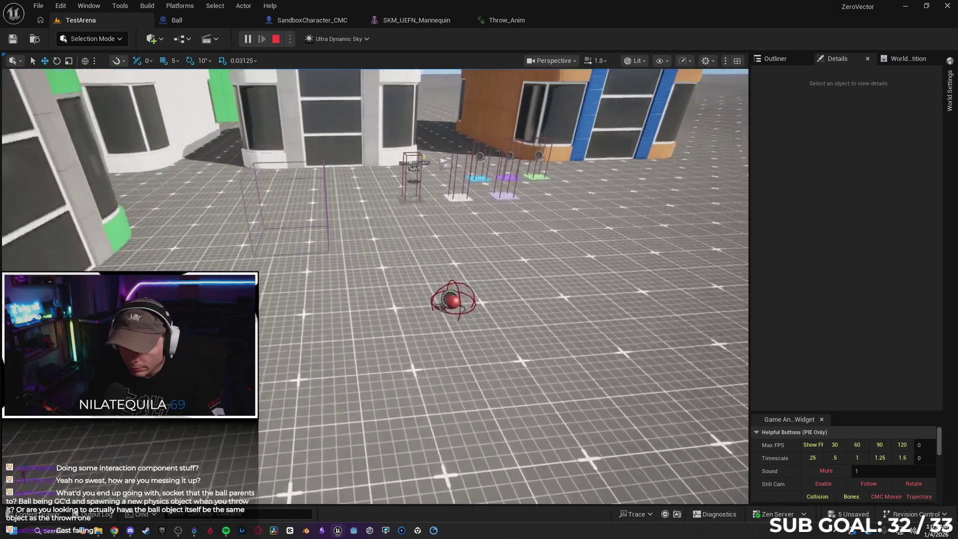
pyautogui.click(438, 356)
pyautogui.moveTo(438, 356); pyautogui.dragTo(381, 195)
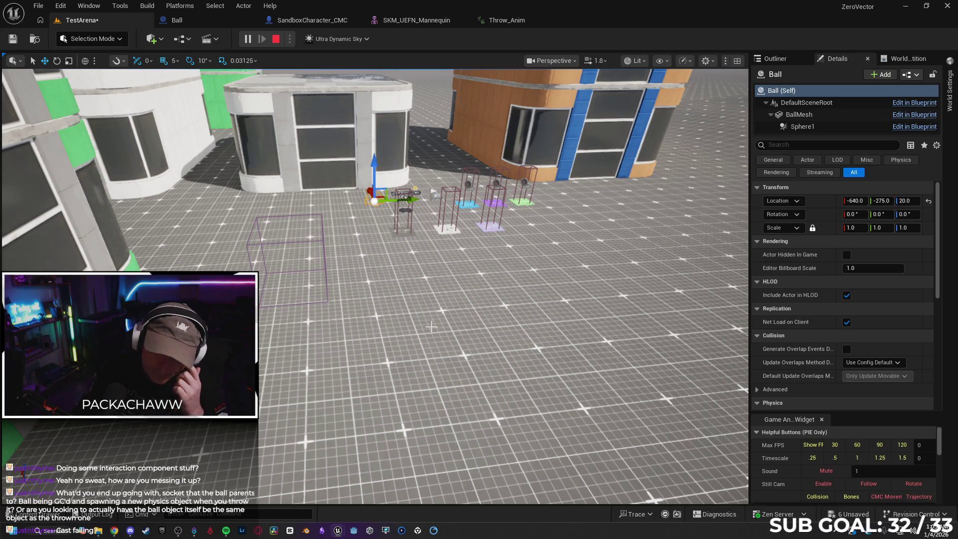
pyautogui.click(276, 39)
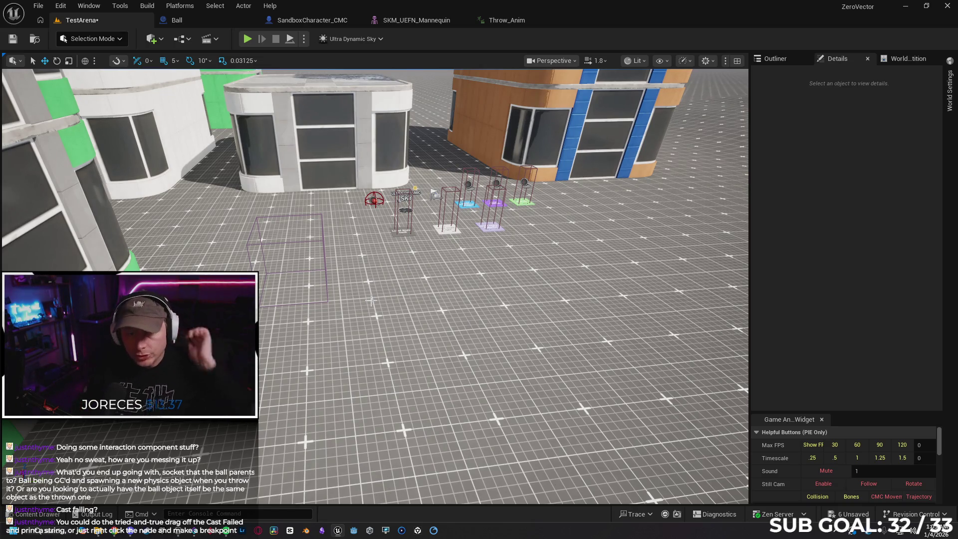
# Attach a Print String node to Cast To Ball's Cast Failed output in the character graph
pyautogui.click(217, 22)
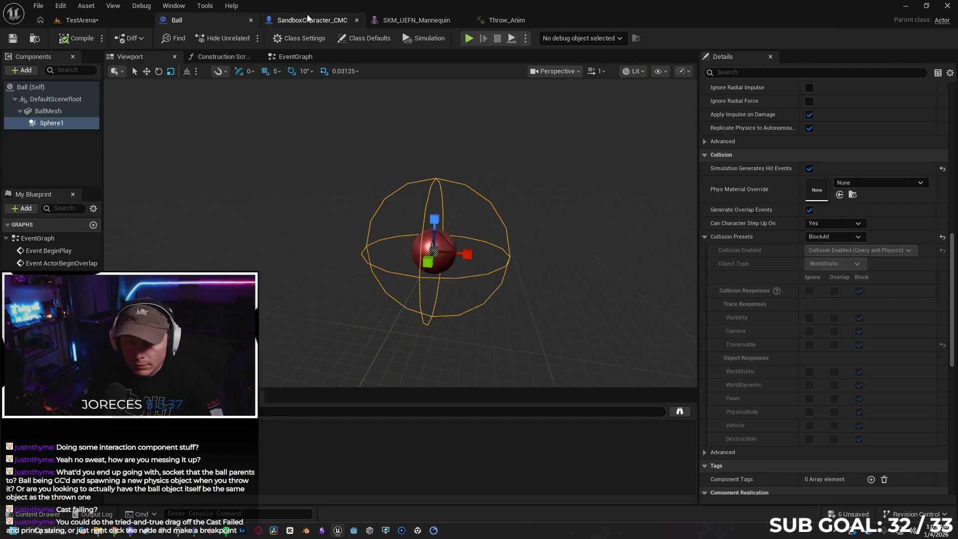
pyautogui.click(311, 20)
pyautogui.moveTo(287, 139); pyautogui.dragTo(271, 289)
pyautogui.write('print string')
pyautogui.press('Return')
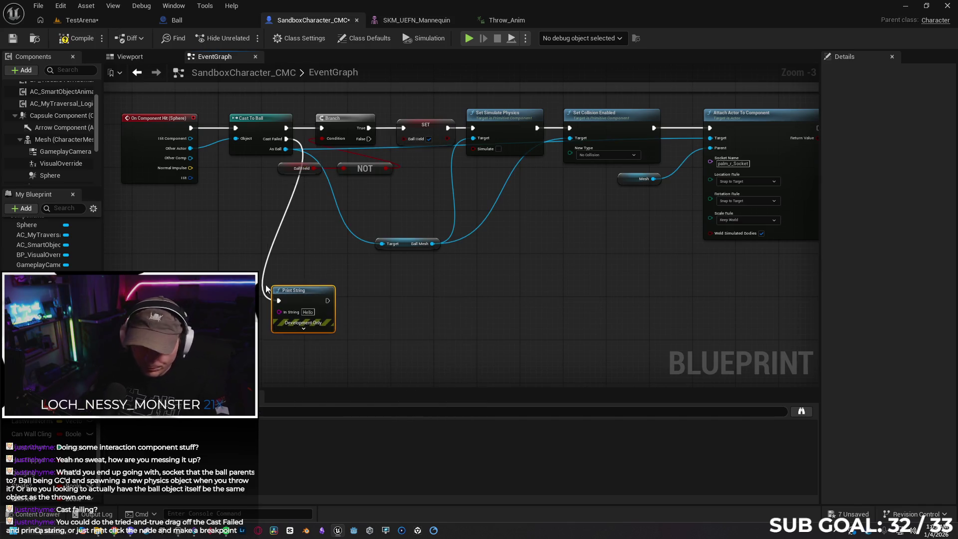
pyautogui.moveTo(306, 289); pyautogui.dragTo(320, 287)
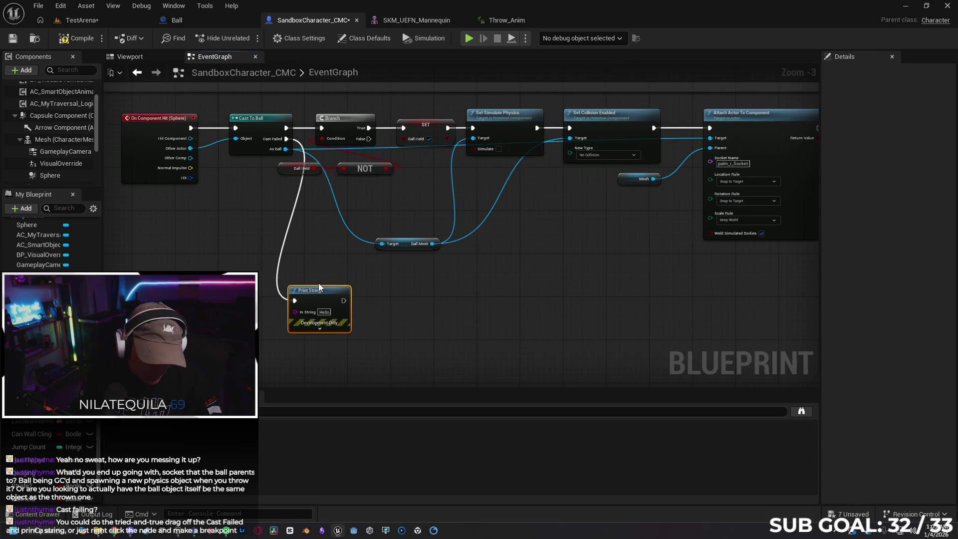
# Add a breakpoint on the Cast To Ball node and compile the character blueprint
pyautogui.rightClick(269, 119)
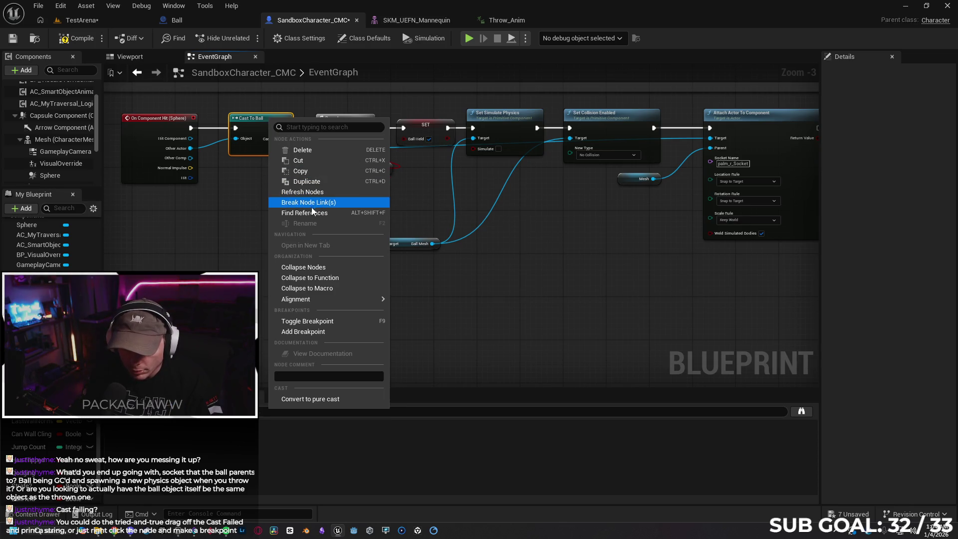
pyautogui.click(329, 332)
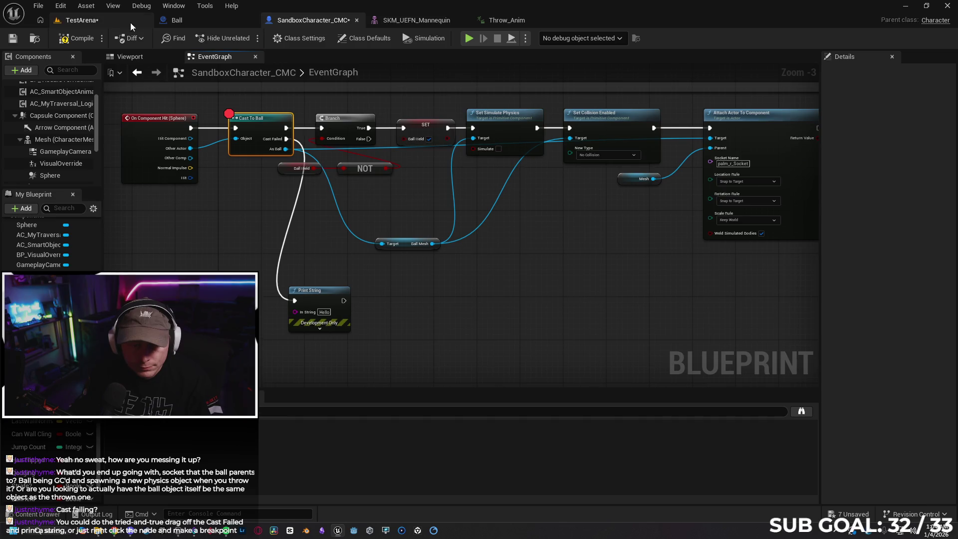
pyautogui.click(107, 23)
pyautogui.click(304, 22)
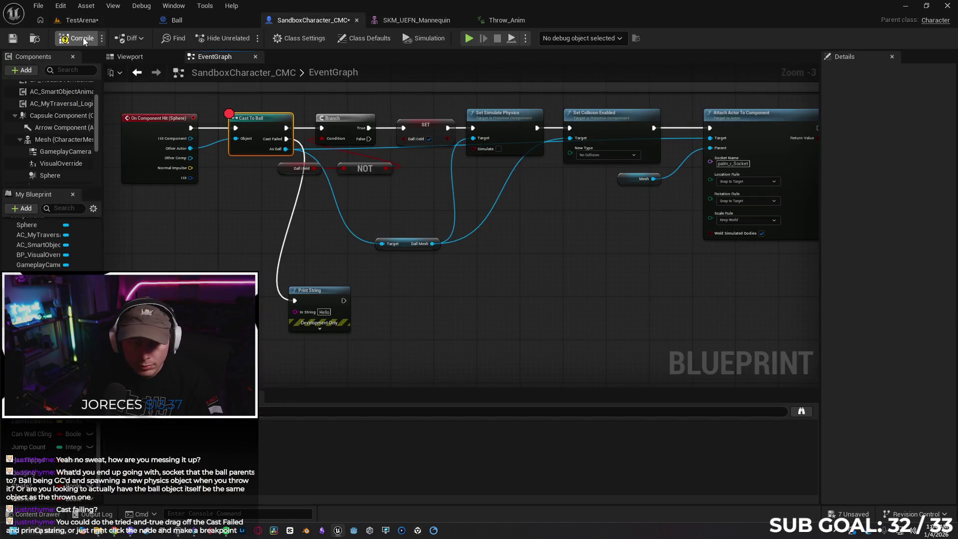
pyautogui.click(109, 20)
# Save everything and play-test walking to the wall and throwing the ball, then stop
pyautogui.hotkey('ctrl', 's')
pyautogui.hotkey('alt', 'p')
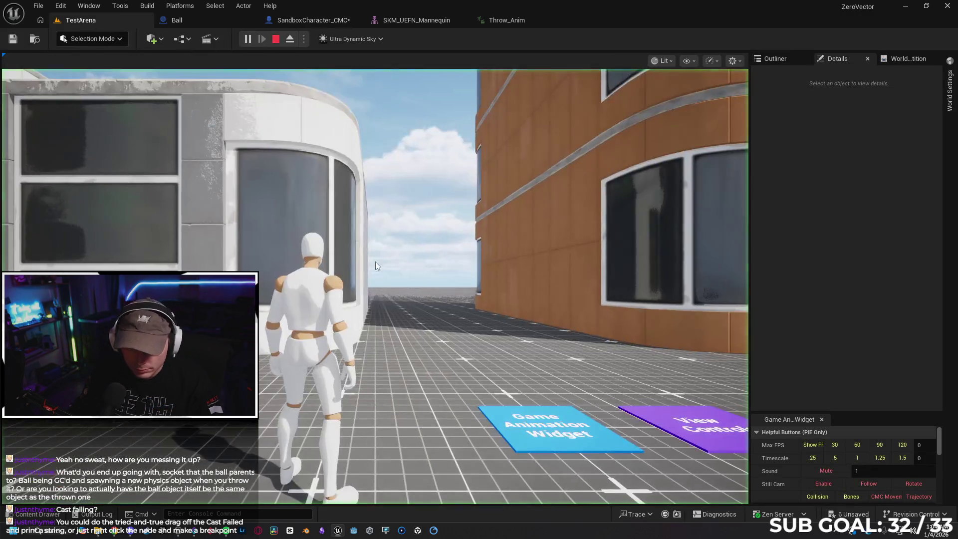
pyautogui.press('w')
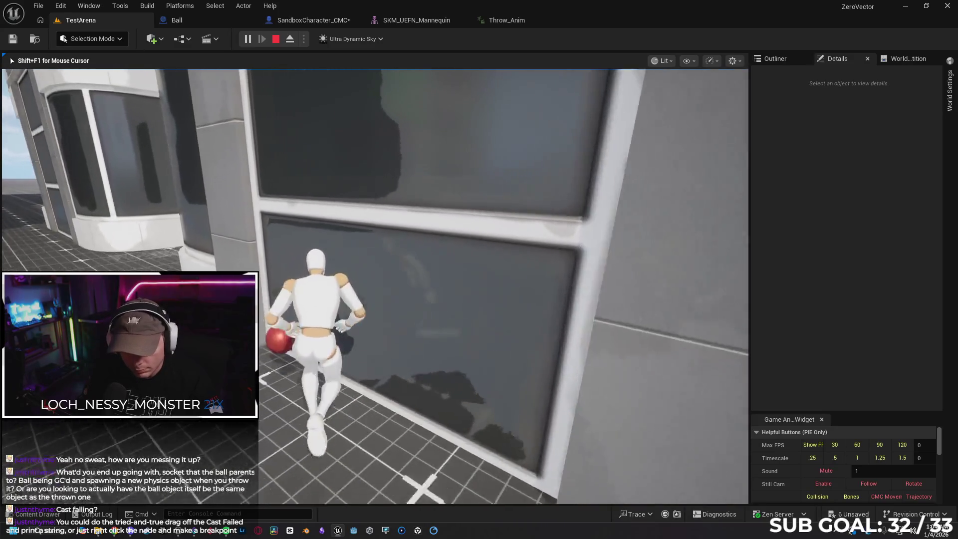
pyautogui.press('e')
pyautogui.press('Escape')
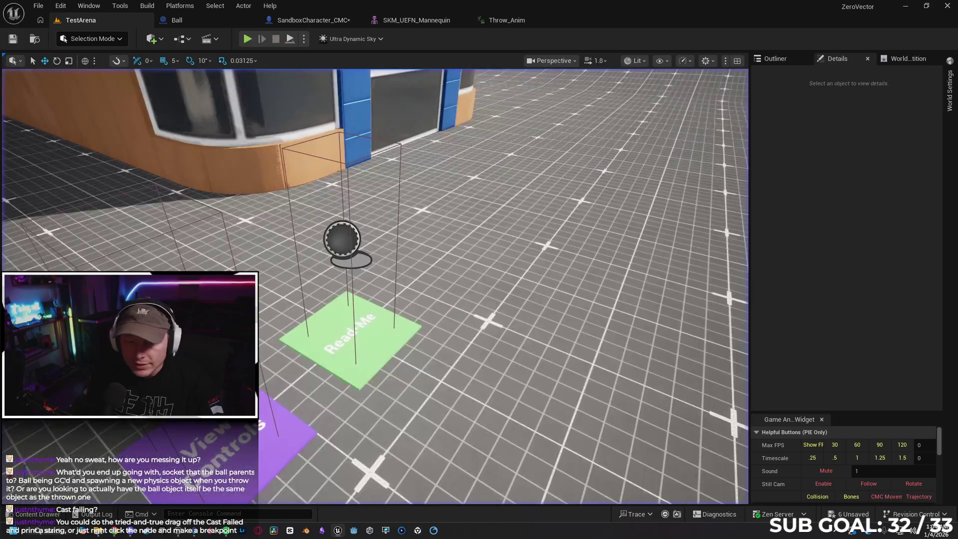
# Rewire Print String from Cast Failed to On Component Hit's execution, then compile and save
pyautogui.click(313, 20)
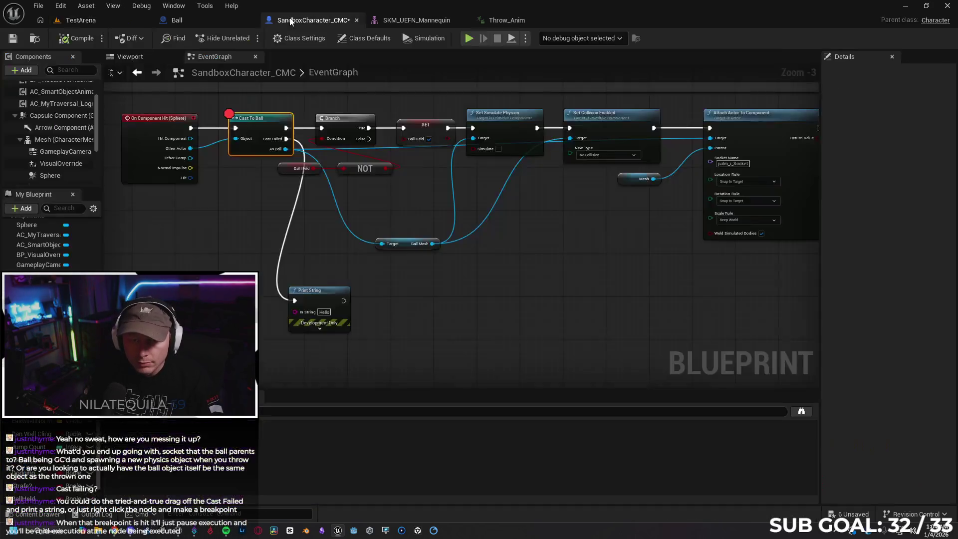
pyautogui.keyDown('alt'); pyautogui.click(286, 242); pyautogui.keyUp('alt')
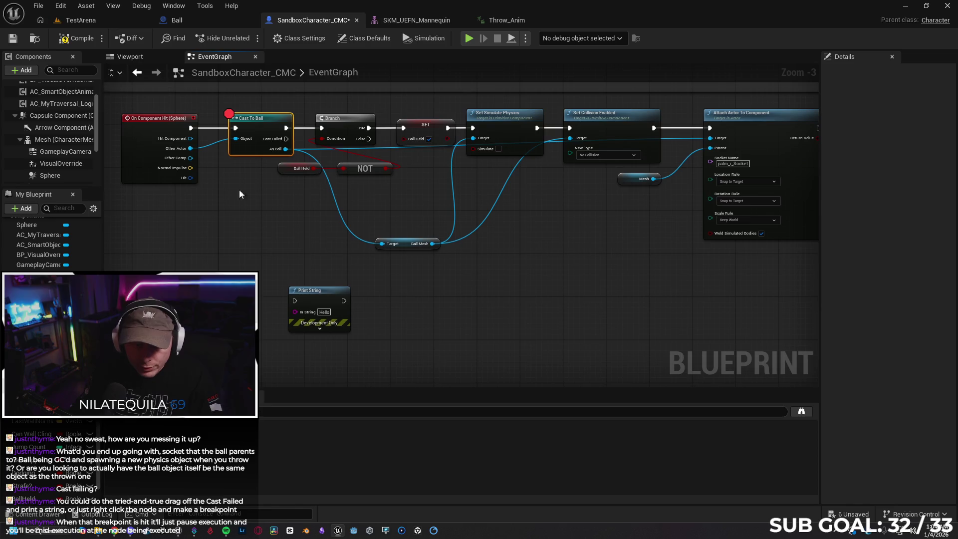
pyautogui.moveTo(190, 127)
pyautogui.mouseDown()
pyautogui.moveTo(219, 157)
pyautogui.moveTo(215, 241)
pyautogui.moveTo(297, 315)
pyautogui.moveTo(295, 300)
pyautogui.mouseUp()
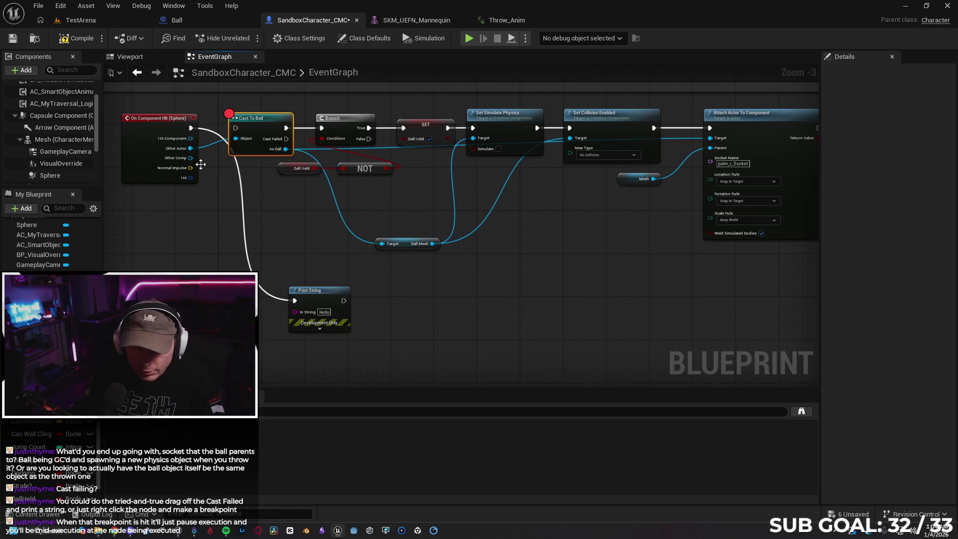
pyautogui.click(75, 38)
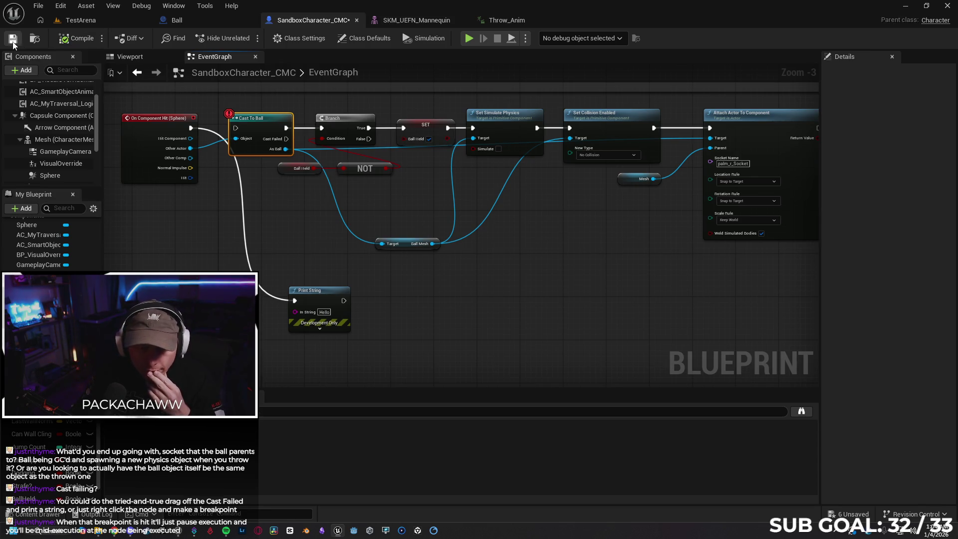
pyautogui.click(92, 26)
# Play-test throwing the ball and running over to pick it up again, then stop
pyautogui.click(247, 43)
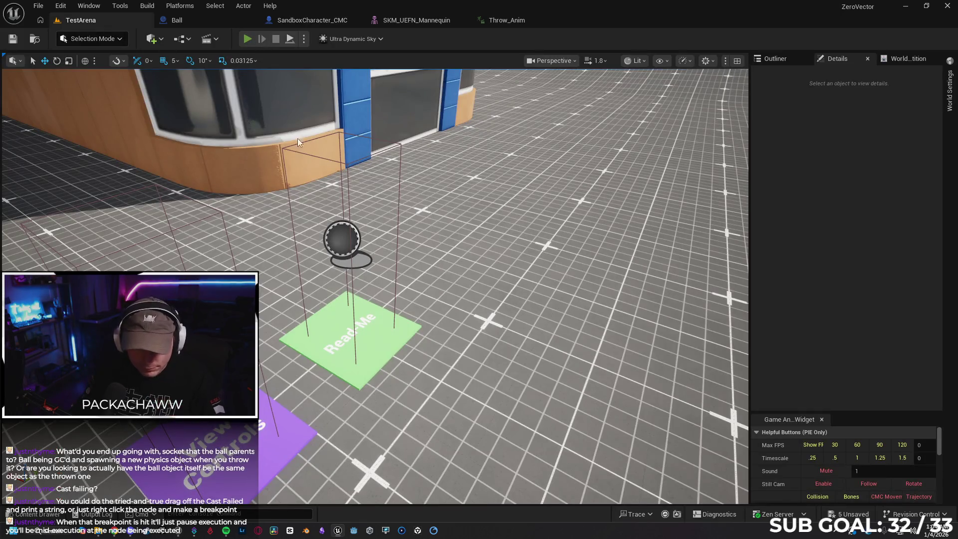
pyautogui.press('w')
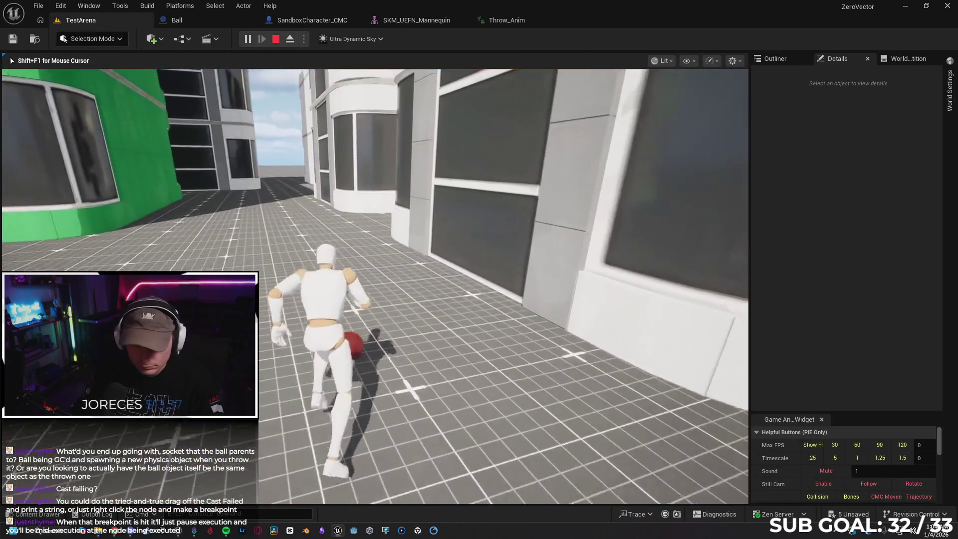
pyautogui.press('w')
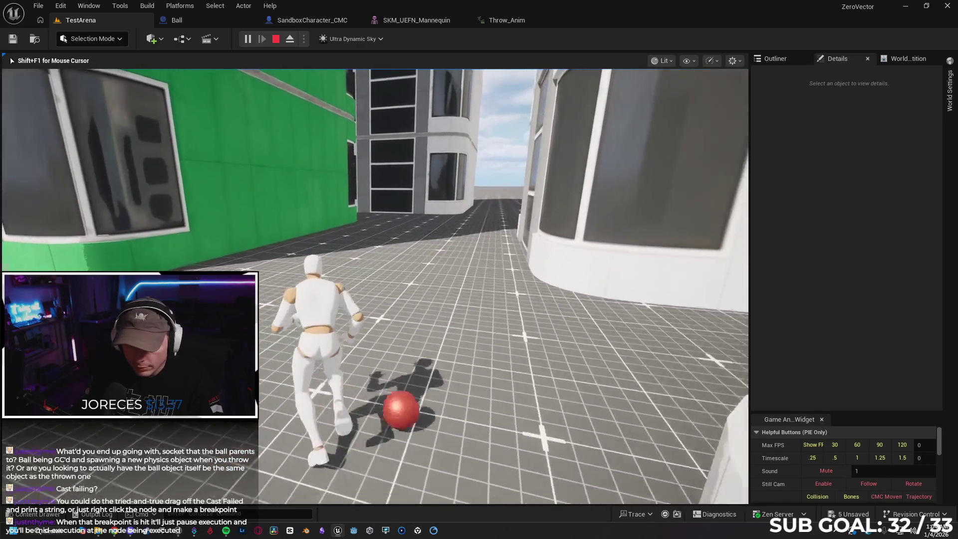
pyautogui.press('Escape')
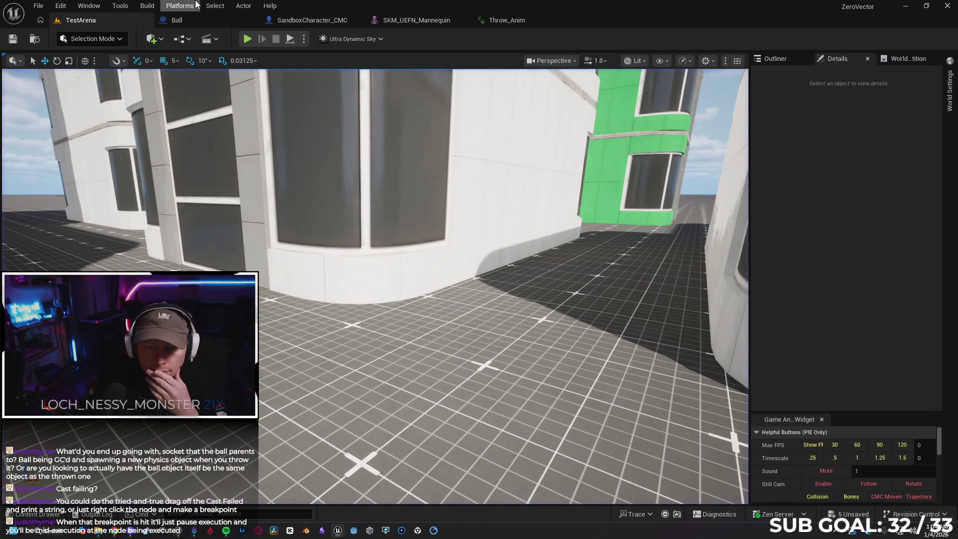
pyautogui.click(177, 20)
# Review the Ball blueprint's DefaultSceneRoot and BallMesh collision settings, then compile and save it
pyautogui.click(55, 88)
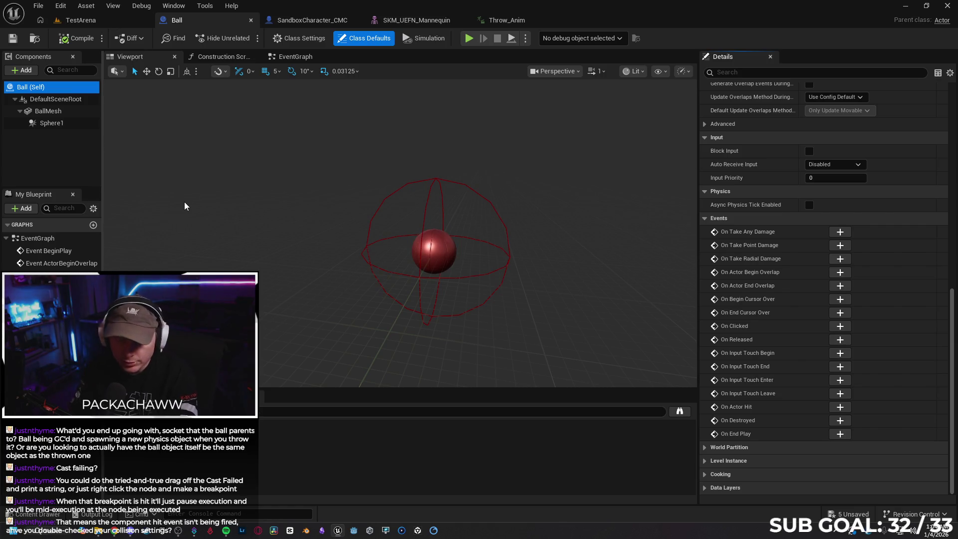
pyautogui.scroll(5, 952, 270)
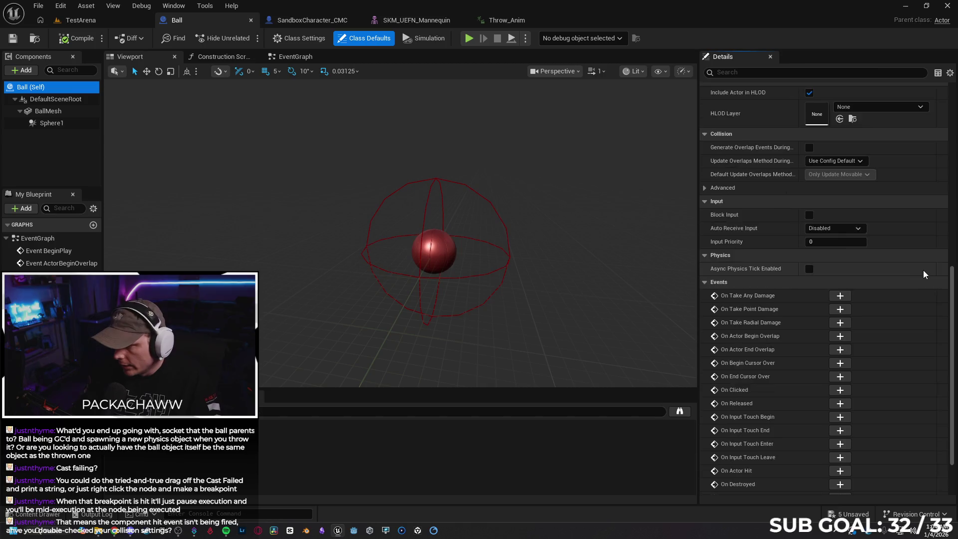
pyautogui.scroll(5, 952, 270)
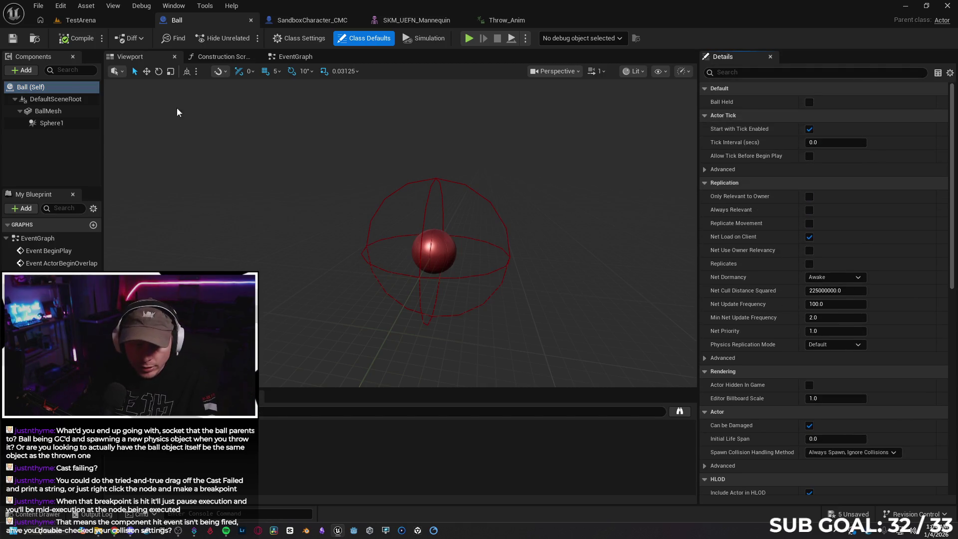
pyautogui.click(68, 98)
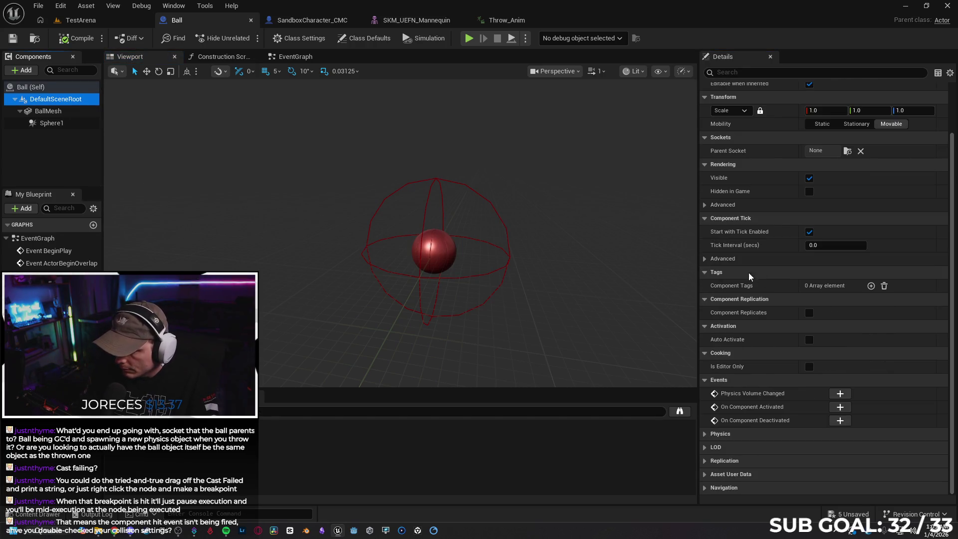
pyautogui.click(47, 111)
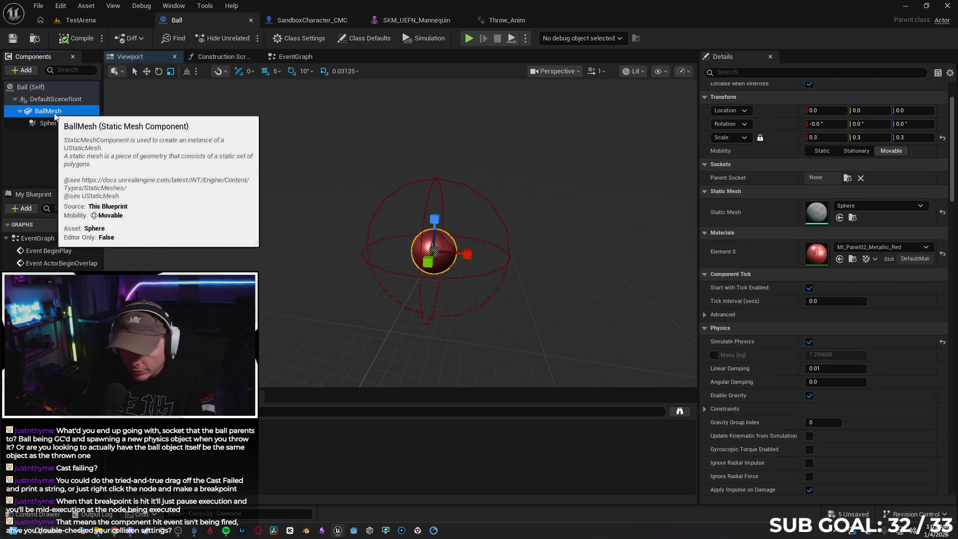
pyautogui.scroll(-10, 954, 187)
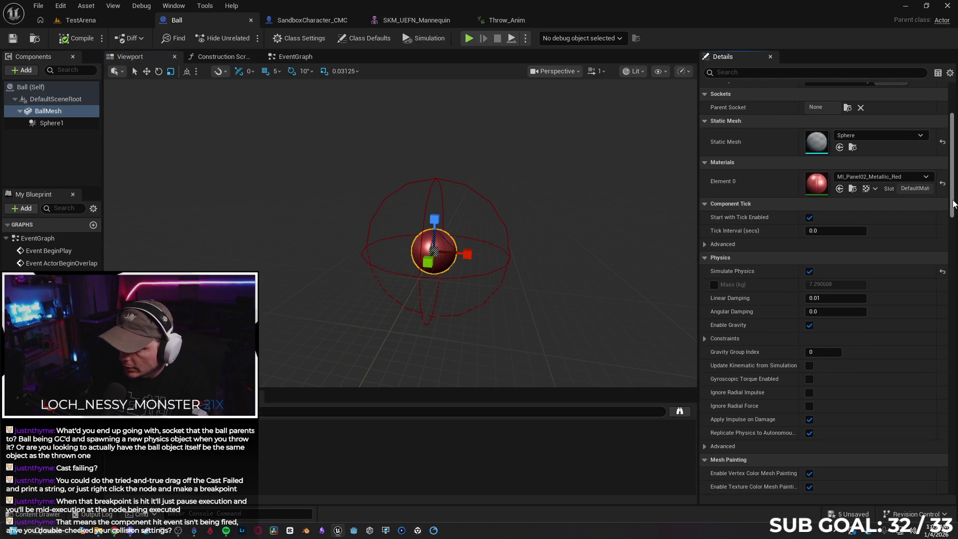
pyautogui.scroll(1, 823, 250)
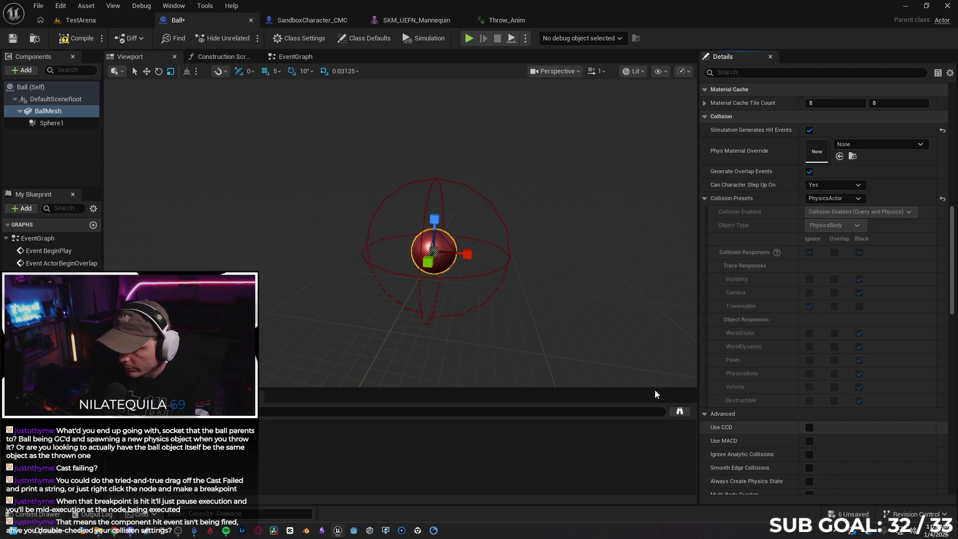
pyautogui.click(72, 42)
pyautogui.hotkey('ctrl', 's')
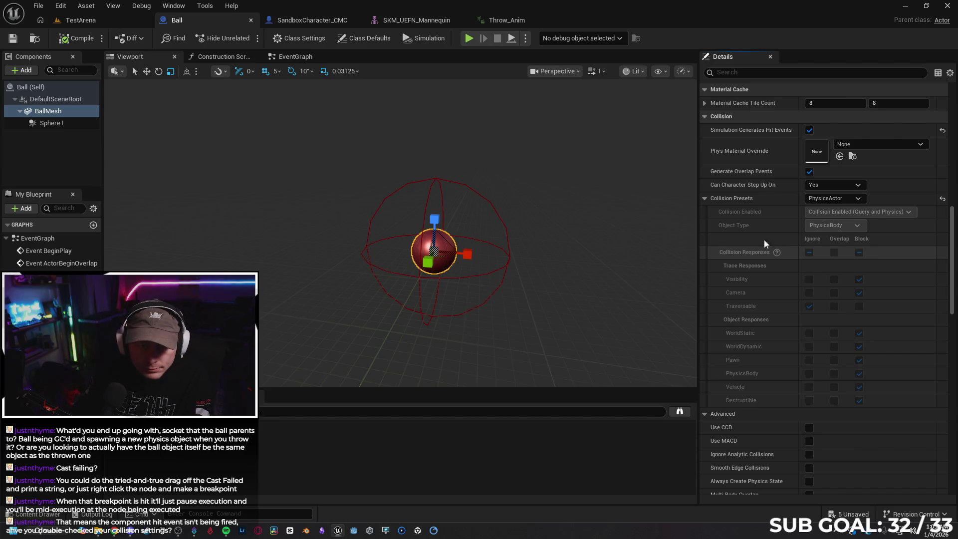
# Return to the SandboxCharacter_CMC event graph and select the character's Mesh component
pyautogui.click(309, 21)
pyautogui.scroll(1, 96, 142)
pyautogui.click(93, 146)
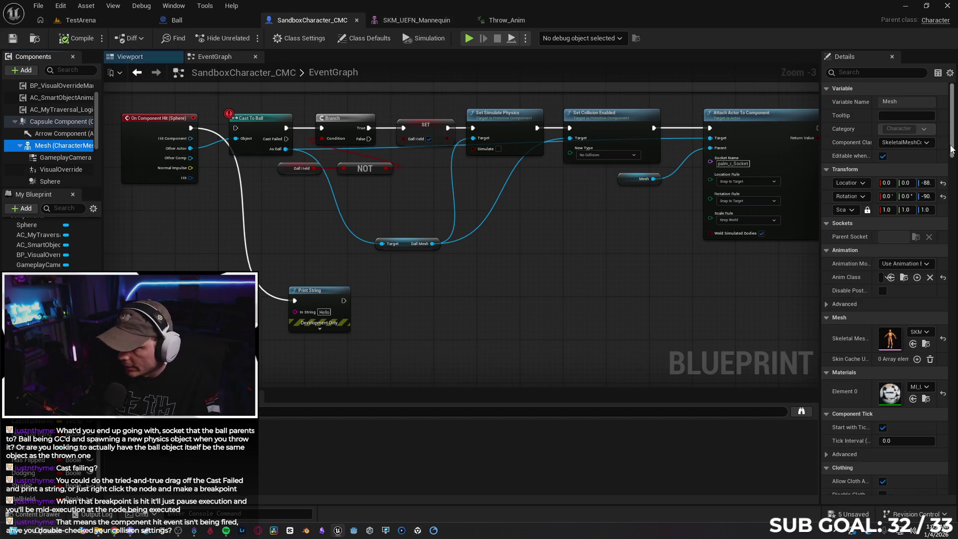
pyautogui.scroll(-10, 885, 289)
pyautogui.scroll(-8, 885, 290)
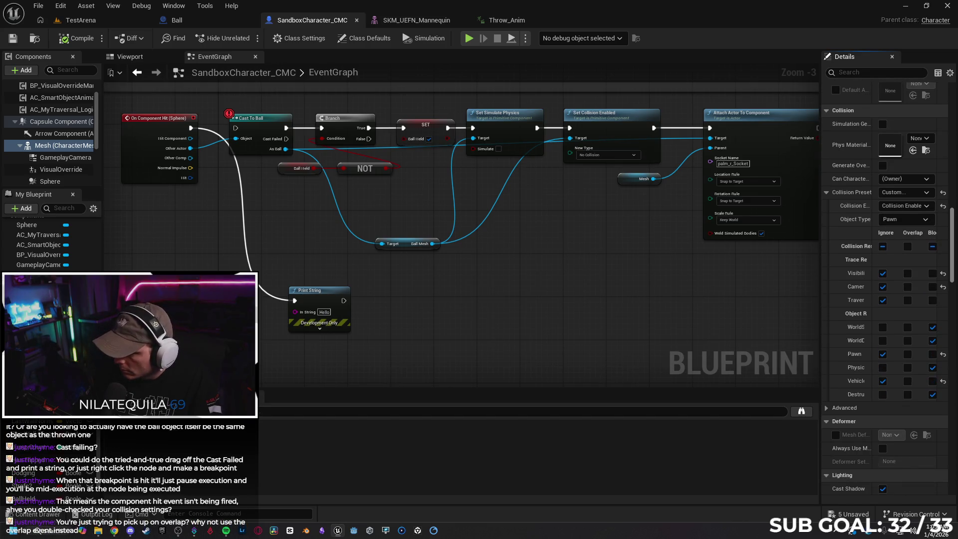
pyautogui.scroll(-1, 885, 289)
pyautogui.scroll(-1, 884, 289)
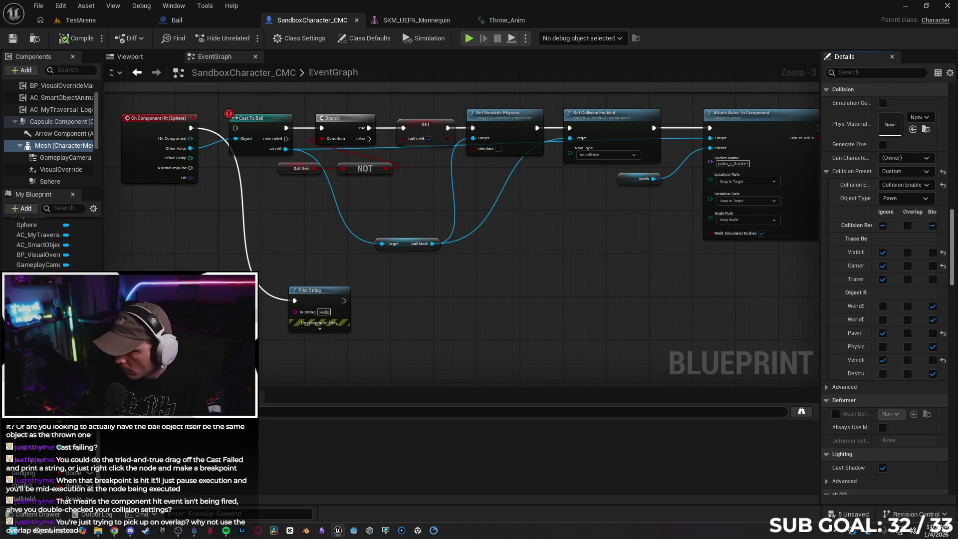
pyautogui.scroll(-1, 884, 289)
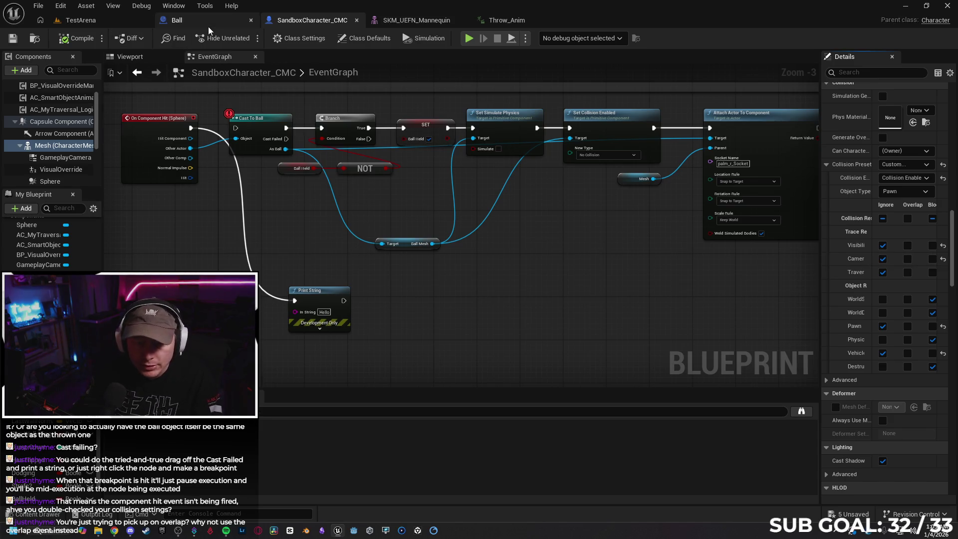
pyautogui.click(177, 20)
pyautogui.click(277, 20)
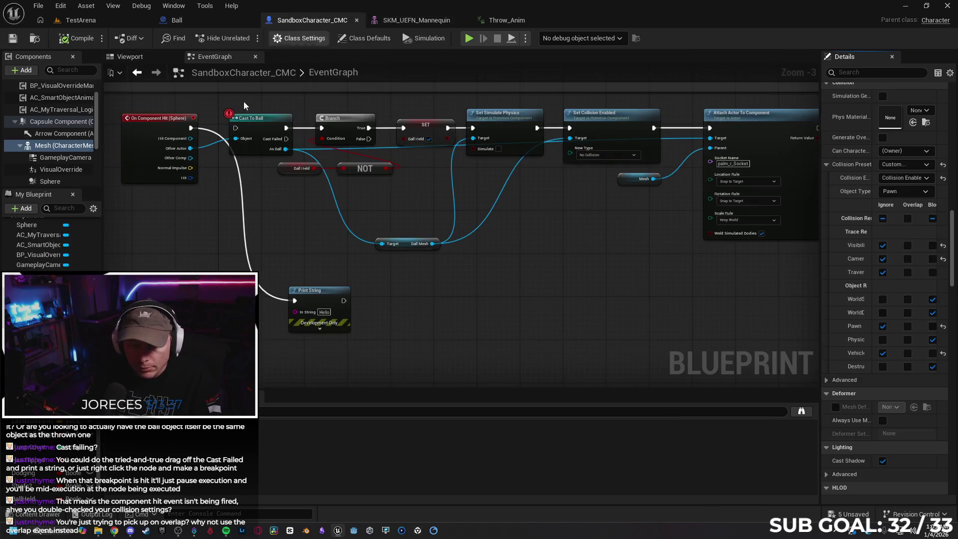
pyautogui.click(142, 127)
# Delete the On Component Hit event and add an On Component Begin Overlap event for Sphere
pyautogui.press('Delete')
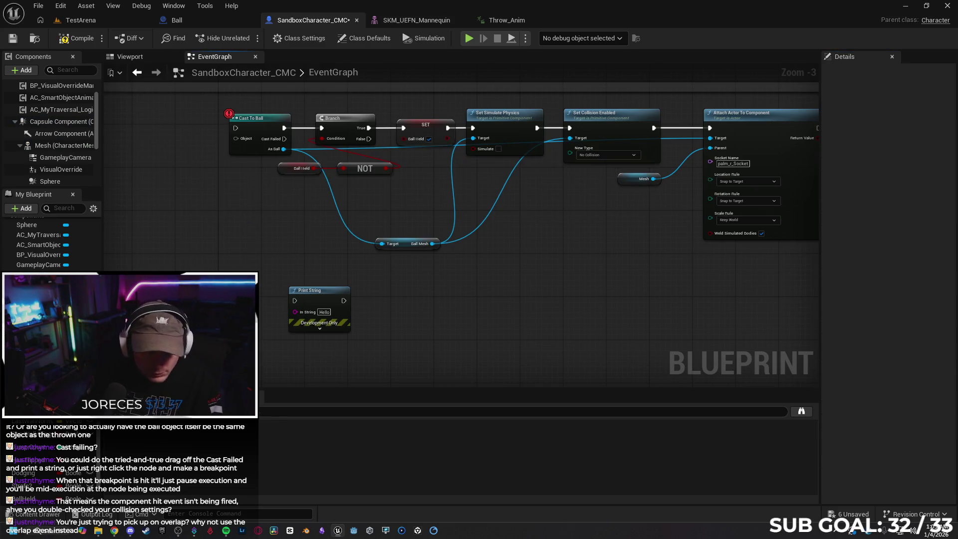
pyautogui.click(140, 59)
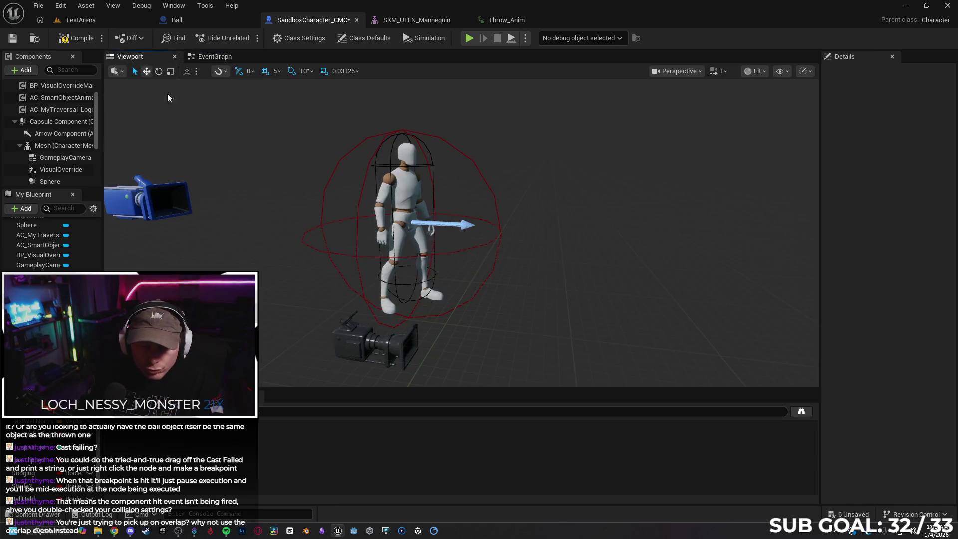
pyautogui.click(56, 182)
pyautogui.scroll(-5, 904, 338)
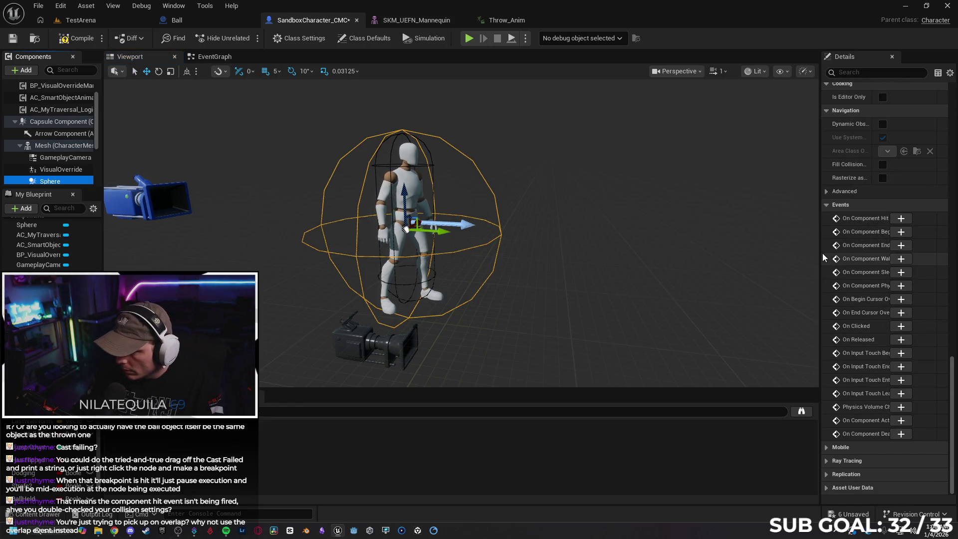
pyautogui.moveTo(821, 257); pyautogui.dragTo(727, 258)
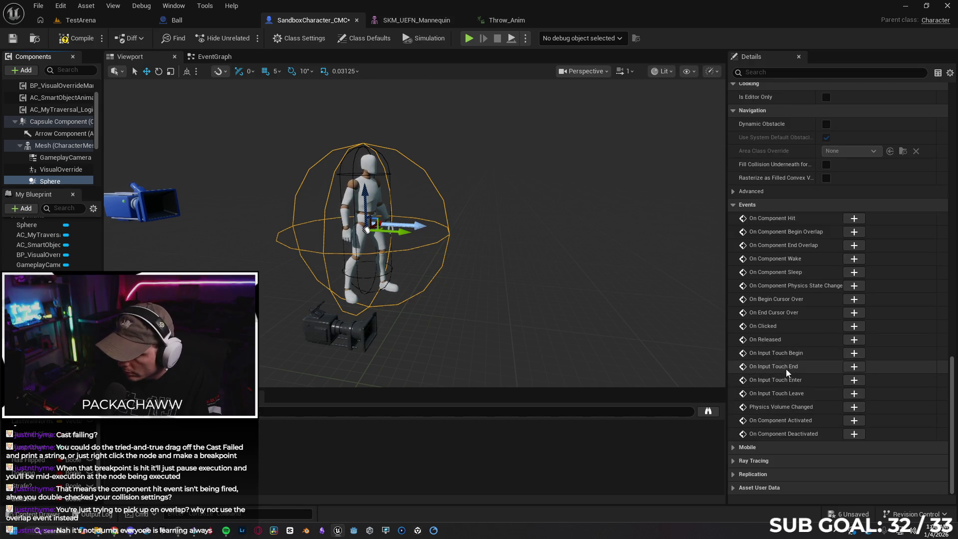
pyautogui.click(854, 232)
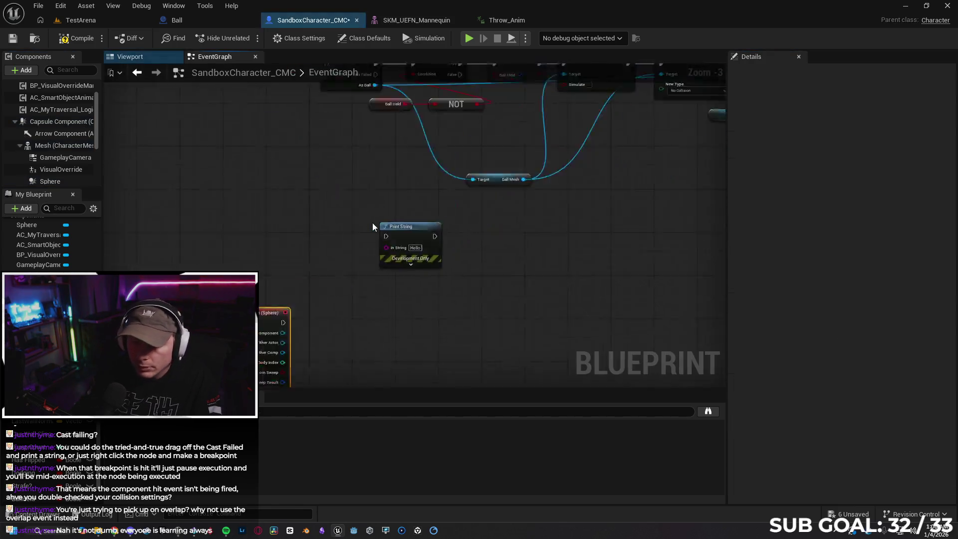
# Wire the overlap event into Cast To Ball (Other Actor to Object) and Print String, and compile
pyautogui.moveTo(324, 314)
pyautogui.mouseDown()
pyautogui.moveTo(337, 131)
pyautogui.moveTo(421, 235)
pyautogui.moveTo(312, 245)
pyautogui.moveTo(323, 168)
pyautogui.moveTo(319, 185)
pyautogui.moveTo(429, 177)
pyautogui.mouseUp()
pyautogui.moveTo(321, 174); pyautogui.dragTo(317, 170)
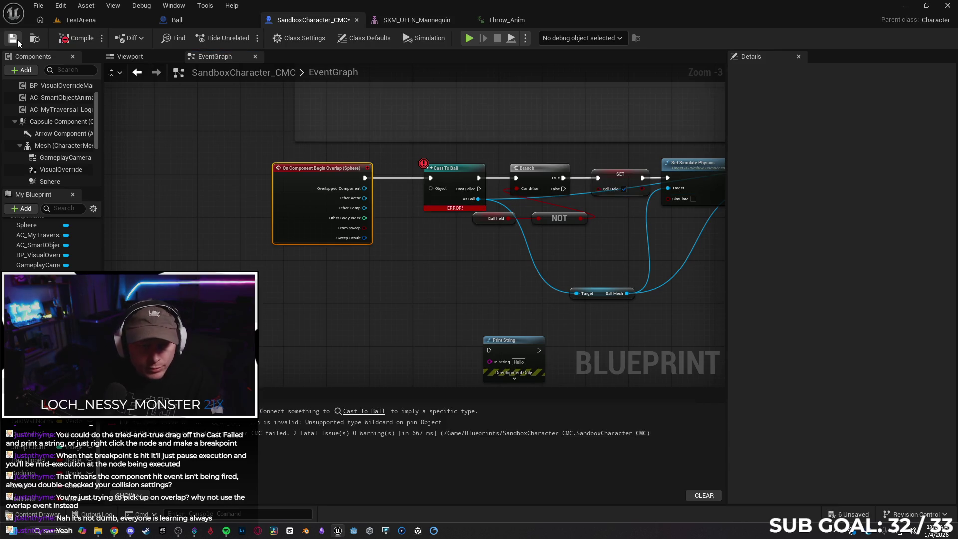
pyautogui.moveTo(365, 198); pyautogui.dragTo(429, 188)
pyautogui.moveTo(417, 229)
pyautogui.mouseDown()
pyautogui.moveTo(170, 224)
pyautogui.moveTo(227, 230)
pyautogui.mouseUp()
pyautogui.press('F7')
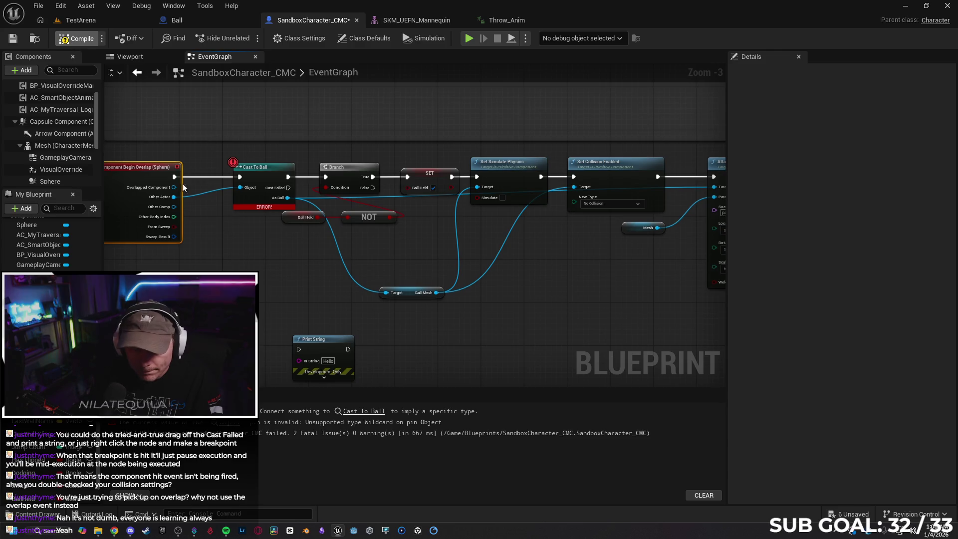
pyautogui.moveTo(319, 339); pyautogui.dragTo(232, 269)
pyautogui.moveTo(174, 176)
pyautogui.mouseDown()
pyautogui.moveTo(197, 272)
pyautogui.moveTo(212, 279)
pyautogui.mouseUp()
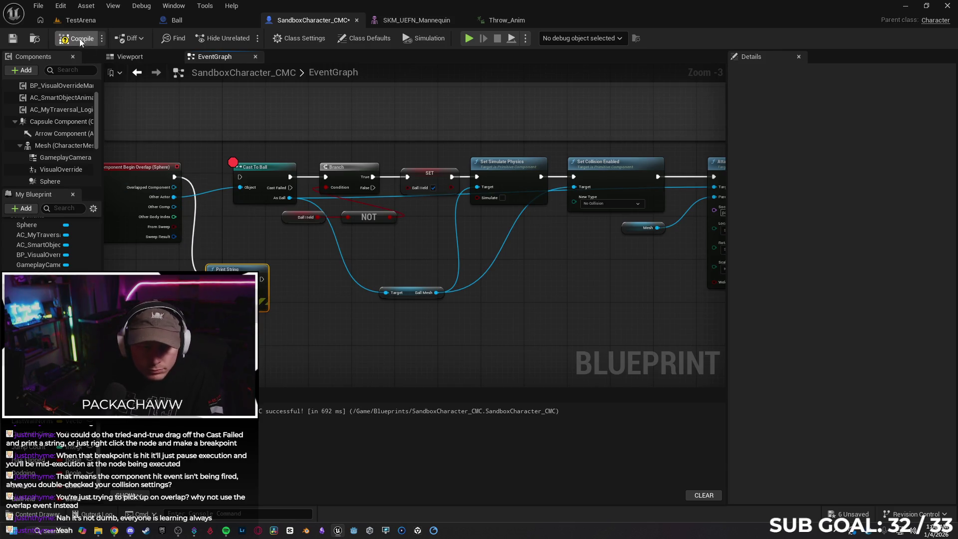
pyautogui.click(91, 22)
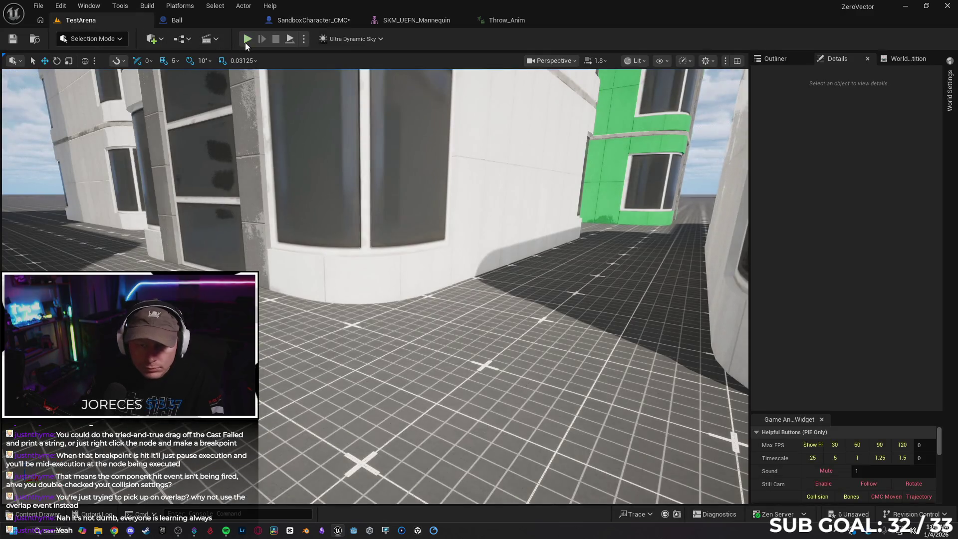
# Play-test the overlap pickup in TestArena, seeing "Hello" printed, then return to the character graph
pyautogui.hotkey('alt', 'p')
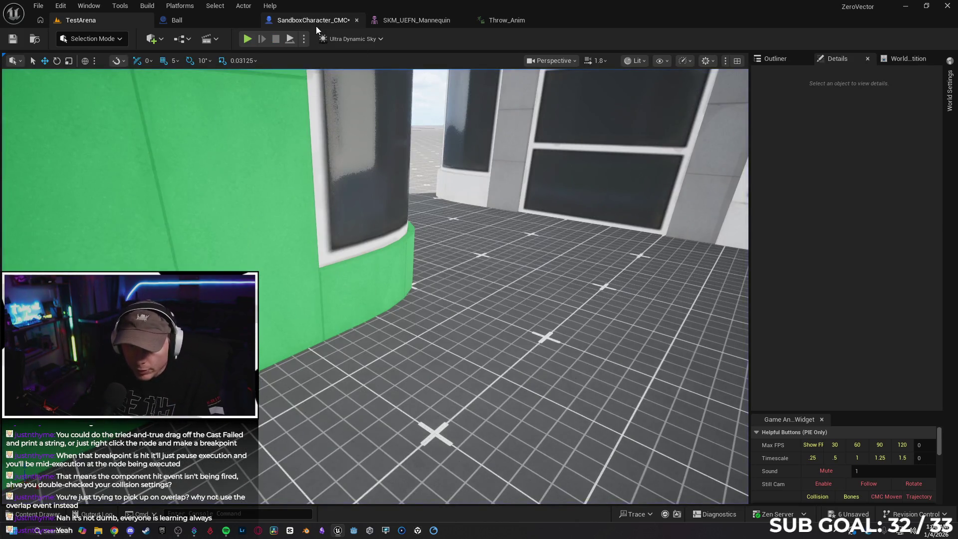
pyautogui.click(316, 23)
pyautogui.moveTo(331, 293); pyautogui.dragTo(322, 288)
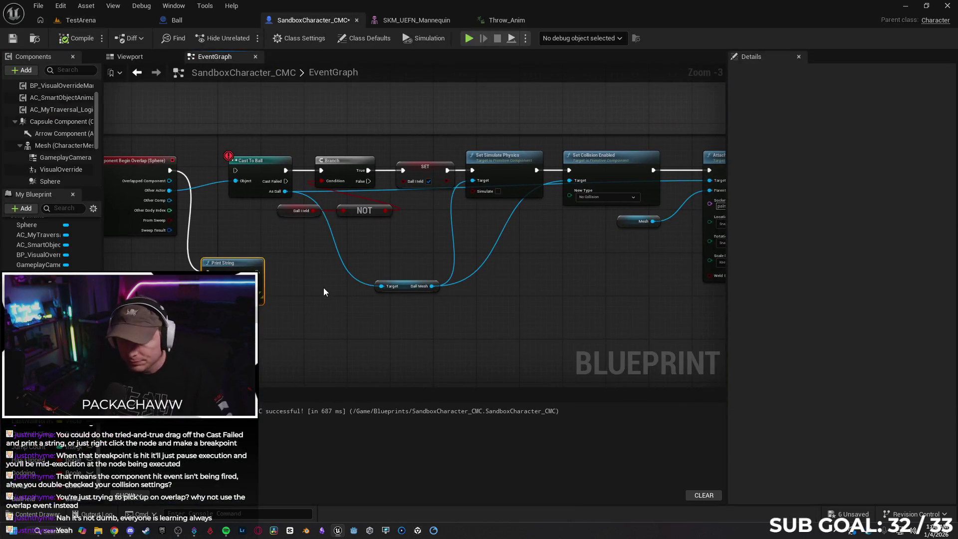
# Move the overlap event's execution wire from Print String to Cast To Ball
pyautogui.keyDown('alt'); pyautogui.click(190, 227); pyautogui.keyUp('alt')
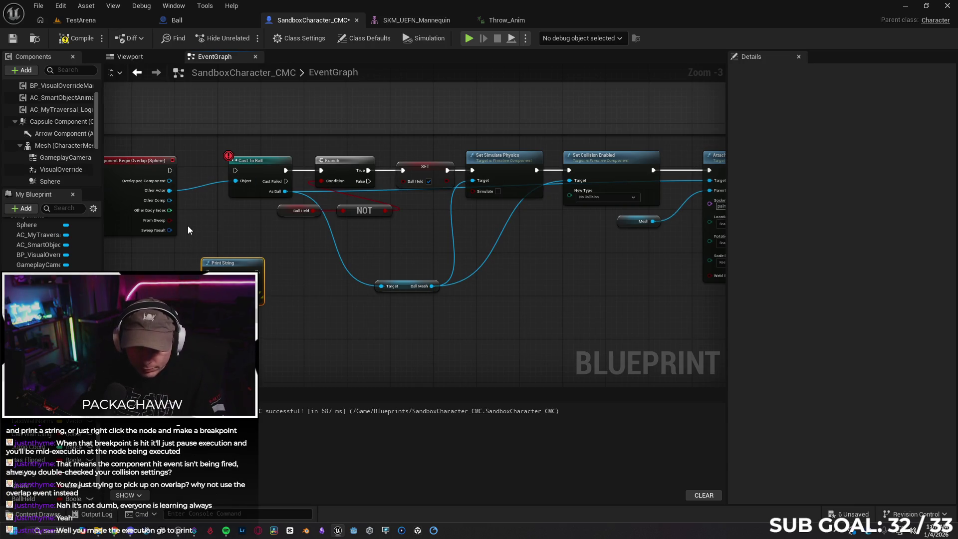
pyautogui.moveTo(147, 160); pyautogui.dragTo(232, 170)
pyautogui.moveTo(156, 161); pyautogui.dragTo(156, 165)
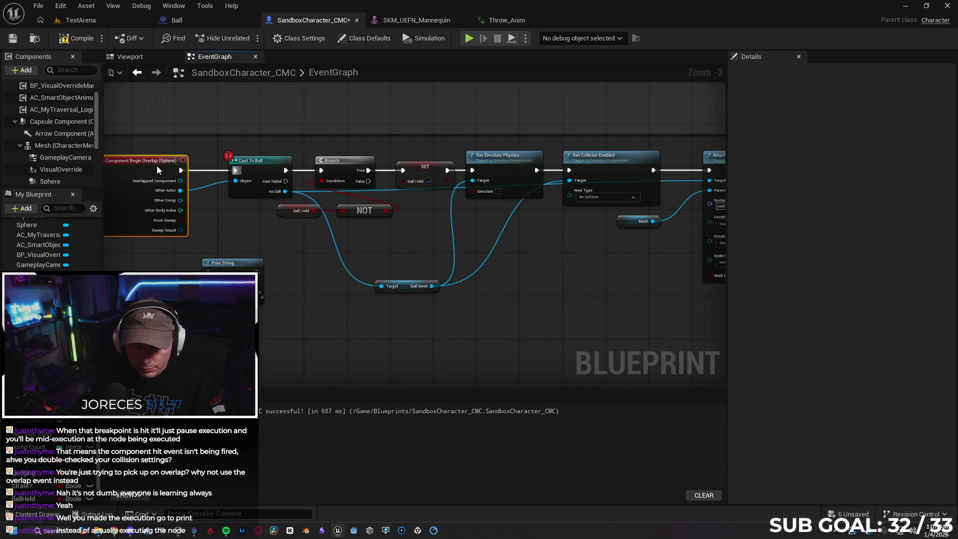
# Run a quick TestArena play test to reach the breakpoint, then stop it
pyautogui.click(73, 22)
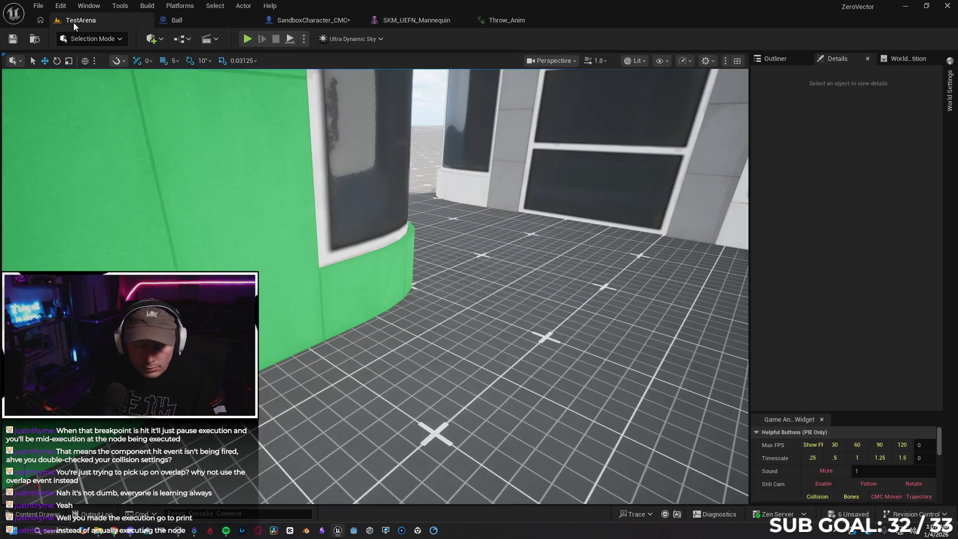
pyautogui.click(243, 40)
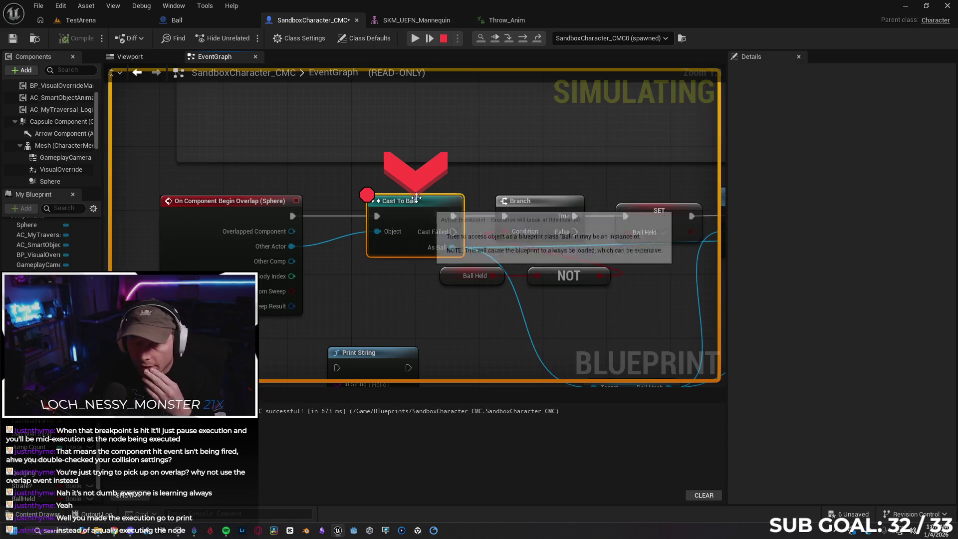
pyautogui.click(443, 39)
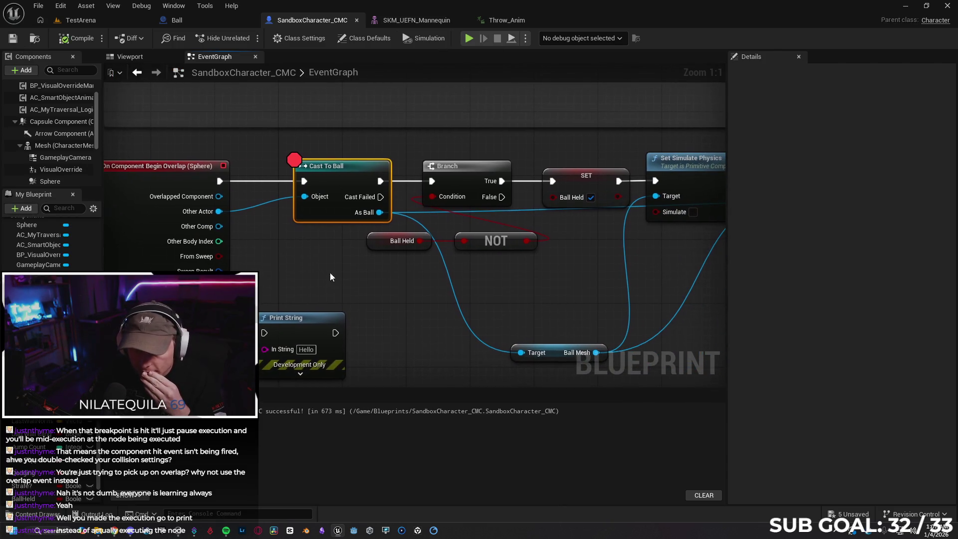
# Remove Cast To Ball's breakpoint, route Cast Failed into Print String, and save the blueprint
pyautogui.moveTo(308, 315); pyautogui.dragTo(388, 316)
pyautogui.click(353, 172)
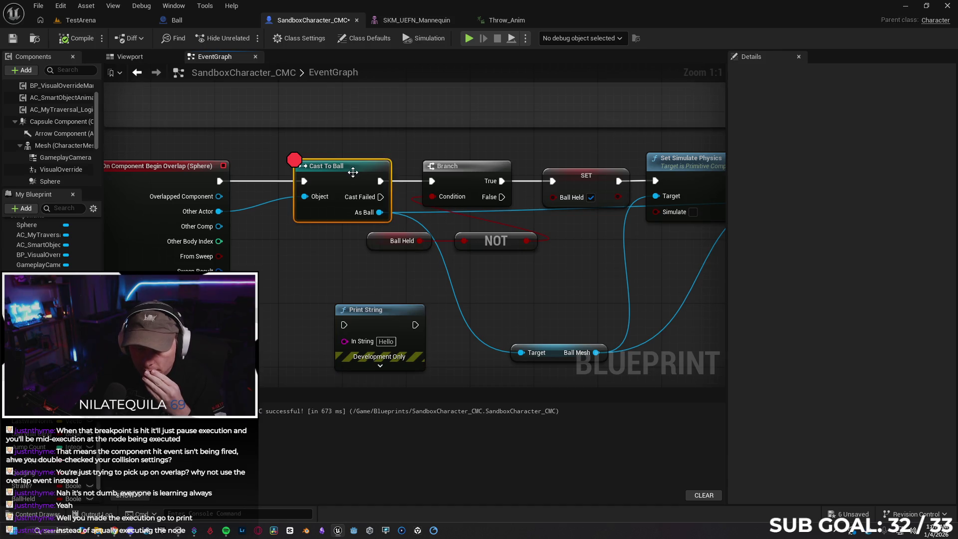
pyautogui.rightClick(353, 173)
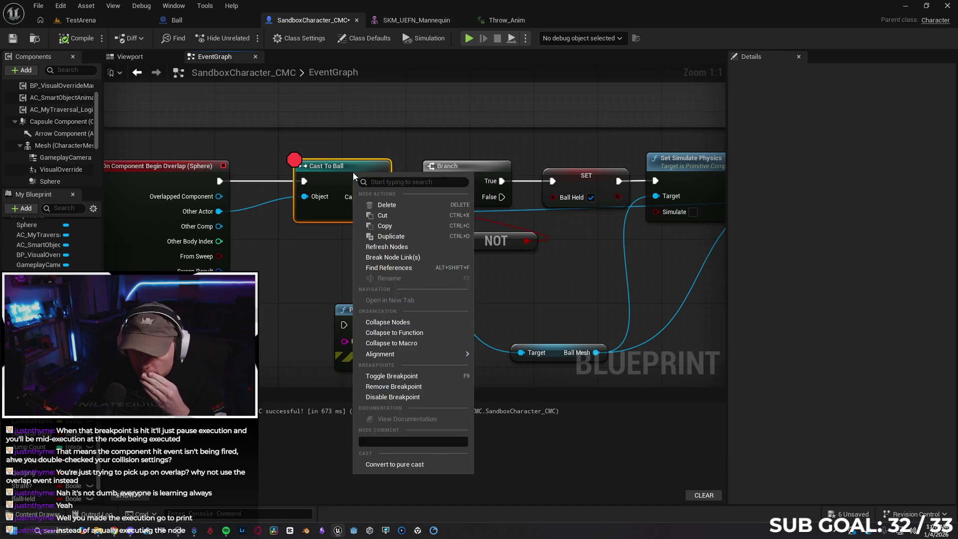
pyautogui.click(407, 385)
pyautogui.moveTo(383, 196)
pyautogui.mouseDown()
pyautogui.moveTo(332, 315)
pyautogui.moveTo(344, 325)
pyautogui.mouseUp()
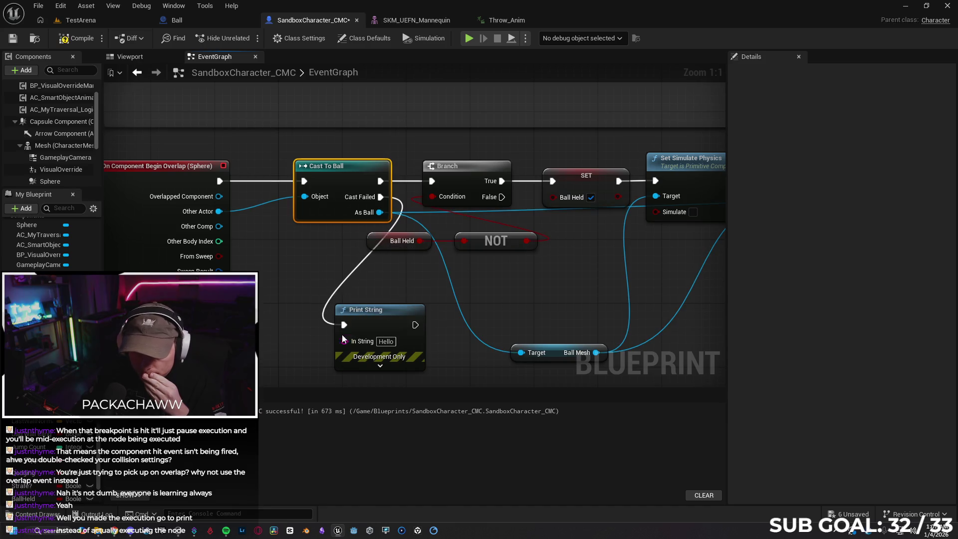
pyautogui.click(13, 39)
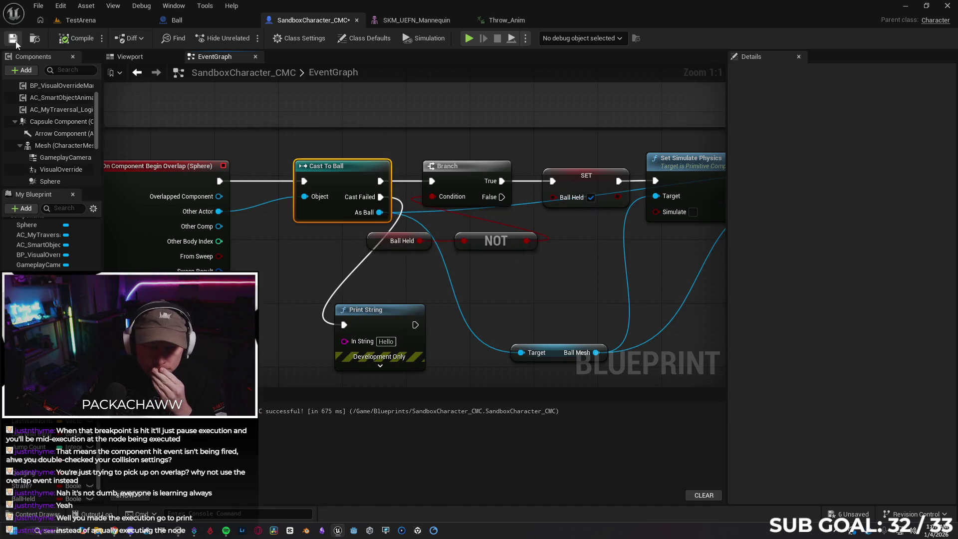
pyautogui.click(99, 24)
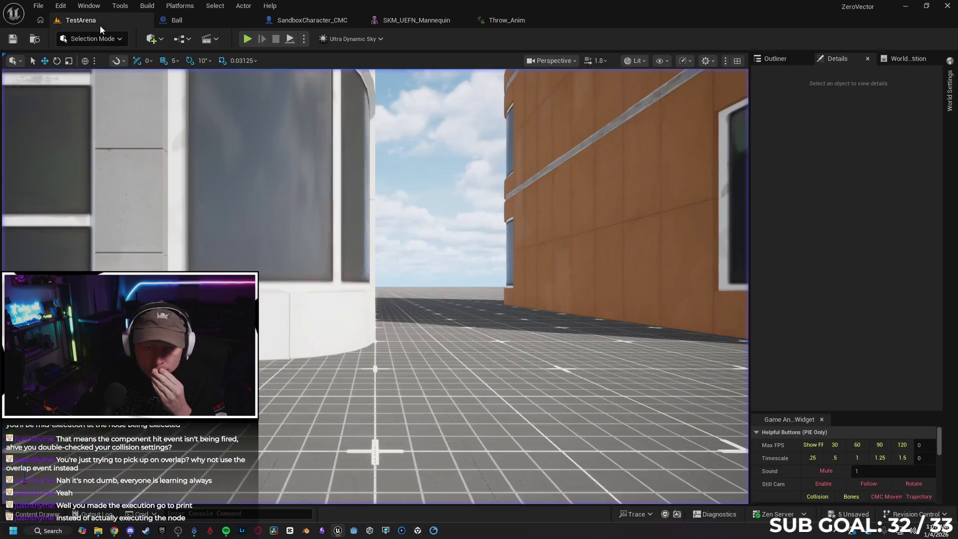
# Play-test TestArena, running the character into the red ball and carrying it around
pyautogui.click(247, 38)
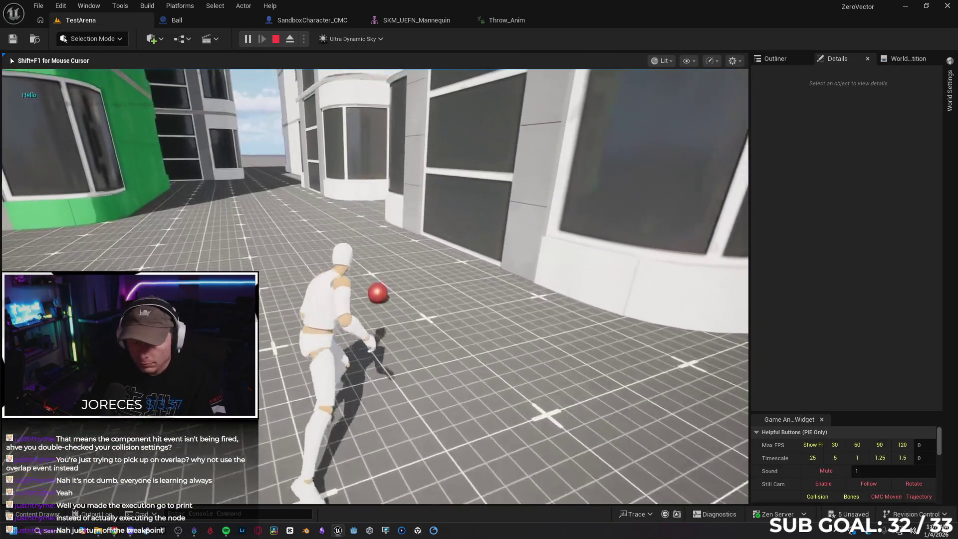
pyautogui.press('w')
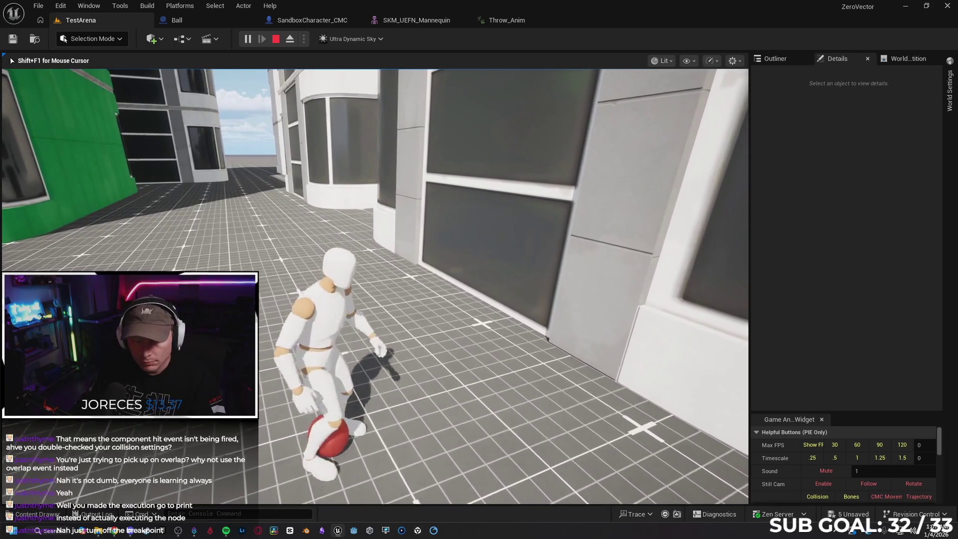
pyautogui.press('w')
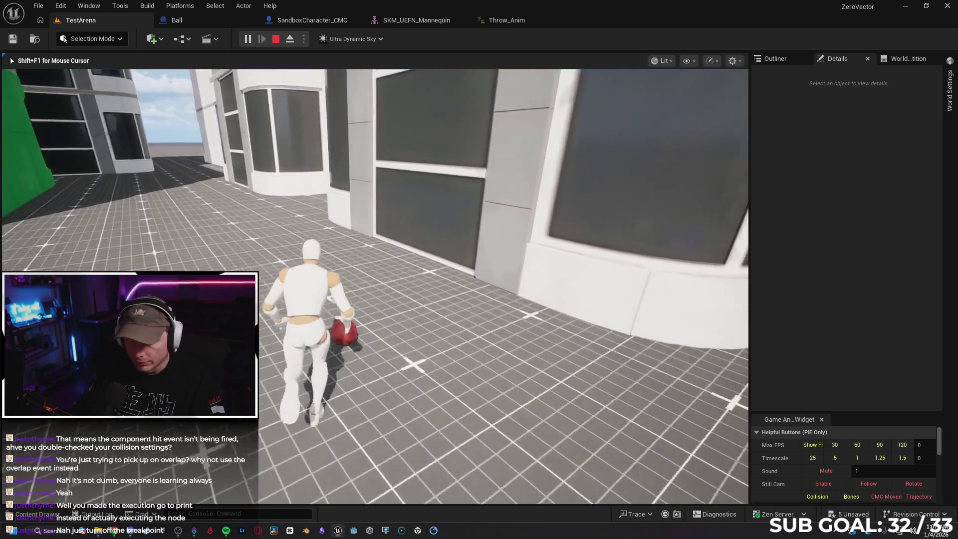
pyautogui.press('w')
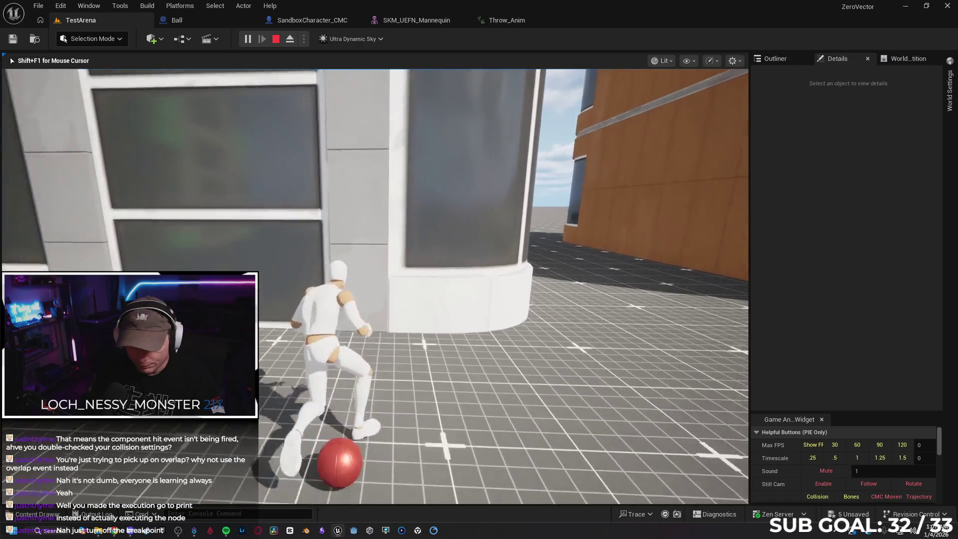
pyautogui.press('w')
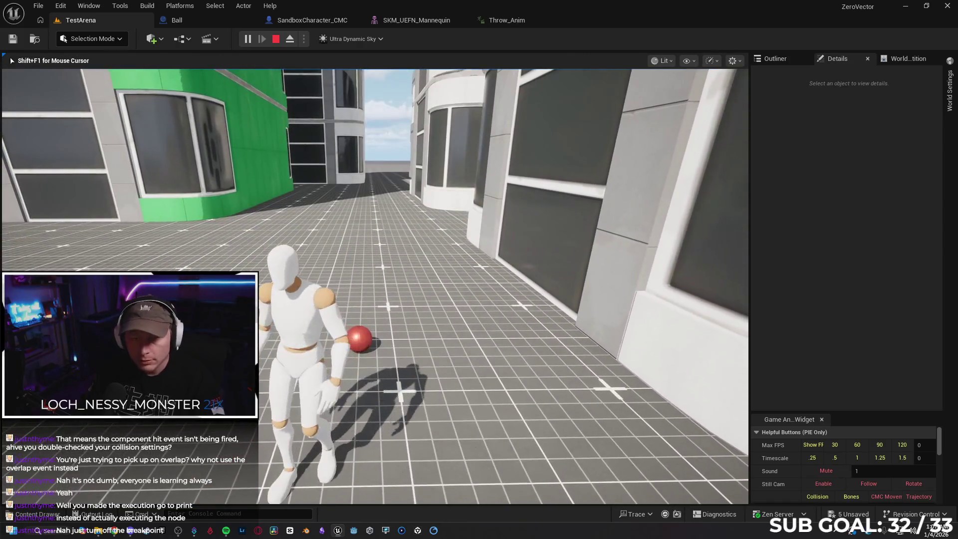
pyautogui.press('Escape')
pyautogui.click(199, 25)
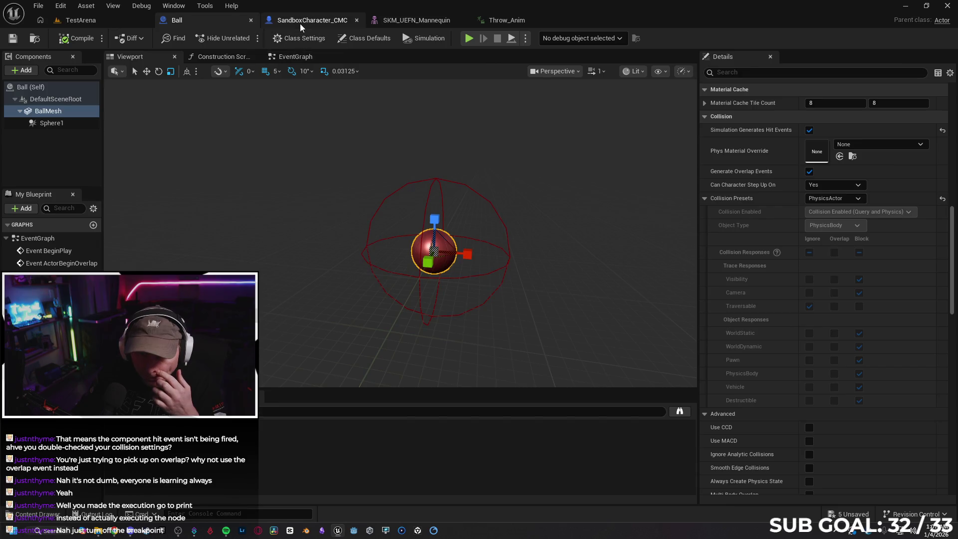
# In the SandboxCharacter_CMC graph, break Cast To Ball's Cast Failed link to Print String
pyautogui.click(301, 23)
pyautogui.moveTo(320, 152)
pyautogui.mouseDown()
pyautogui.moveTo(281, 158)
pyautogui.moveTo(287, 154)
pyautogui.mouseUp()
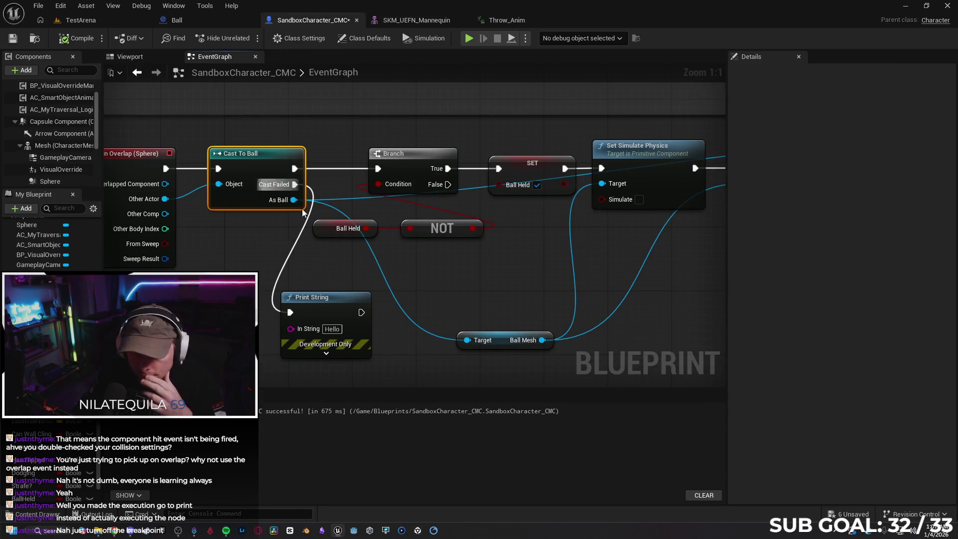
pyautogui.click(290, 258)
pyautogui.keyDown('alt'); pyautogui.click(289, 257); pyautogui.keyUp('alt')
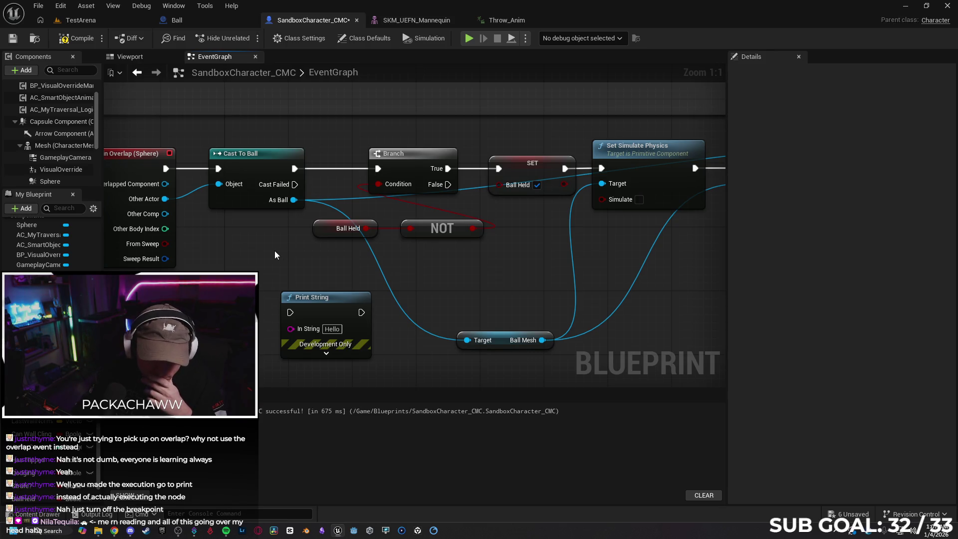
# Start a new play test of the TestArena level
pyautogui.scroll(-1, 239, 235)
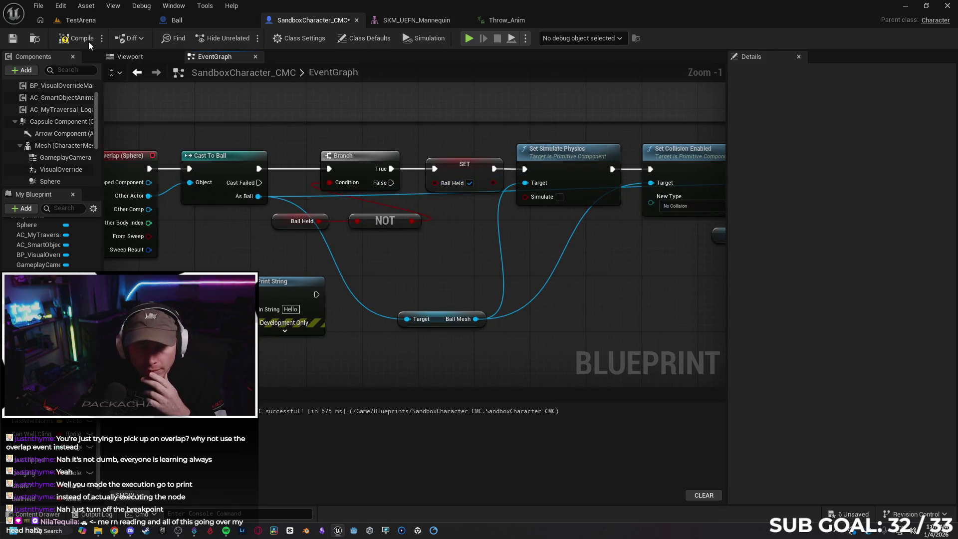
pyautogui.click(88, 19)
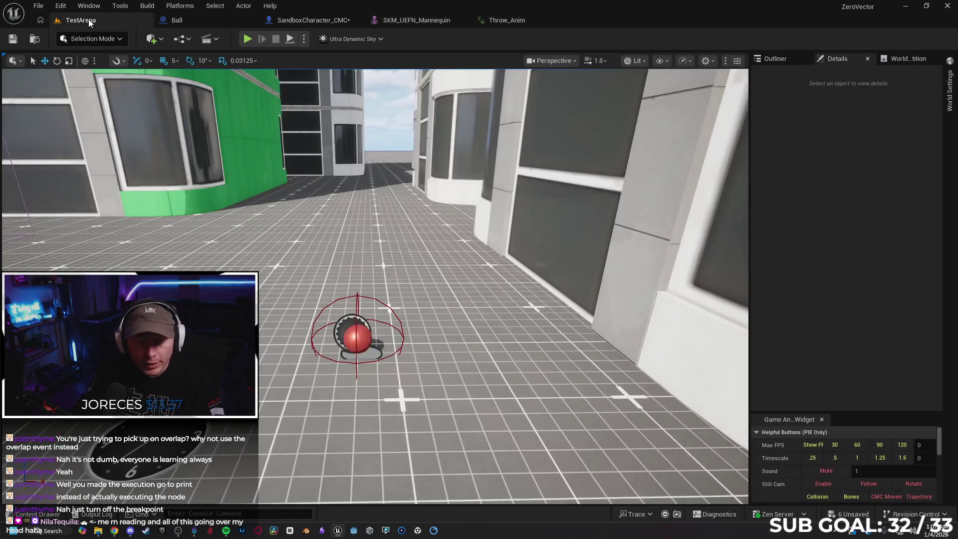
pyautogui.click(247, 40)
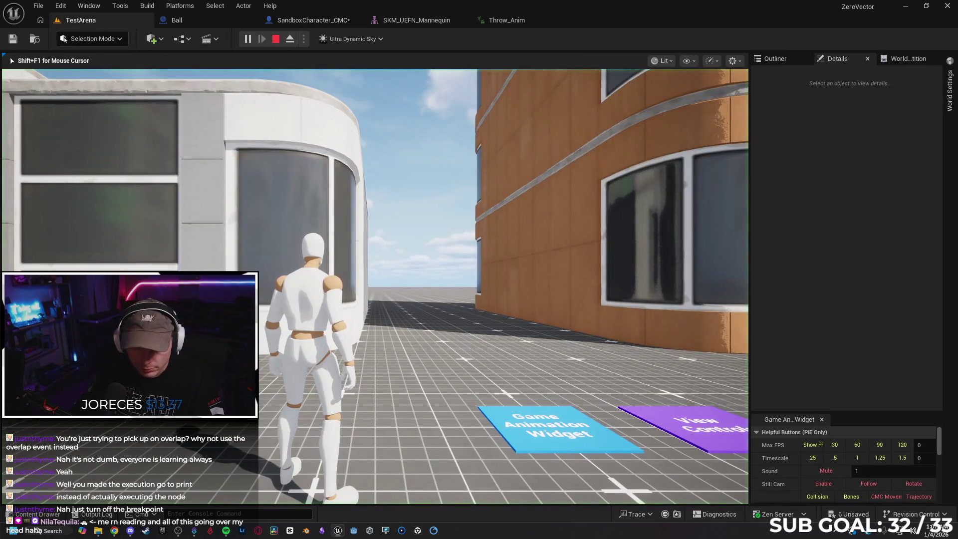
# Walk toward the red ball in the running test, then take control back to the editor
pyautogui.press('w')
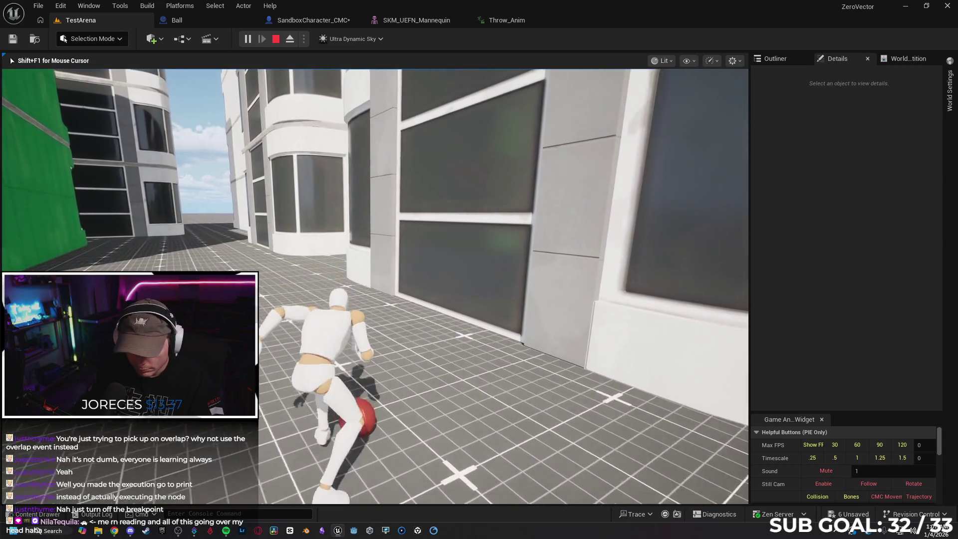
pyautogui.hotkey('shift', 'F1')
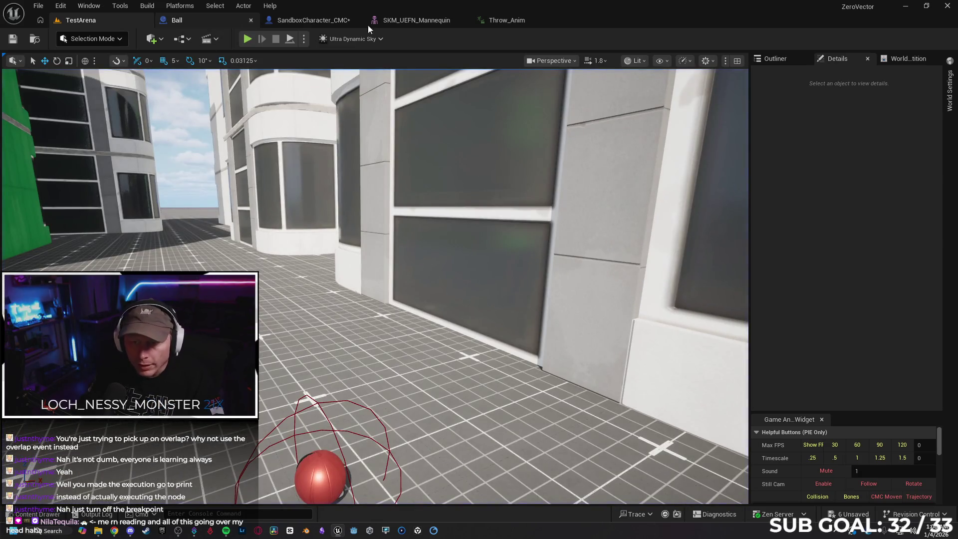
pyautogui.click(313, 20)
pyautogui.keyDown('alt'); pyautogui.click(165, 169); pyautogui.keyUp('alt')
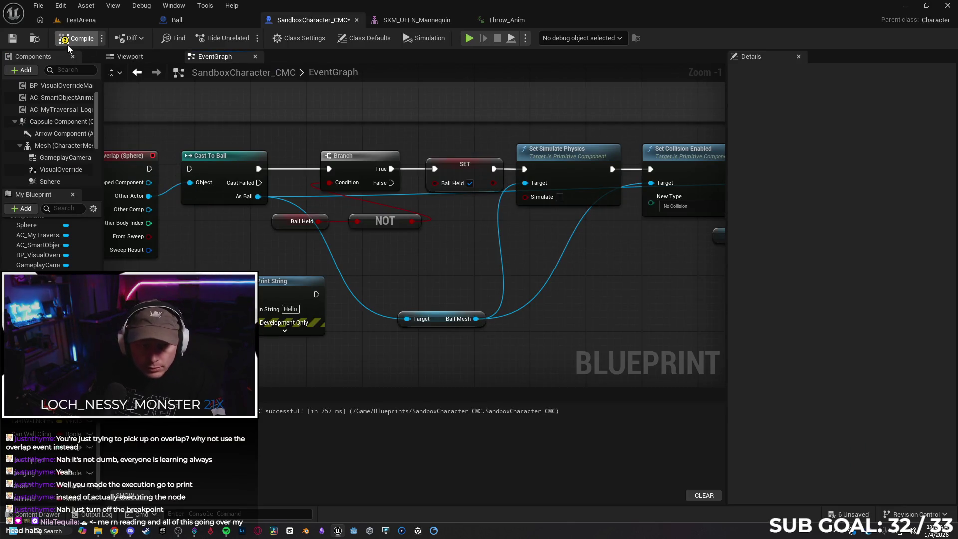
# Run another TestArena play test, carrying the ball toward the wall, then stop it
pyautogui.click(89, 20)
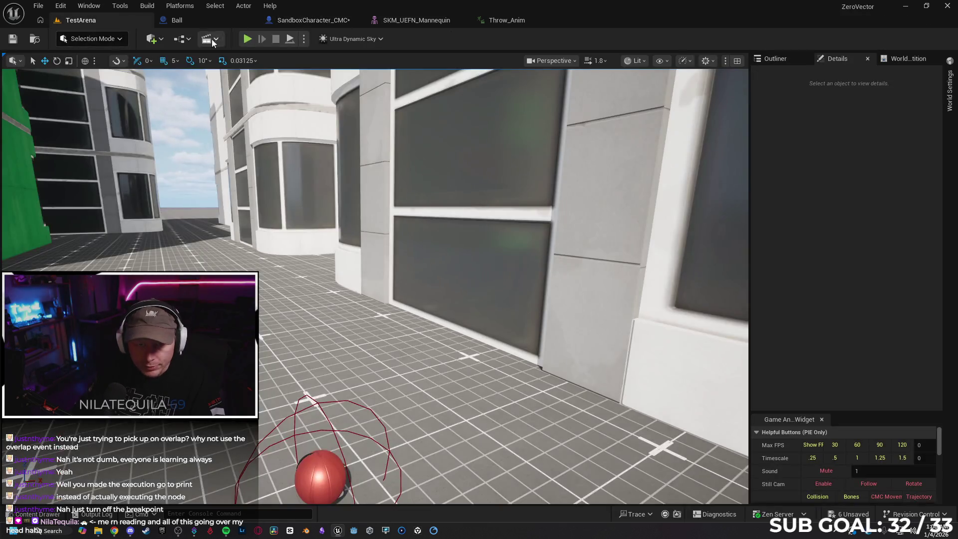
pyautogui.click(246, 40)
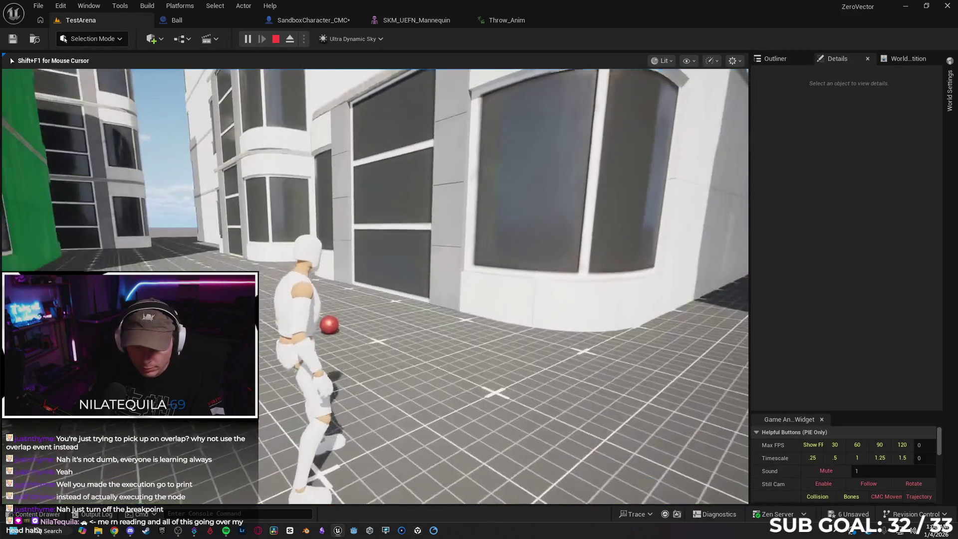
pyautogui.press('w')
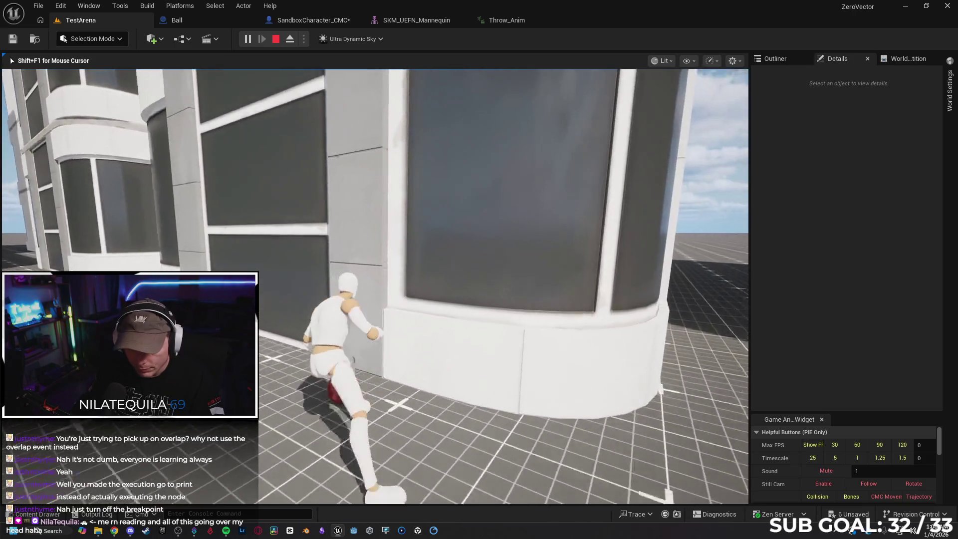
pyautogui.press('Escape')
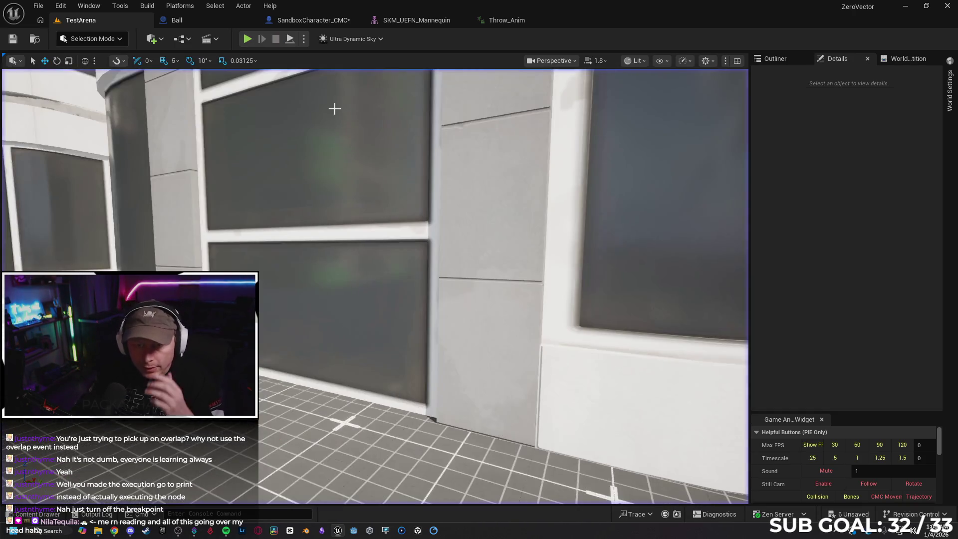
# Reconnect Cast Failed to Print String, then compile and save the character blueprint
pyautogui.click(205, 21)
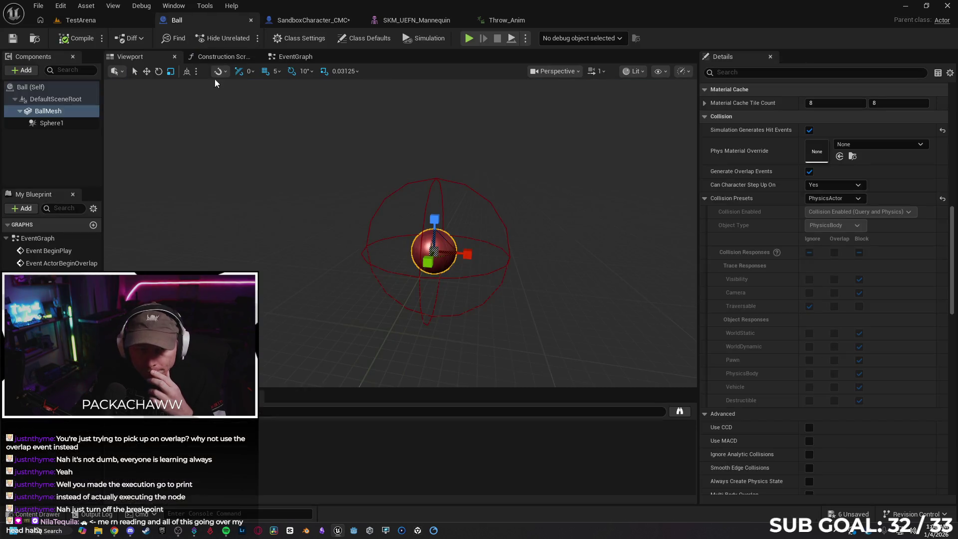
pyautogui.click(306, 20)
pyautogui.moveTo(258, 182)
pyautogui.mouseDown()
pyautogui.moveTo(270, 209)
pyautogui.moveTo(268, 309)
pyautogui.mouseUp()
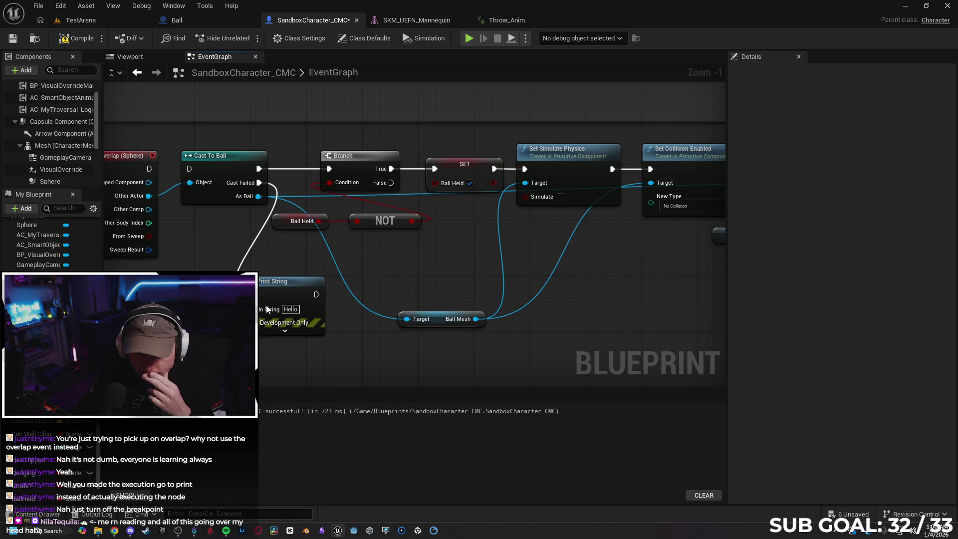
pyautogui.click(71, 41)
pyautogui.click(12, 40)
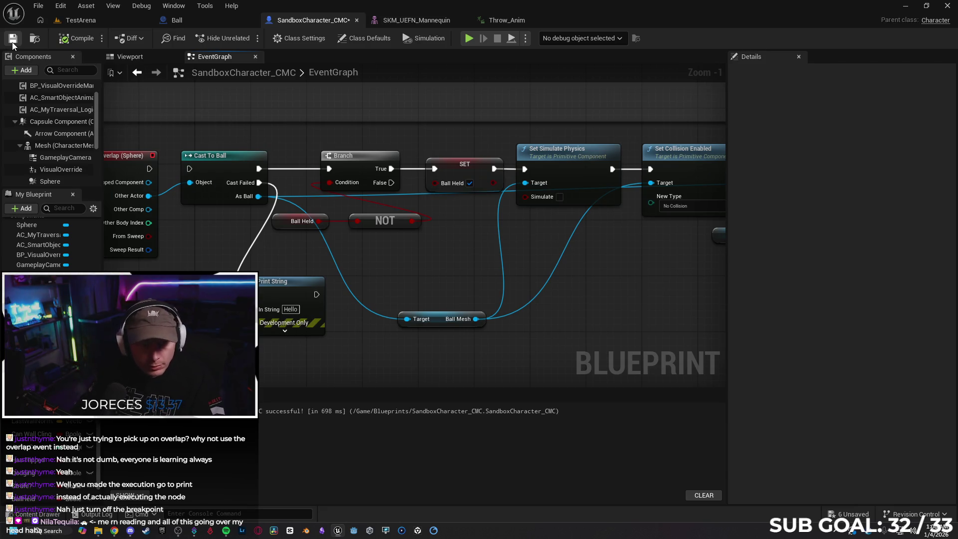
# Resume the TestArena game, pick up and drop the ball, then end the play test
pyautogui.click(74, 20)
pyautogui.click(247, 39)
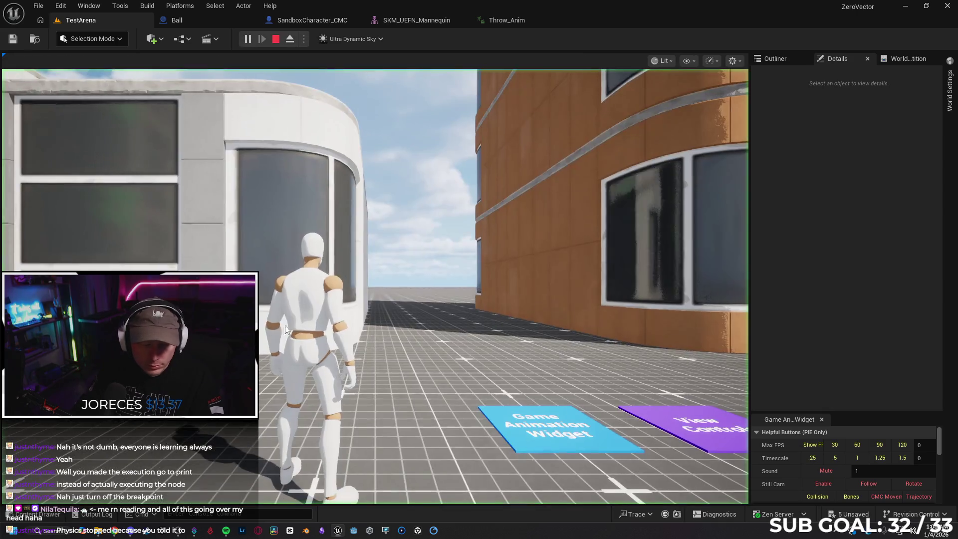
pyautogui.press('w')
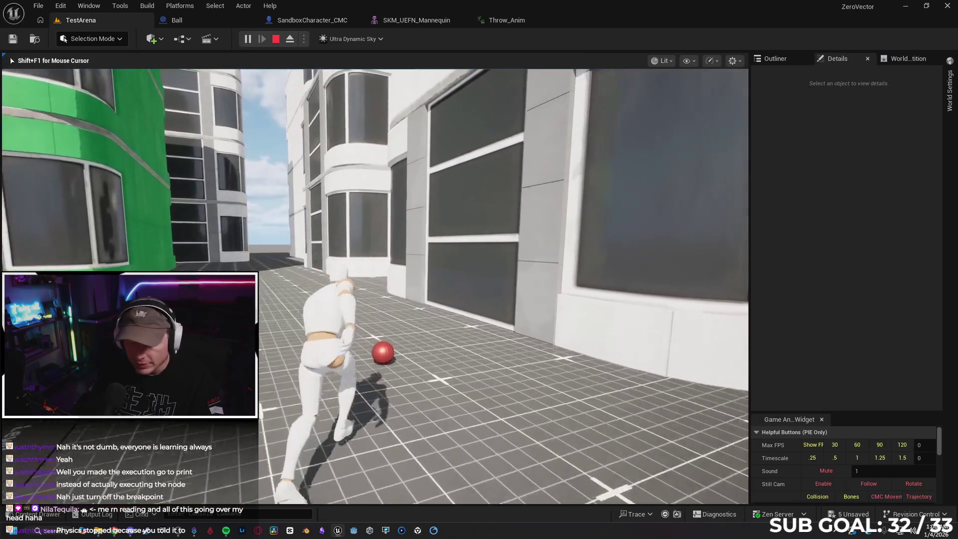
pyautogui.press('w')
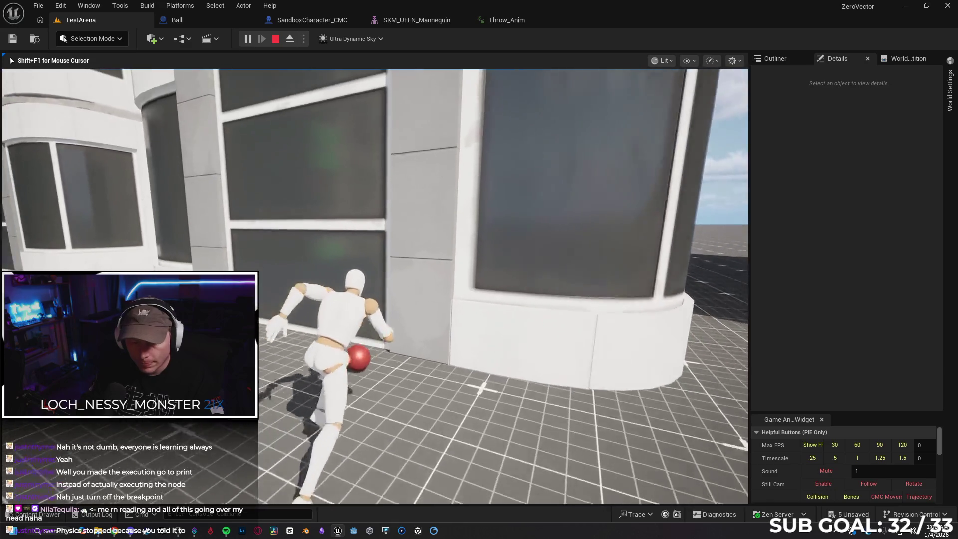
pyautogui.hotkey('shift', 'F1')
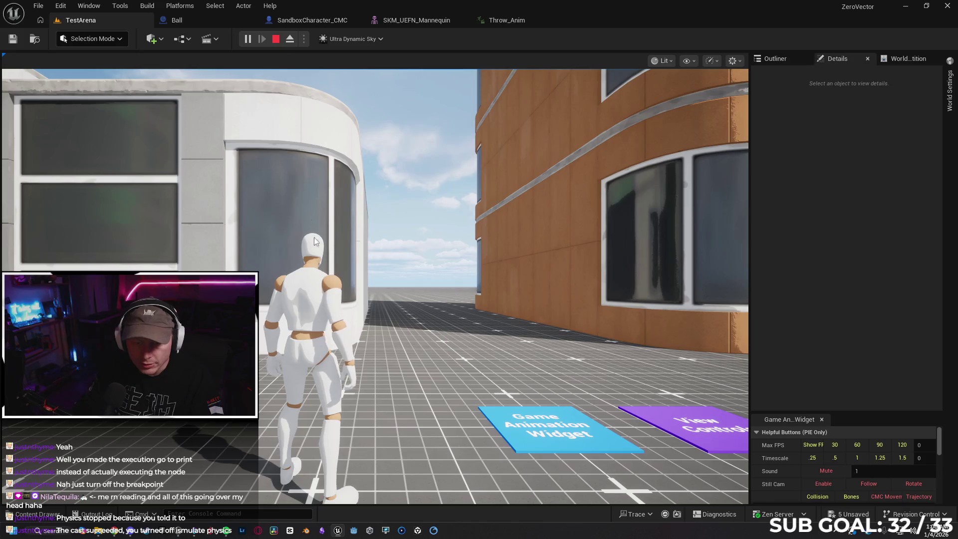
pyautogui.click(307, 214)
pyautogui.press('w')
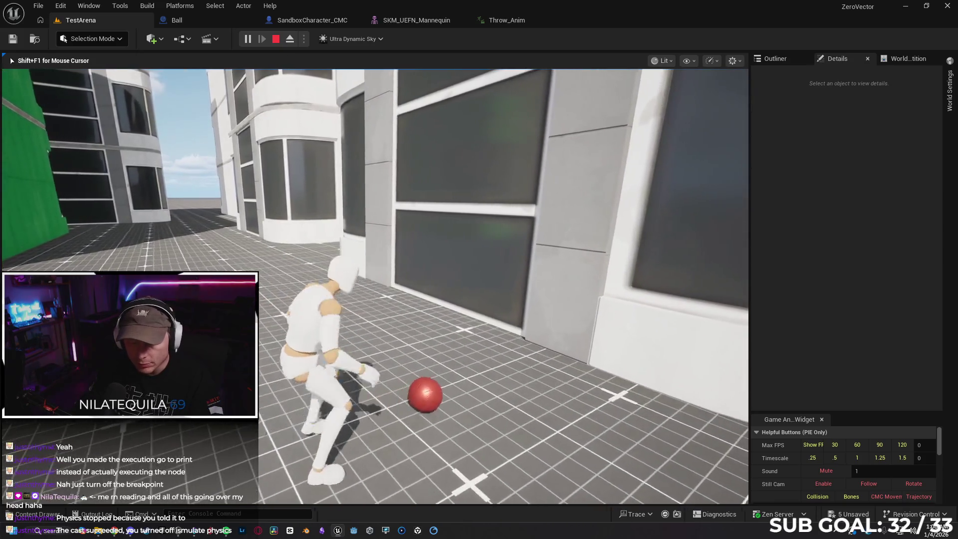
pyautogui.press('w')
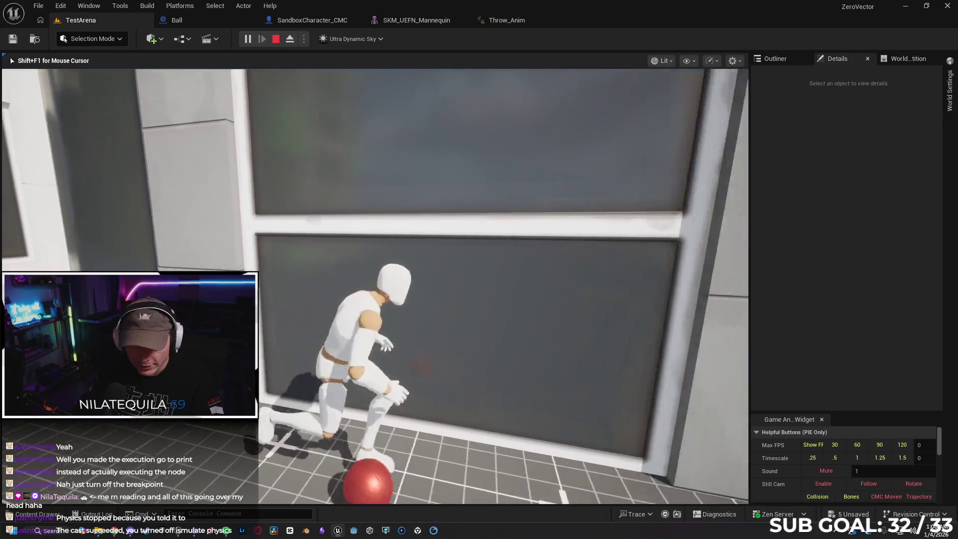
pyautogui.press('Escape')
pyautogui.click(298, 22)
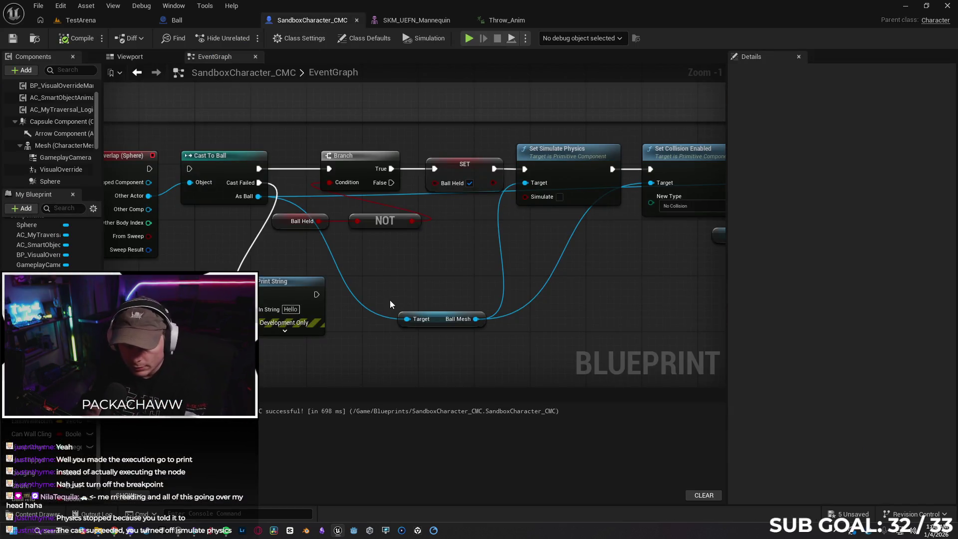
pyautogui.moveTo(379, 277); pyautogui.dragTo(370, 275)
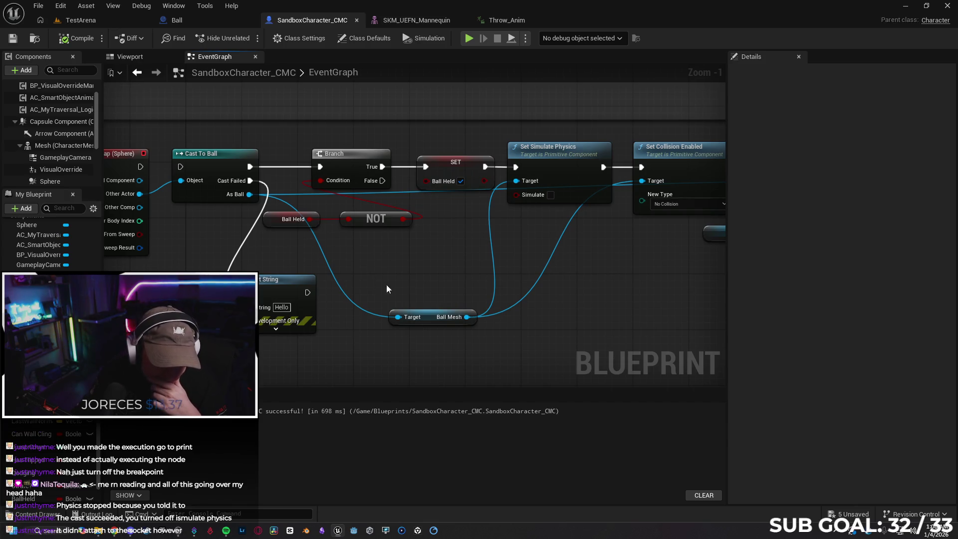
pyautogui.moveTo(428, 271)
pyautogui.mouseDown()
pyautogui.moveTo(295, 265)
pyautogui.moveTo(132, 275)
pyautogui.mouseUp()
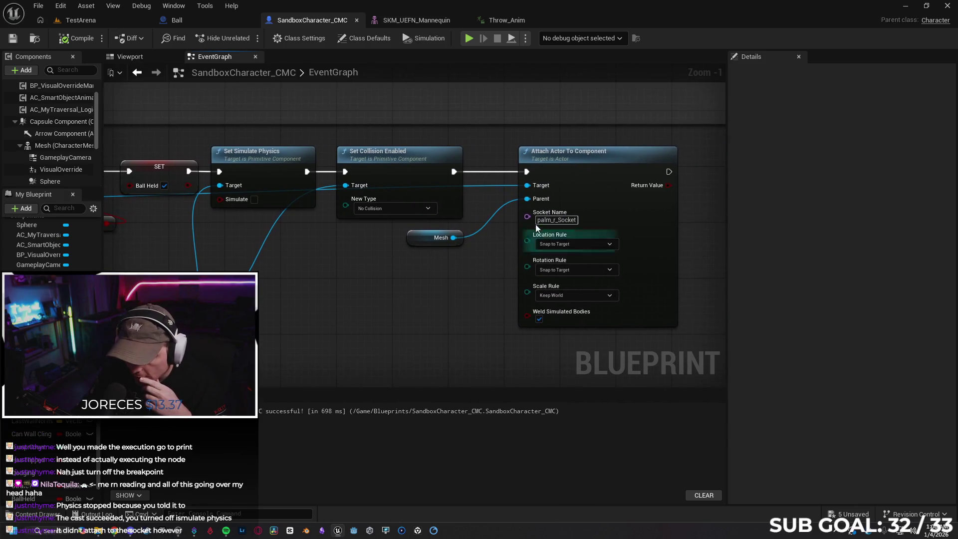
pyautogui.click(415, 24)
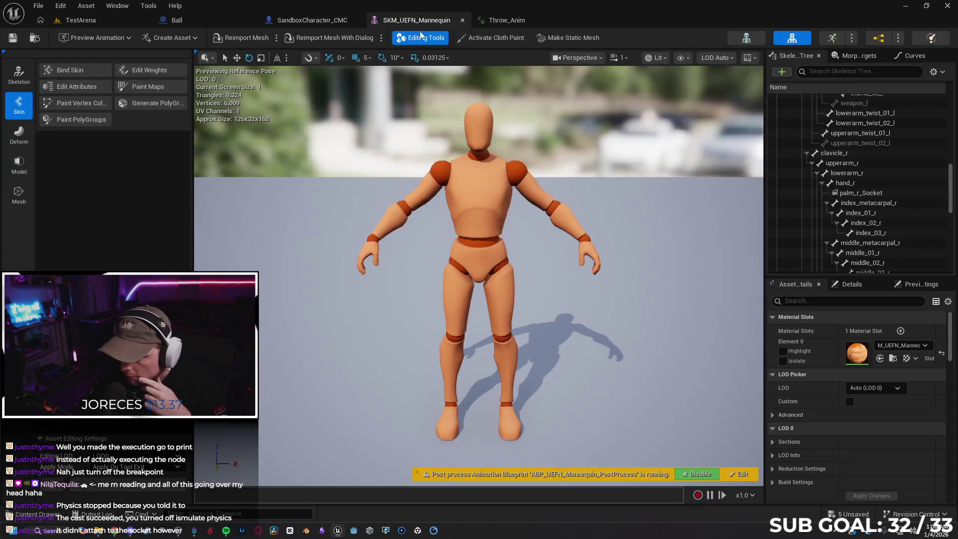
pyautogui.scroll(-3, 899, 206)
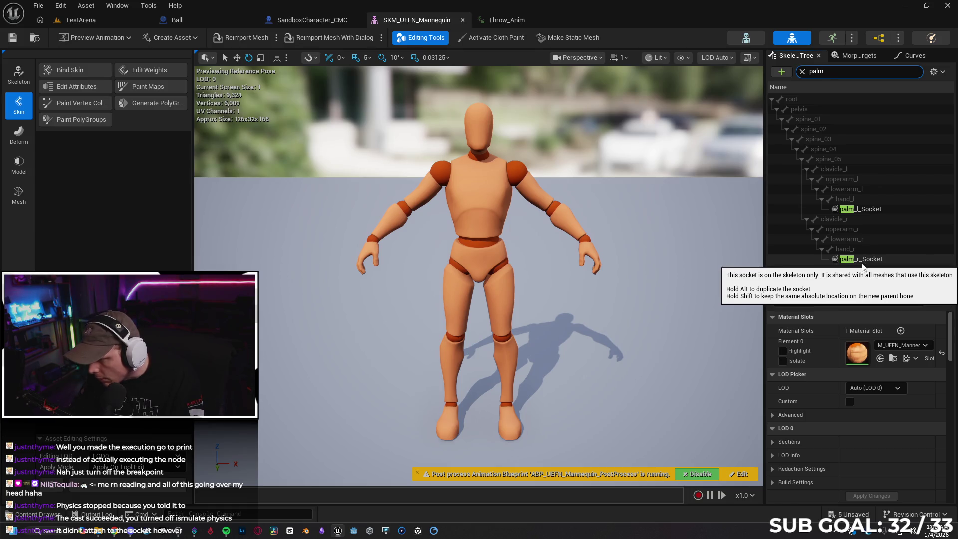
pyautogui.click(206, 23)
pyautogui.click(306, 21)
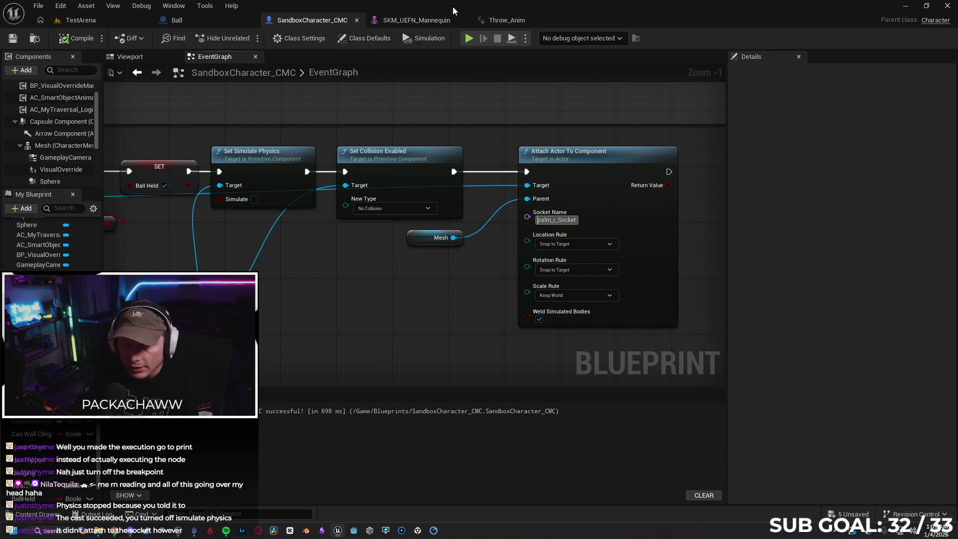
pyautogui.click(406, 21)
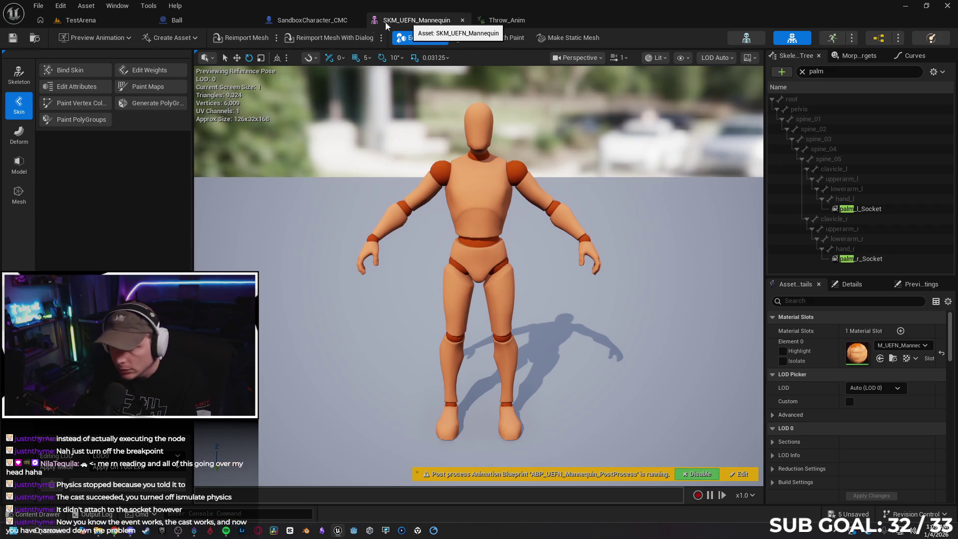
pyautogui.click(306, 21)
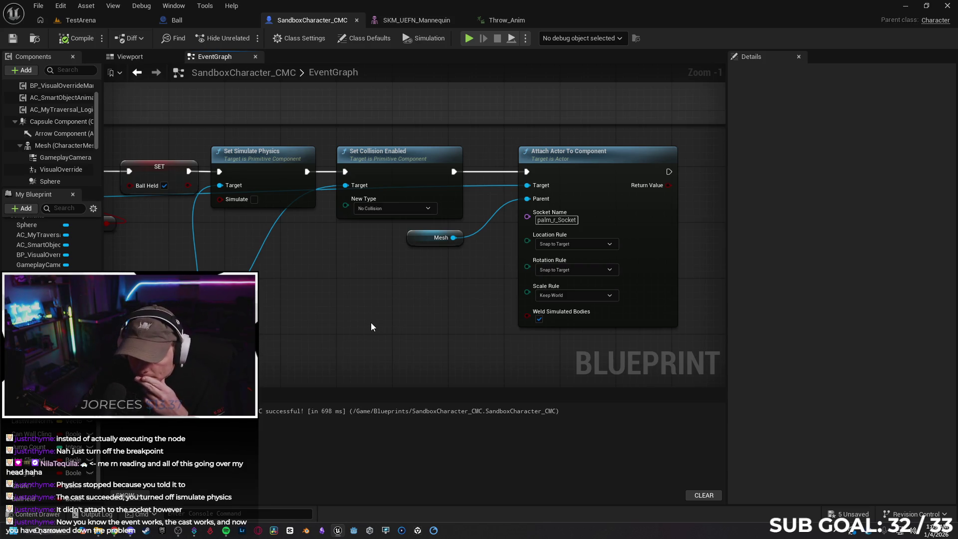
# Connect the Branch True output to Print String and to the SET Ball Held node
pyautogui.scroll(-1, 356, 305)
pyautogui.scroll(-1, 357, 305)
pyautogui.moveTo(346, 305); pyautogui.dragTo(447, 259)
pyautogui.moveTo(146, 231)
pyautogui.mouseDown()
pyautogui.moveTo(298, 292)
pyautogui.moveTo(309, 315)
pyautogui.mouseUp()
pyautogui.moveTo(268, 163)
pyautogui.mouseDown()
pyautogui.moveTo(274, 320)
pyautogui.moveTo(304, 163)
pyautogui.mouseUp()
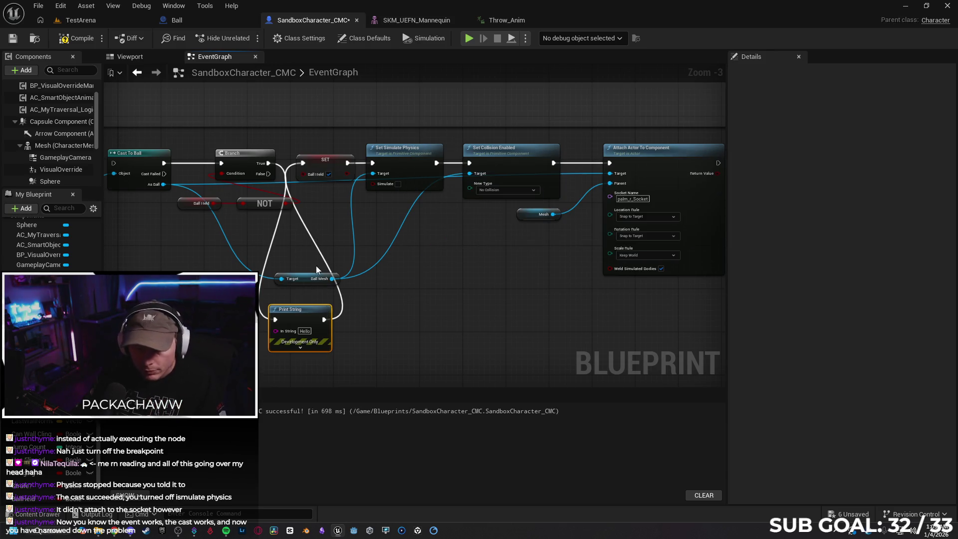
pyautogui.click(279, 241)
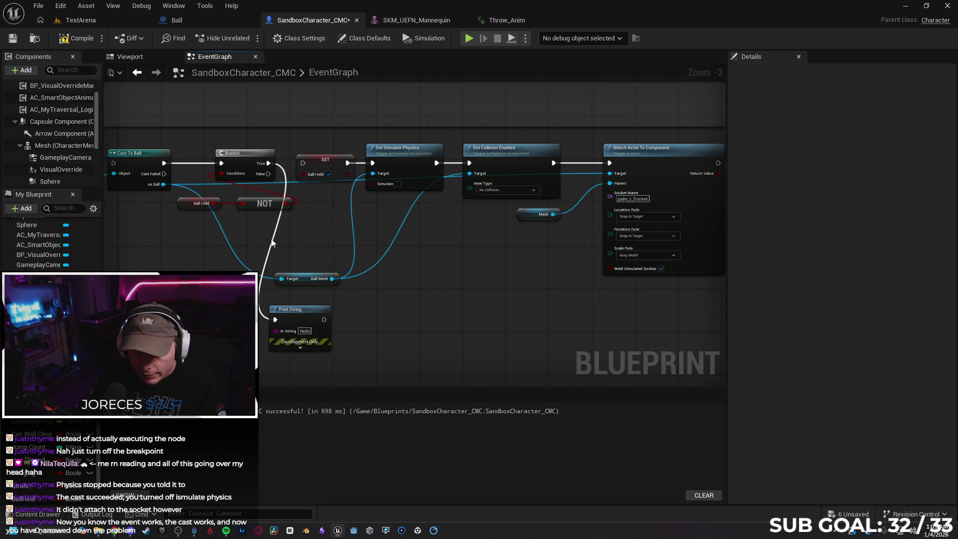
pyautogui.moveTo(268, 164); pyautogui.dragTo(303, 163)
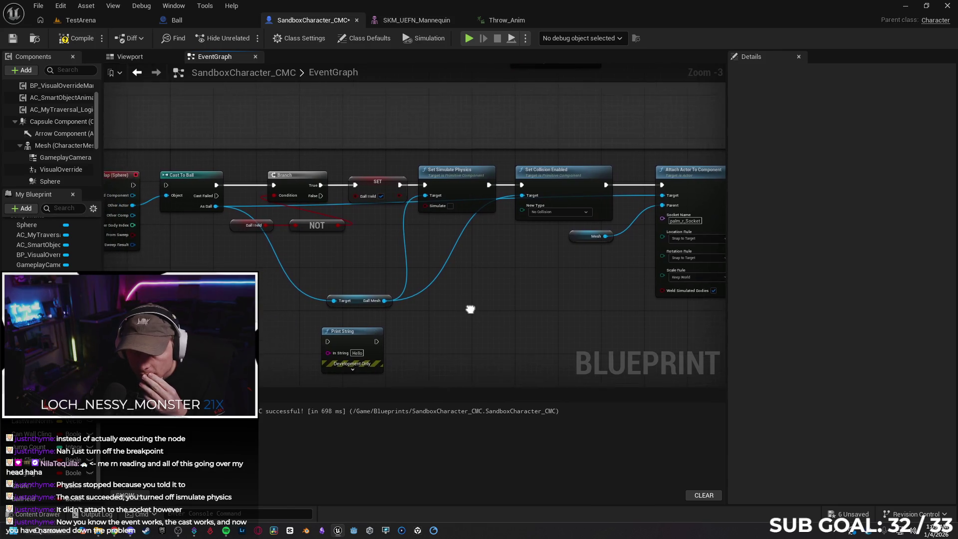
pyautogui.moveTo(391, 178); pyautogui.dragTo(384, 175)
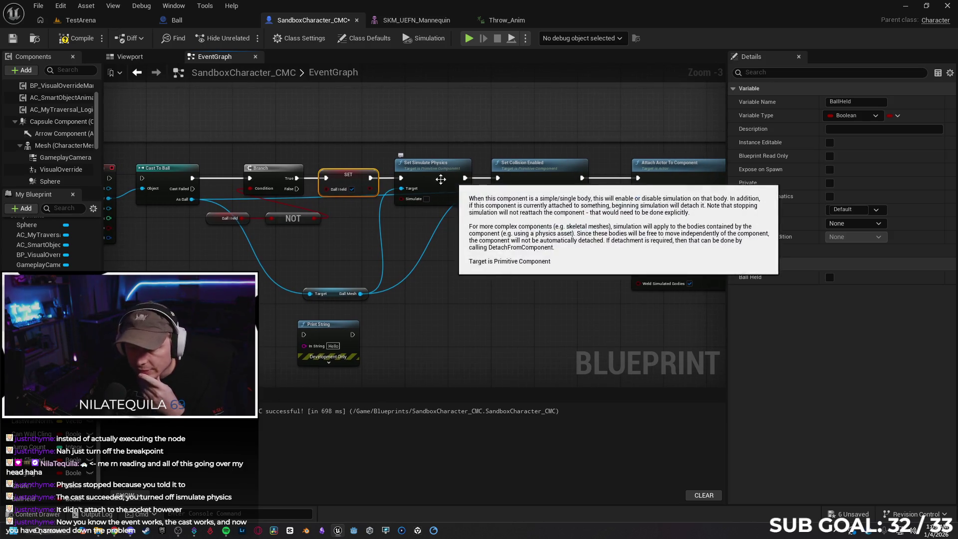
# Wire the Branch False output into the SET node's exec input
pyautogui.scroll(1, 470, 277)
pyautogui.moveTo(480, 268)
pyautogui.mouseDown()
pyautogui.moveTo(434, 257)
pyautogui.moveTo(453, 275)
pyautogui.moveTo(536, 275)
pyautogui.mouseUp()
pyautogui.moveTo(286, 250); pyautogui.dragTo(156, 153)
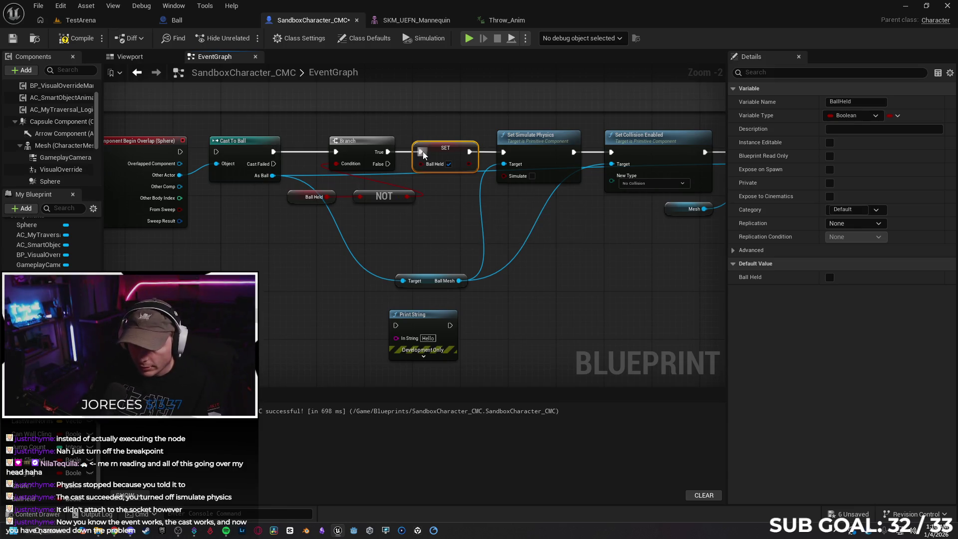
pyautogui.moveTo(464, 234); pyautogui.dragTo(293, 245)
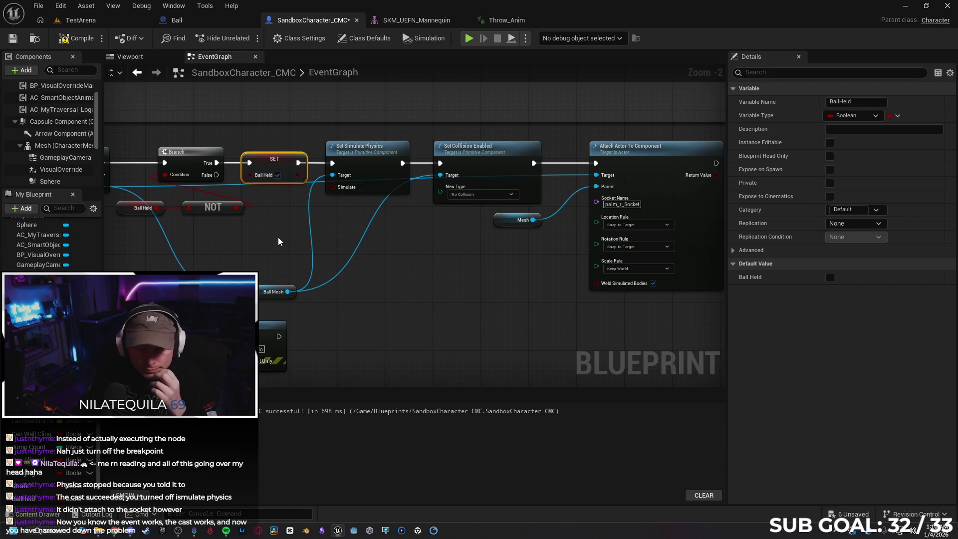
pyautogui.moveTo(217, 175); pyautogui.dragTo(249, 163)
# Walk the character toward the red ball in the running TestArena game, then stop
pyautogui.click(92, 22)
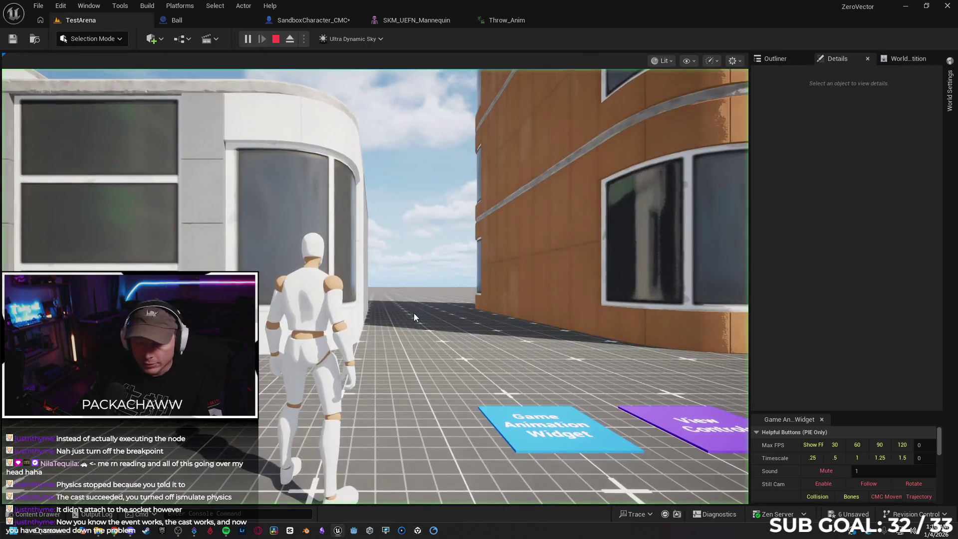
pyautogui.click(414, 313)
pyautogui.press('w')
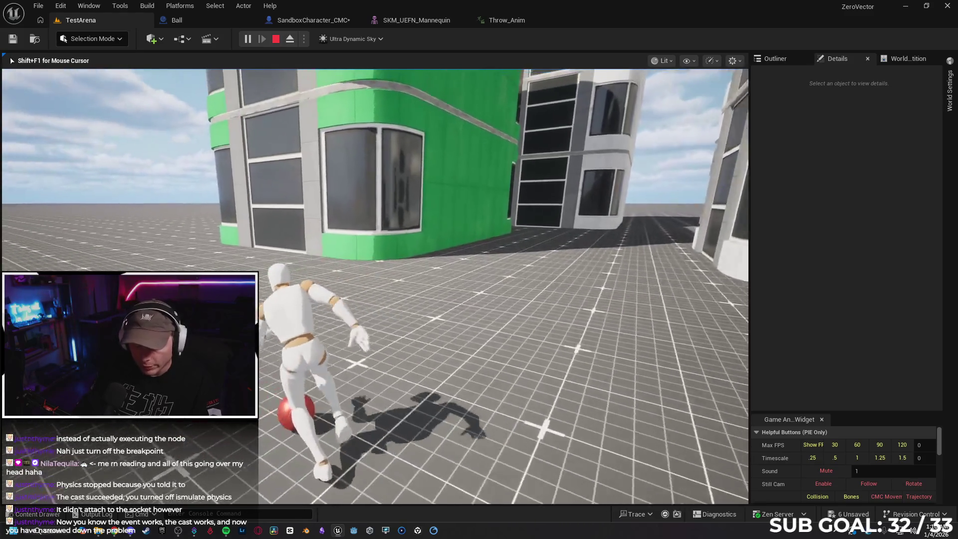
pyautogui.press('Escape')
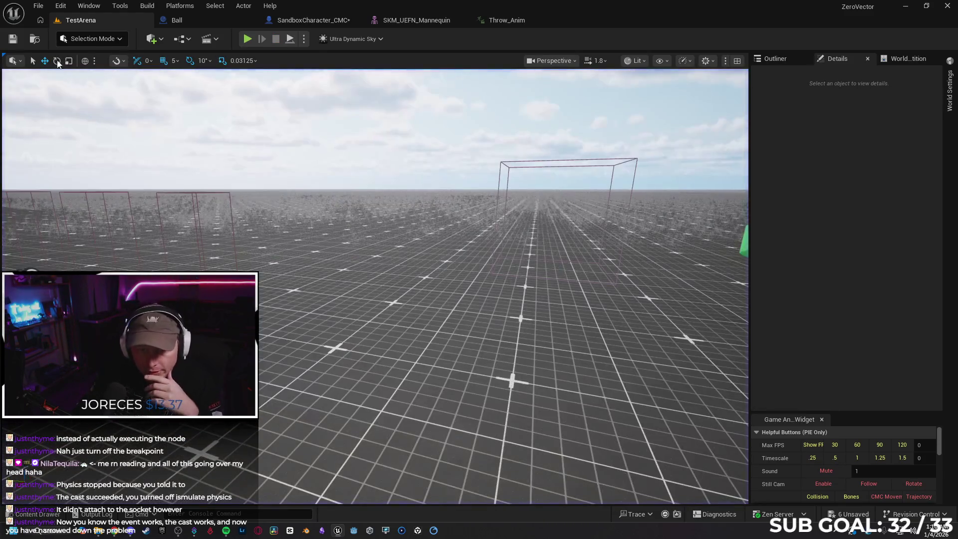
# Recompile the SandboxCharacter_CMC blueprint with F7
pyautogui.click(313, 20)
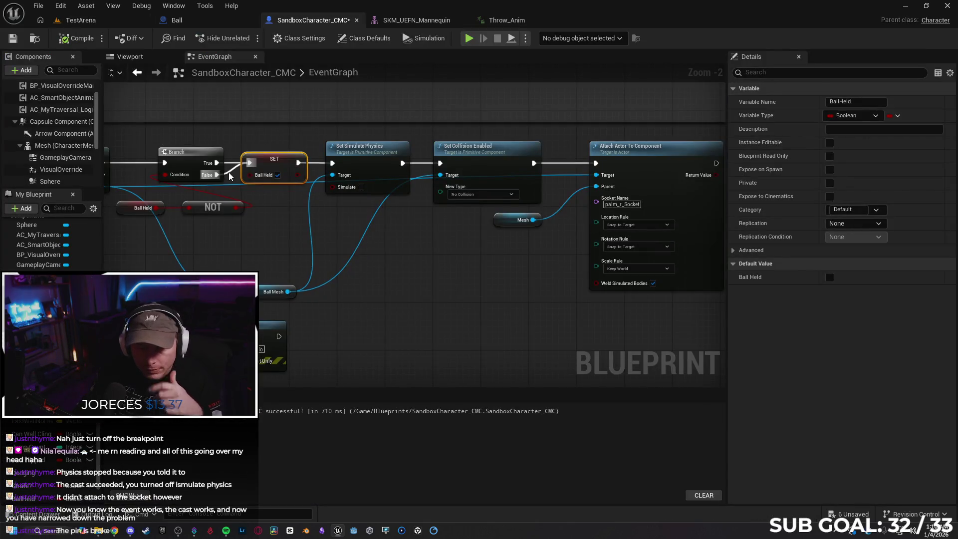
pyautogui.moveTo(230, 176); pyautogui.dragTo(231, 179)
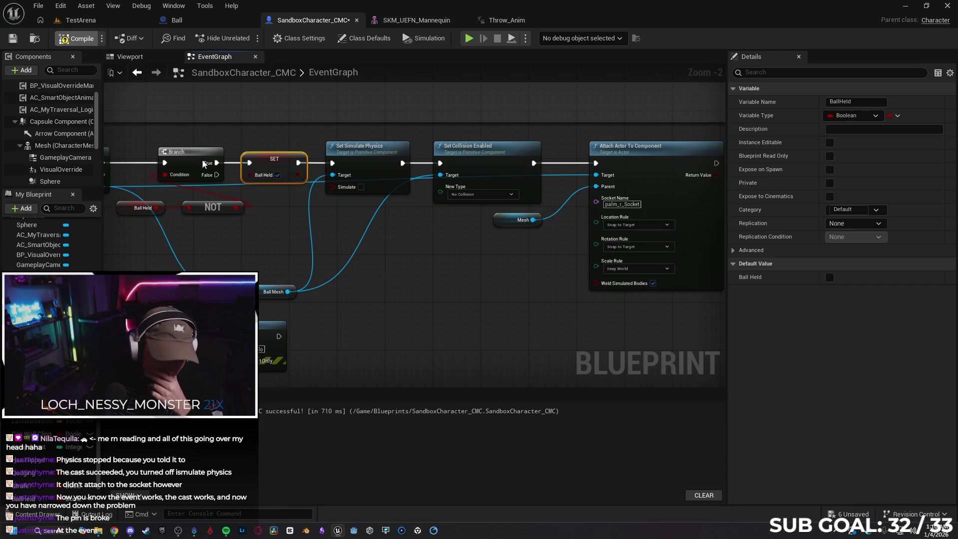
pyautogui.press('F7')
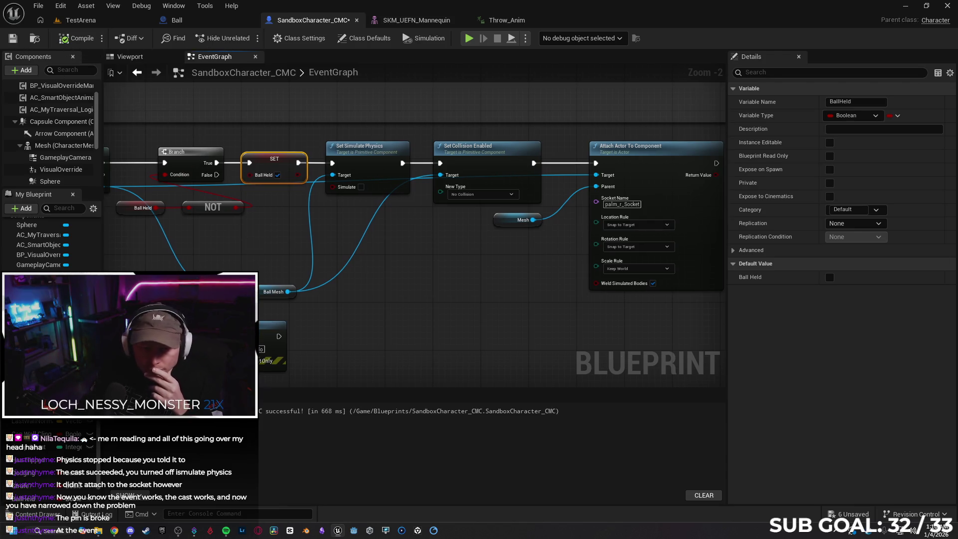
pyautogui.scroll(1, 304, 202)
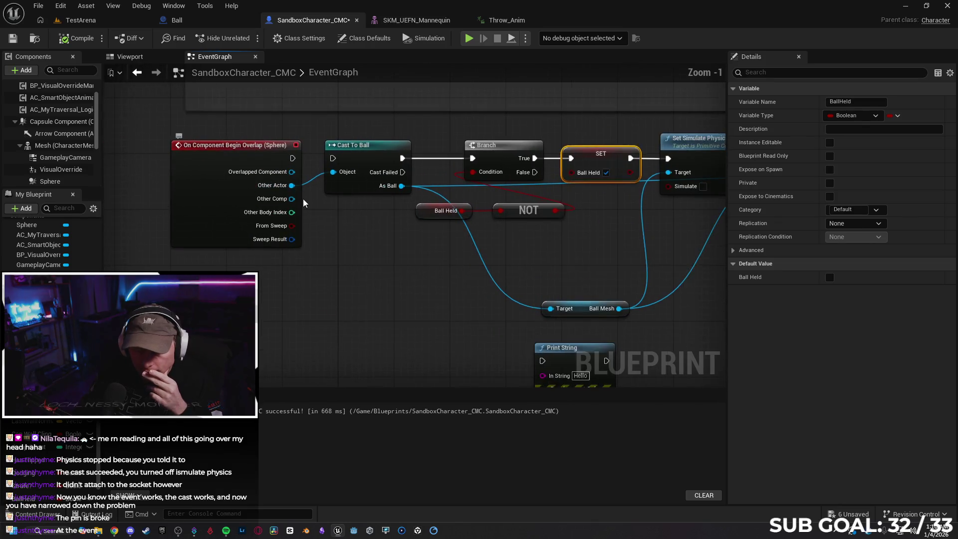
# Pull a wire from Other Actor, search for 'ball', then dismiss the search without adding a node
pyautogui.scroll(1, 304, 202)
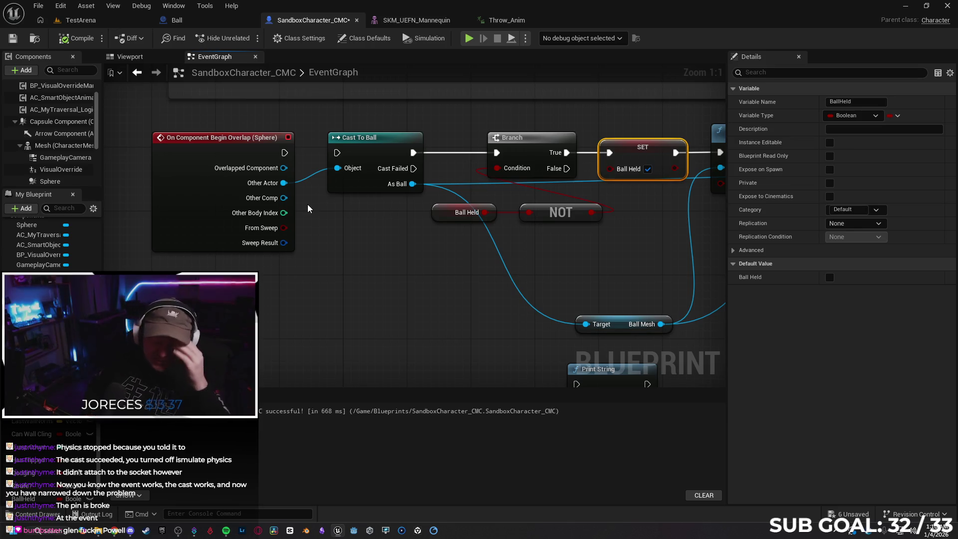
pyautogui.moveTo(283, 183); pyautogui.dragTo(334, 260)
pyautogui.write('ball')
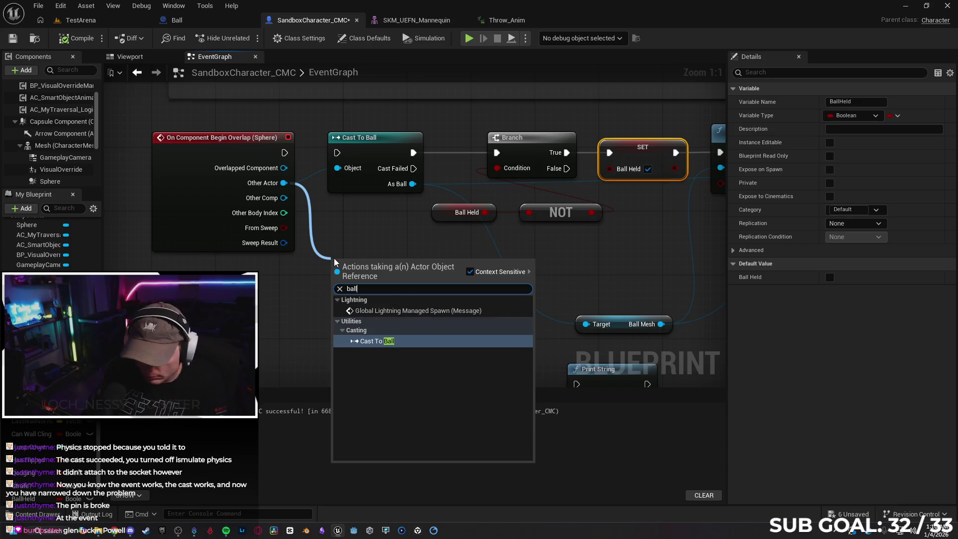
pyautogui.click(367, 224)
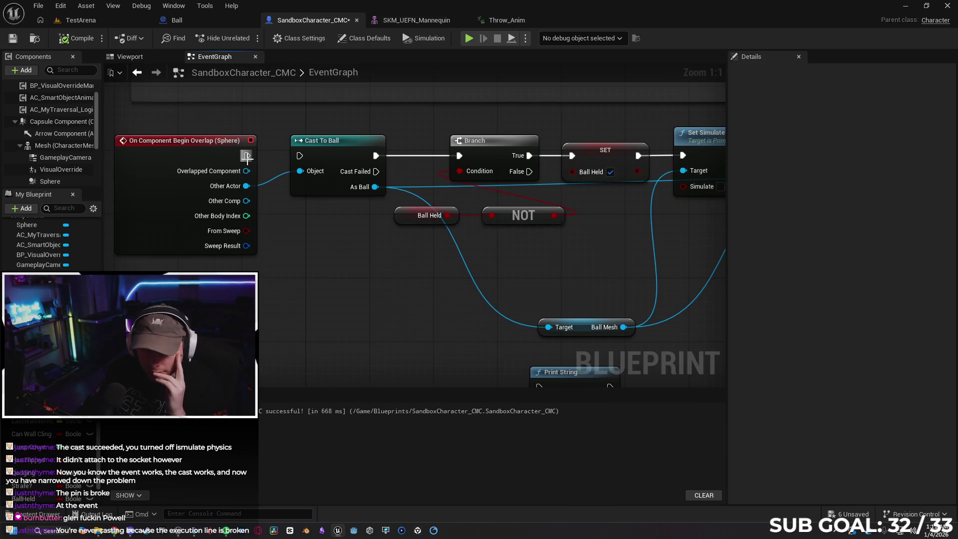
# Feed the overlap event into Cast To Ball and Branch False into SET, then save
pyautogui.moveTo(248, 156); pyautogui.dragTo(299, 155)
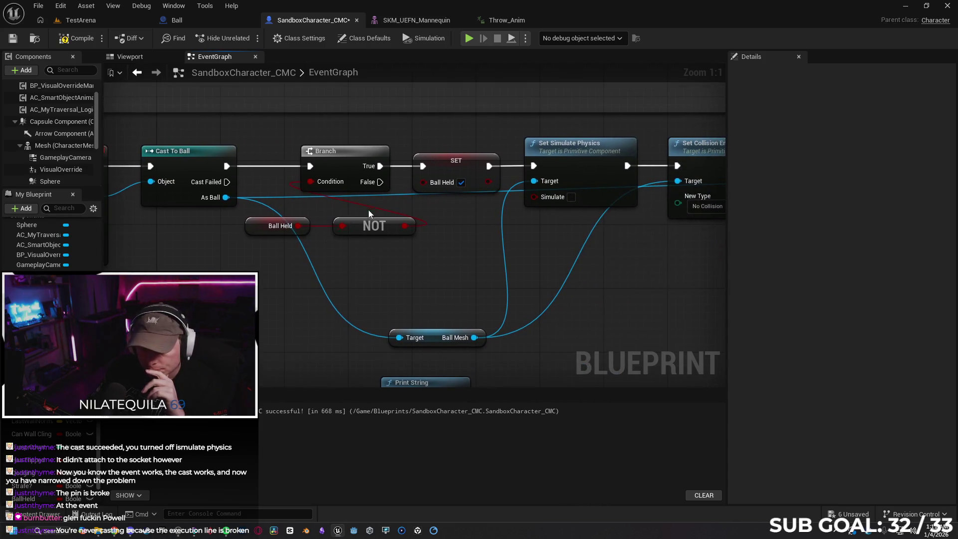
pyautogui.moveTo(381, 182); pyautogui.dragTo(422, 166)
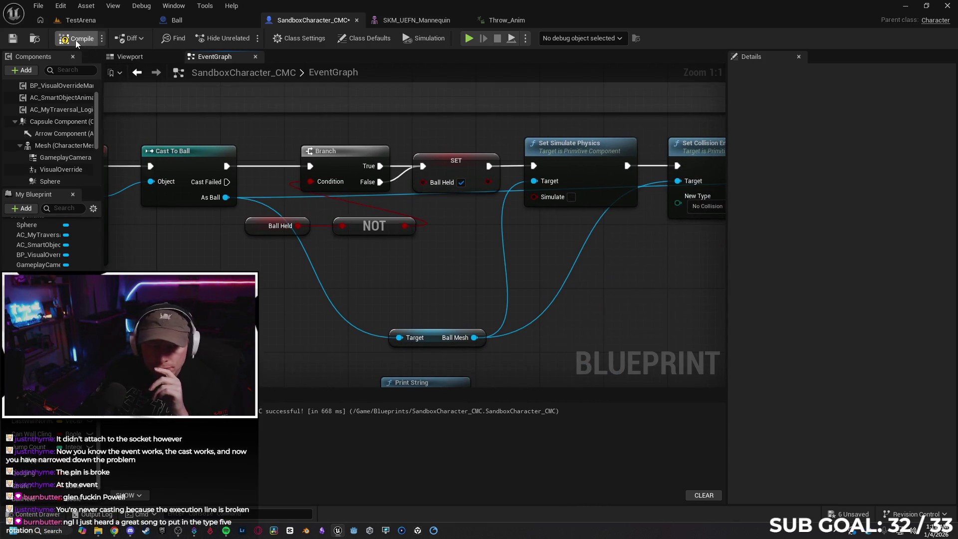
pyautogui.click(14, 38)
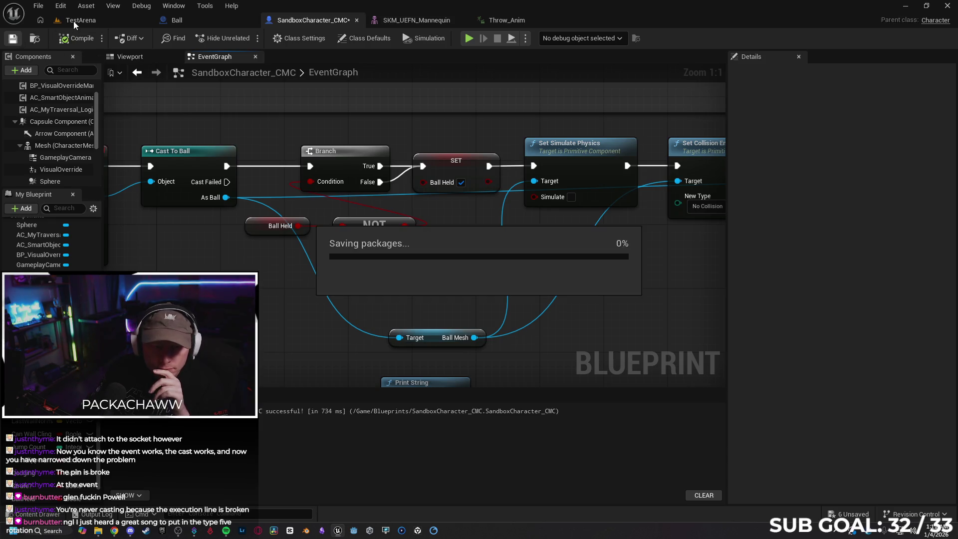
# Play-test TestArena, running the character into the red ball, then release control
pyautogui.click(74, 20)
pyautogui.click(247, 40)
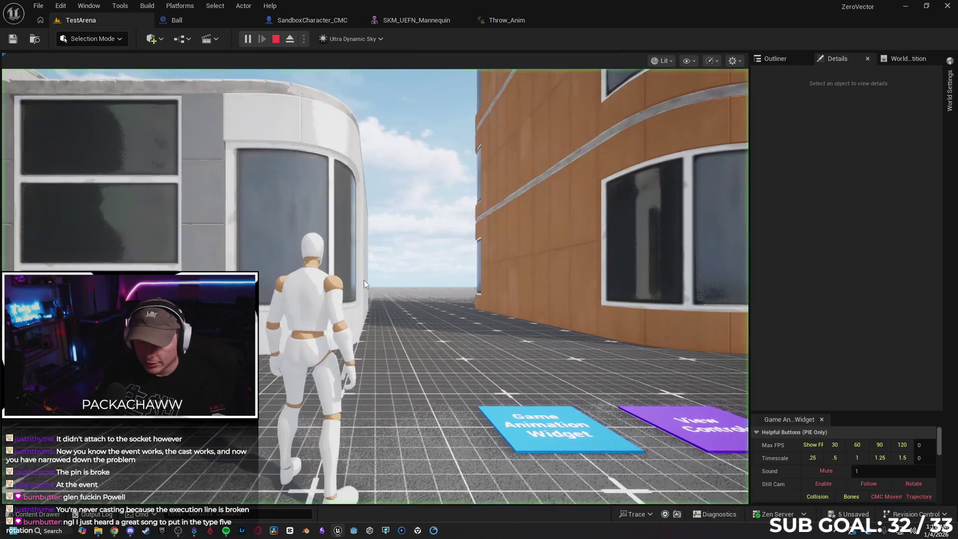
pyautogui.press('w')
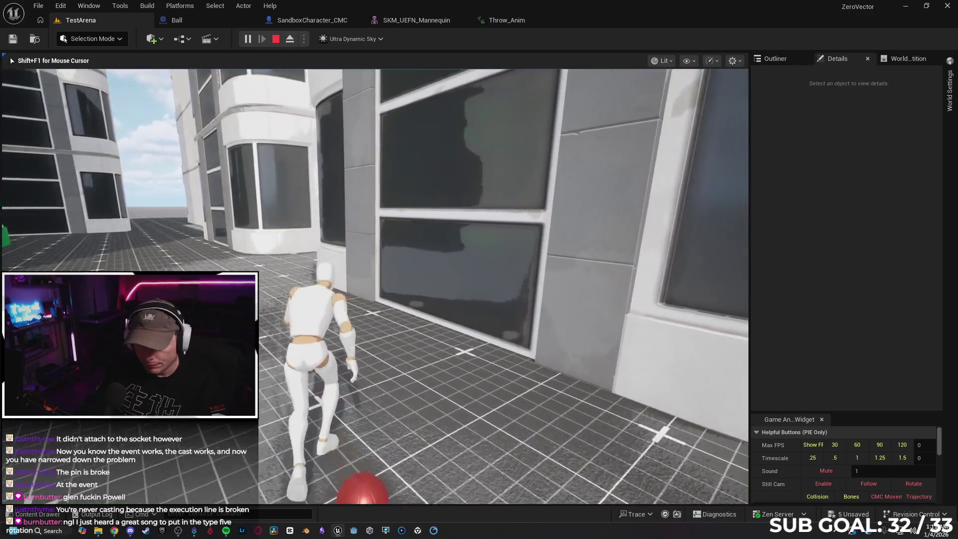
pyautogui.press('w')
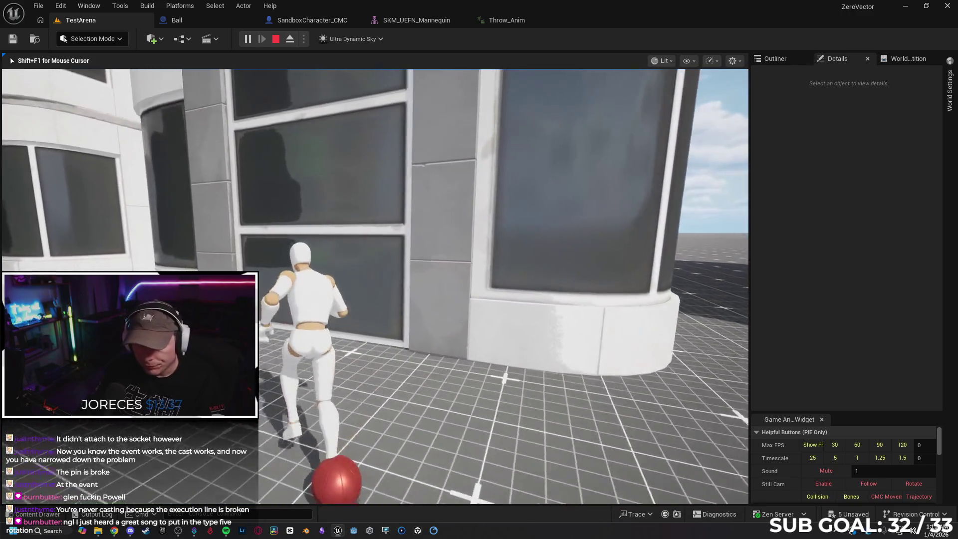
pyautogui.press('w')
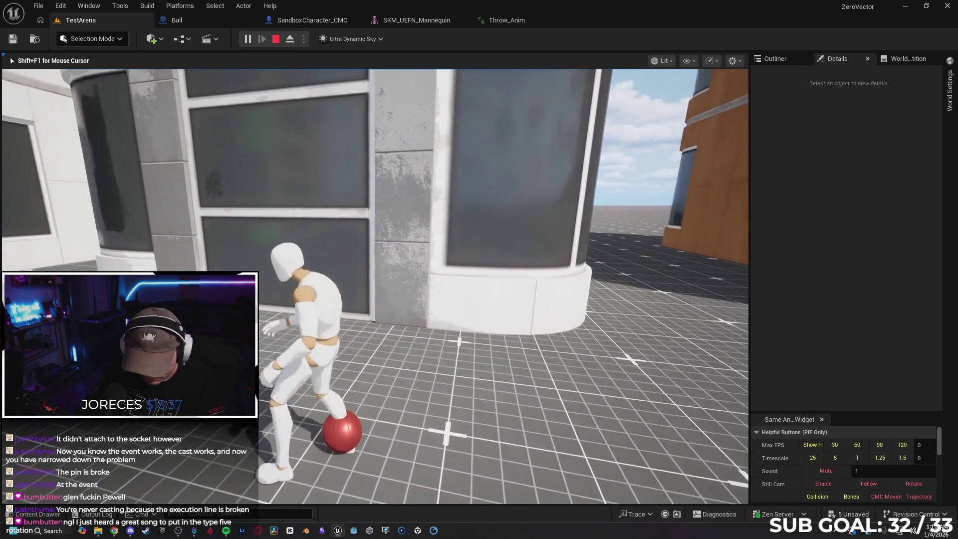
pyautogui.press('w')
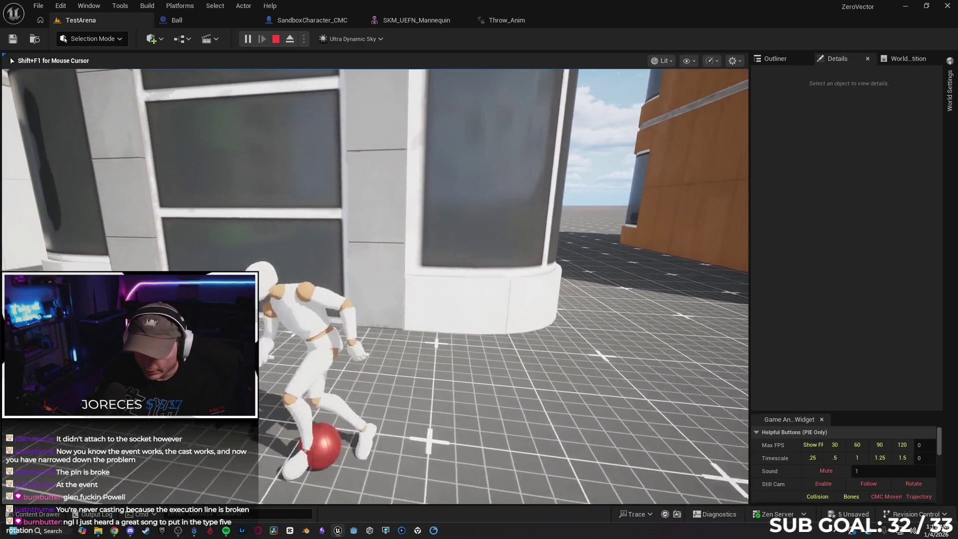
pyautogui.hotkey('shift', 'F1')
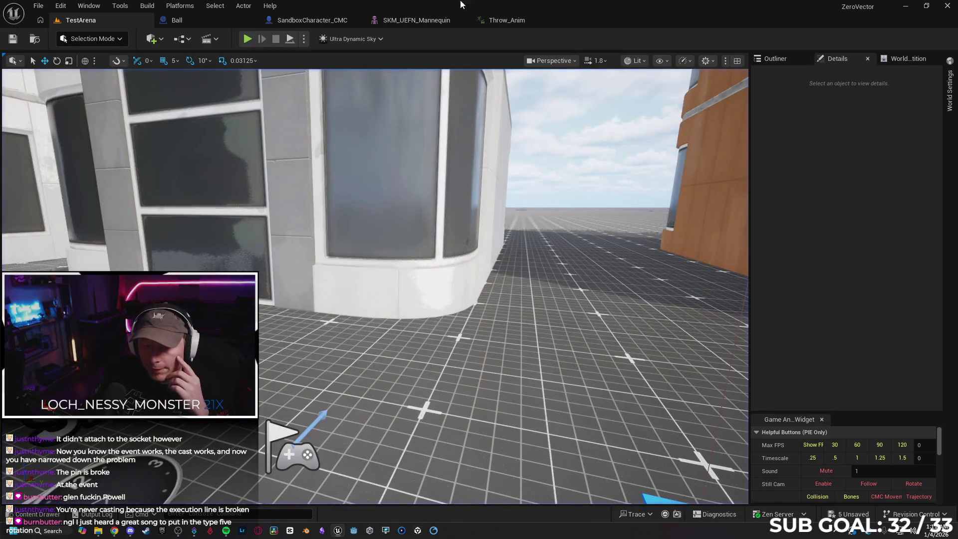
# Remove the Branch False to SET link, play-test again with Alt+P, and return to the blueprint
pyautogui.click(323, 19)
pyautogui.keyDown('alt'); pyautogui.click(380, 182); pyautogui.keyUp('alt')
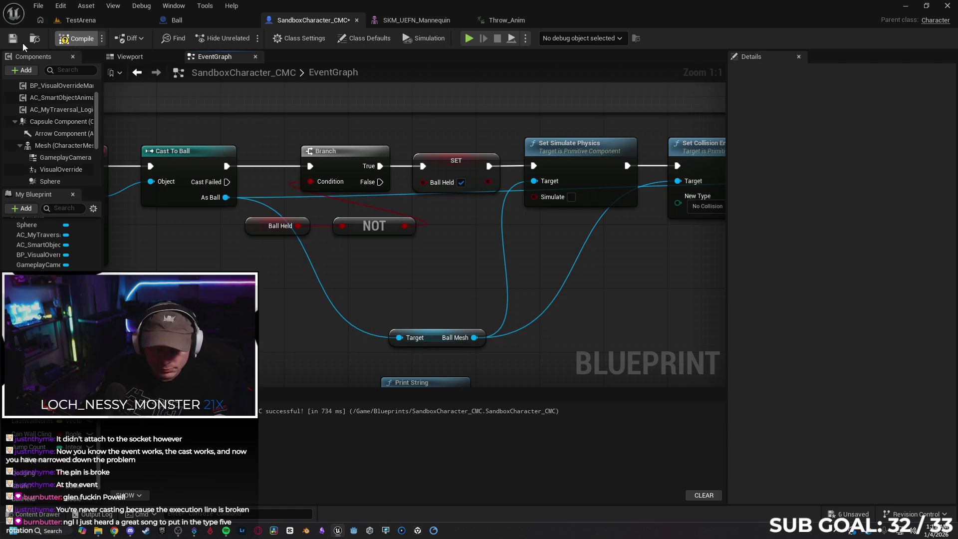
pyautogui.click(76, 20)
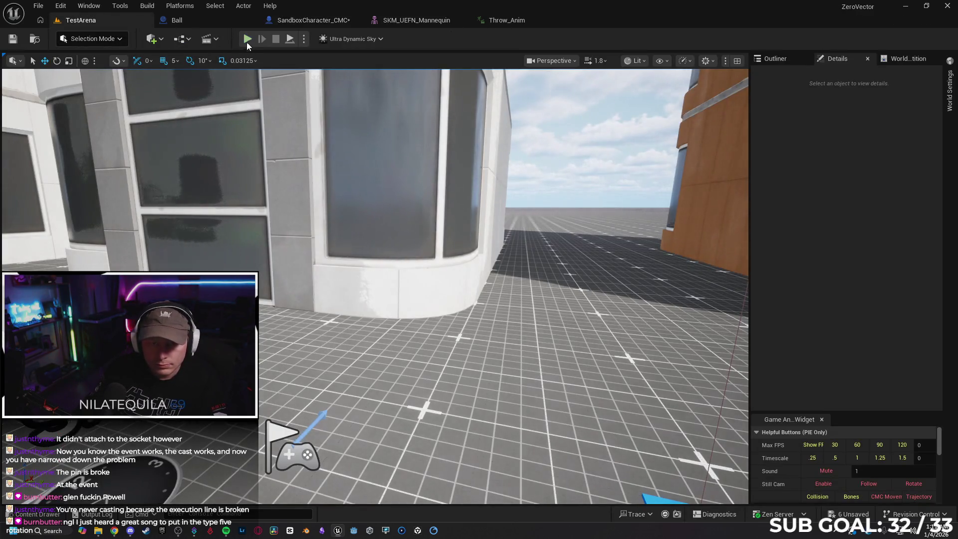
pyautogui.hotkey('alt', 'p')
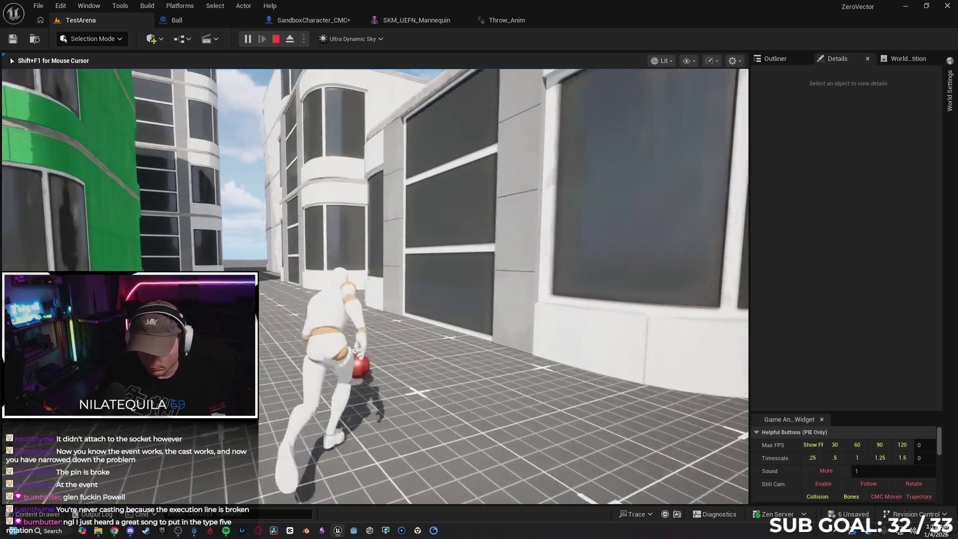
pyautogui.press('w')
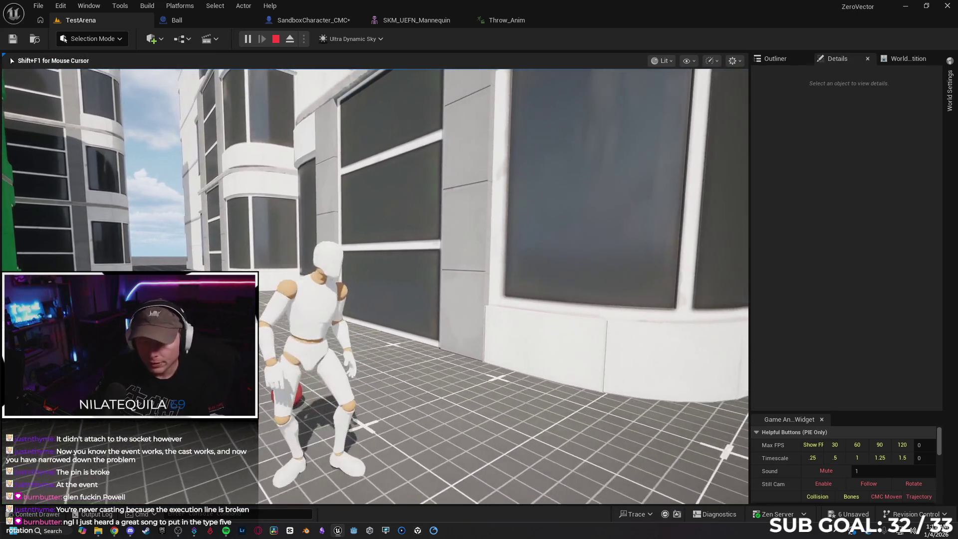
pyautogui.hotkey('shift', 'F1')
pyautogui.click(313, 24)
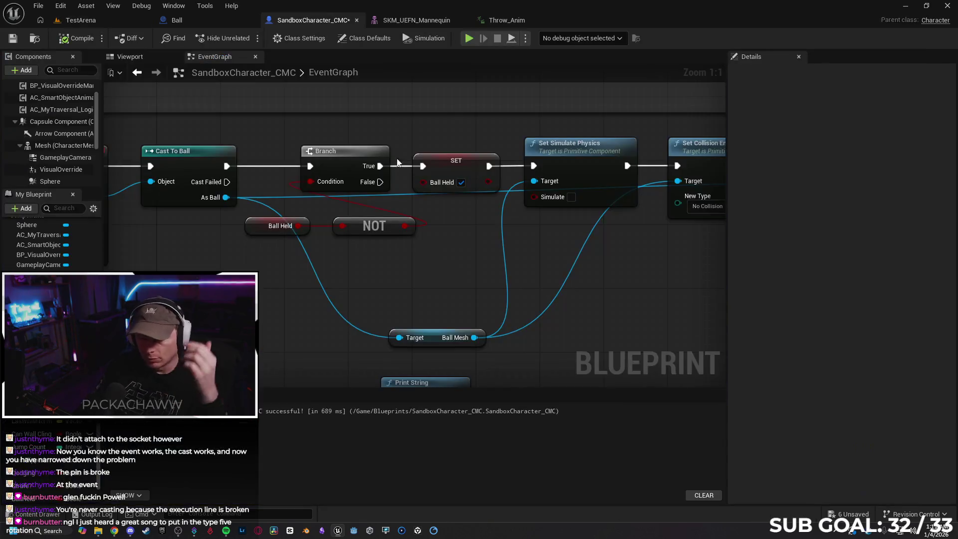
# Disconnect As Ball from Attach Actor To Component's Target pin
pyautogui.moveTo(579, 184); pyautogui.dragTo(454, 169)
pyautogui.moveTo(589, 259); pyautogui.dragTo(421, 174)
pyautogui.moveTo(469, 320)
pyautogui.mouseDown()
pyautogui.moveTo(425, 303)
pyautogui.moveTo(414, 276)
pyautogui.moveTo(715, 272)
pyautogui.moveTo(704, 264)
pyautogui.mouseUp()
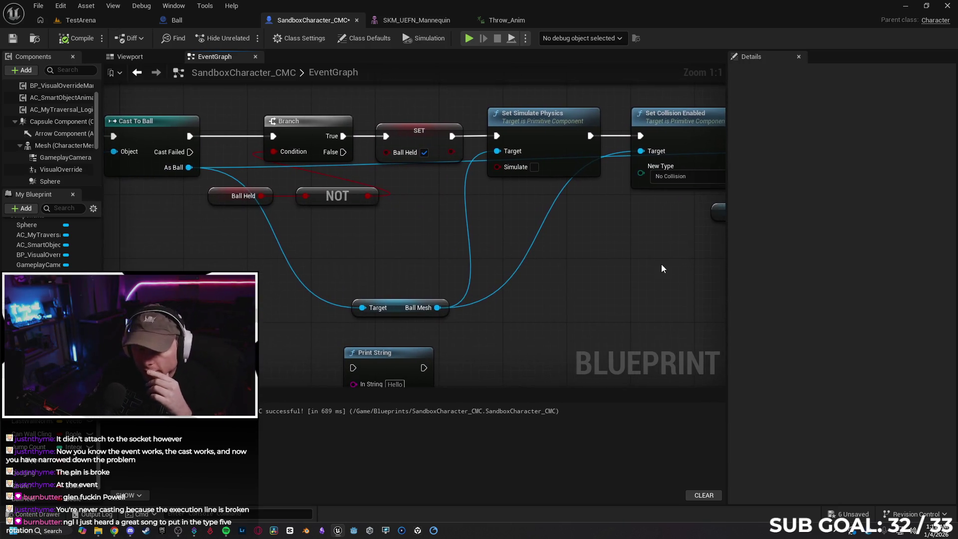
pyautogui.scroll(-1, 643, 256)
pyautogui.moveTo(643, 274)
pyautogui.mouseDown()
pyautogui.moveTo(552, 289)
pyautogui.moveTo(491, 284)
pyautogui.moveTo(549, 280)
pyautogui.moveTo(451, 300)
pyautogui.mouseUp()
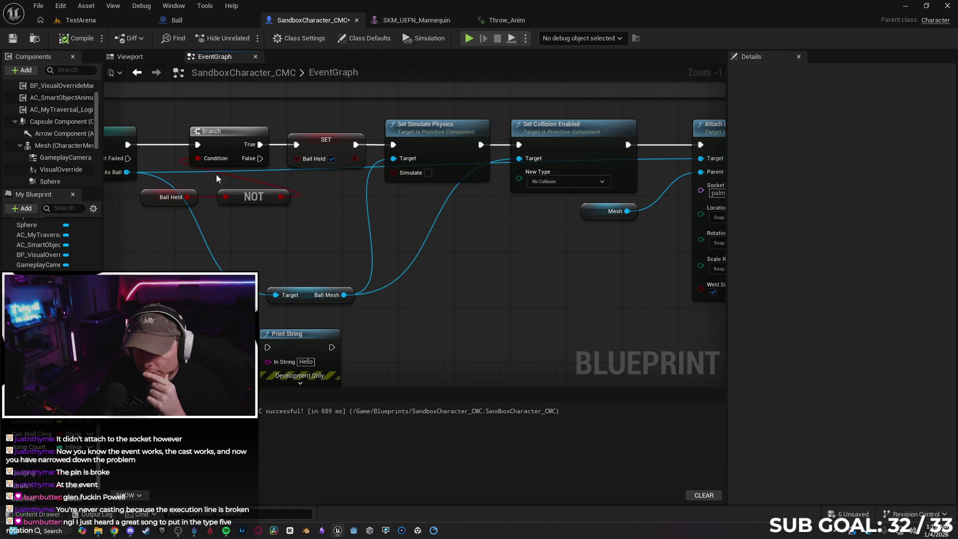
pyautogui.moveTo(606, 274)
pyautogui.mouseDown()
pyautogui.moveTo(445, 298)
pyautogui.moveTo(501, 283)
pyautogui.mouseUp()
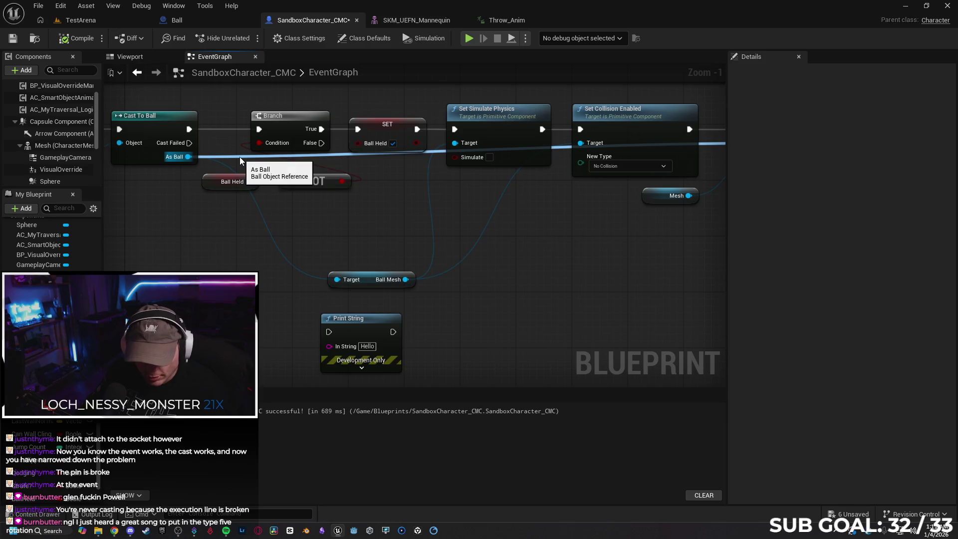
pyautogui.moveTo(531, 313)
pyautogui.mouseDown()
pyautogui.moveTo(400, 325)
pyautogui.moveTo(439, 282)
pyautogui.moveTo(466, 306)
pyautogui.moveTo(503, 295)
pyautogui.mouseUp()
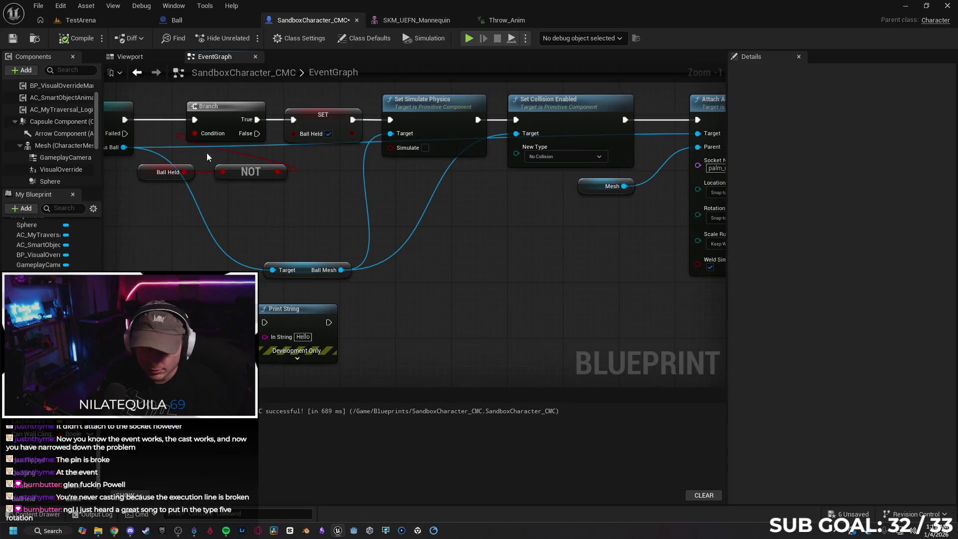
pyautogui.keyDown('alt'); pyautogui.click(175, 147); pyautogui.keyUp('alt')
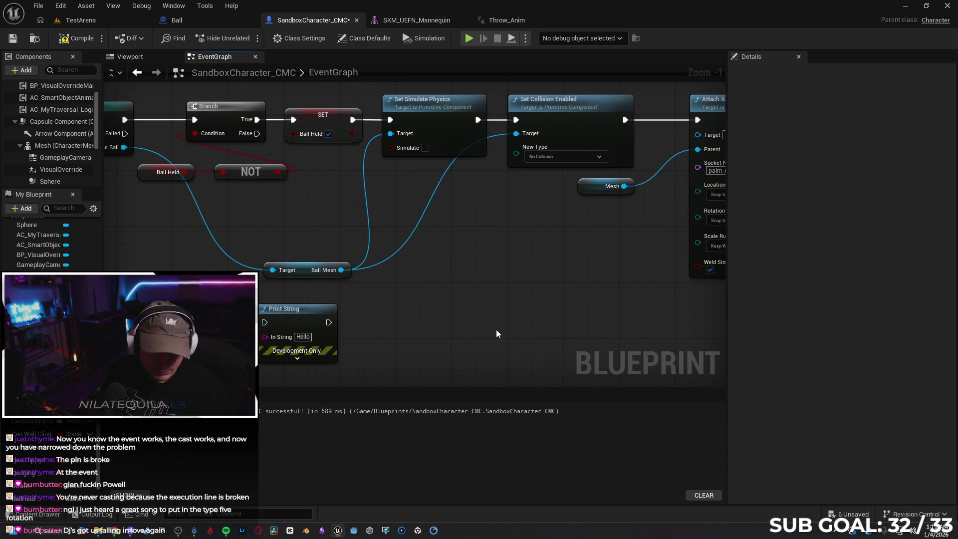
# Try Ball Mesh as the attach node's Parent, then undo/redo so Mesh remains the Parent
pyautogui.moveTo(472, 323)
pyautogui.mouseDown()
pyautogui.moveTo(339, 321)
pyautogui.moveTo(399, 314)
pyautogui.moveTo(387, 321)
pyautogui.mouseUp()
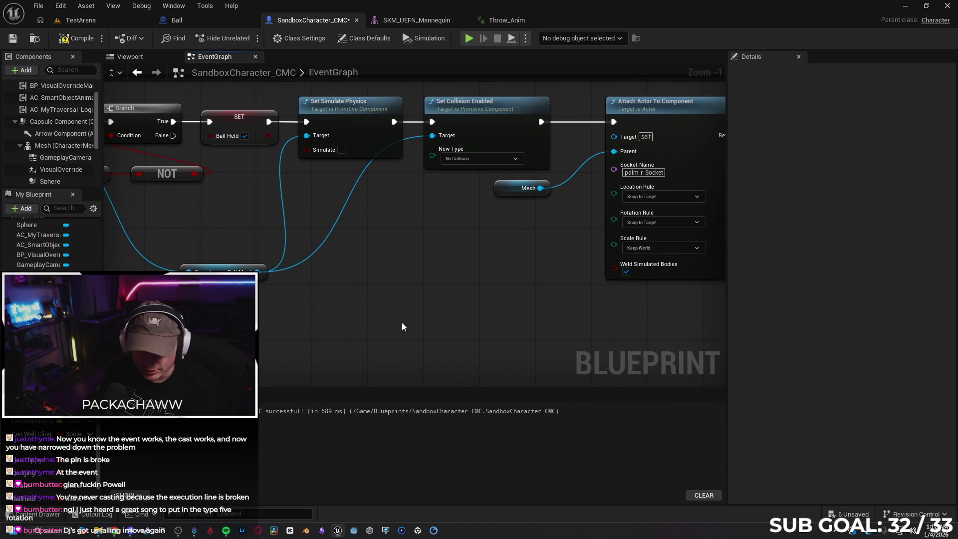
pyautogui.moveTo(262, 274)
pyautogui.mouseDown()
pyautogui.moveTo(319, 278)
pyautogui.moveTo(613, 150)
pyautogui.mouseUp()
pyautogui.keyDown('alt'); pyautogui.click(403, 228); pyautogui.keyUp('alt')
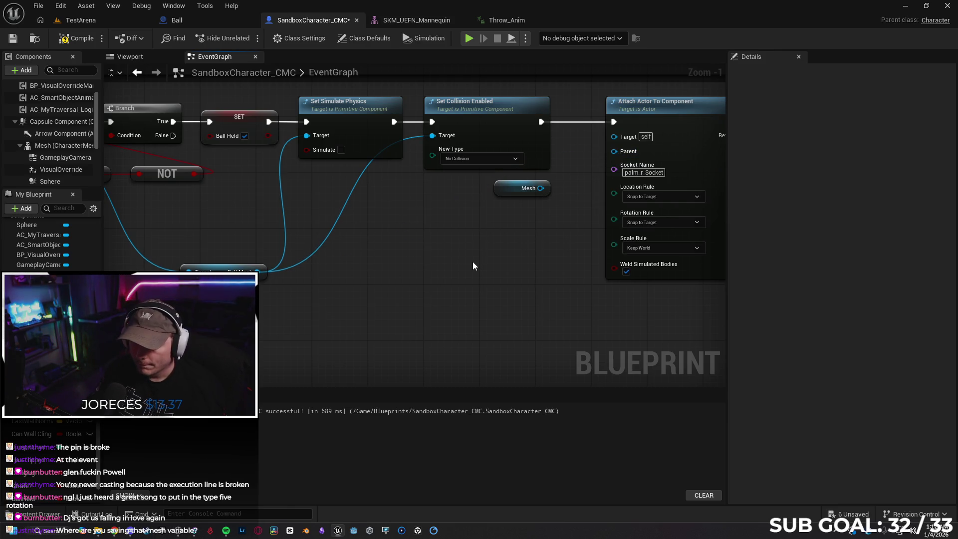
pyautogui.hotkey('ctrl', 'z')
pyautogui.hotkey('ctrl', 'y')
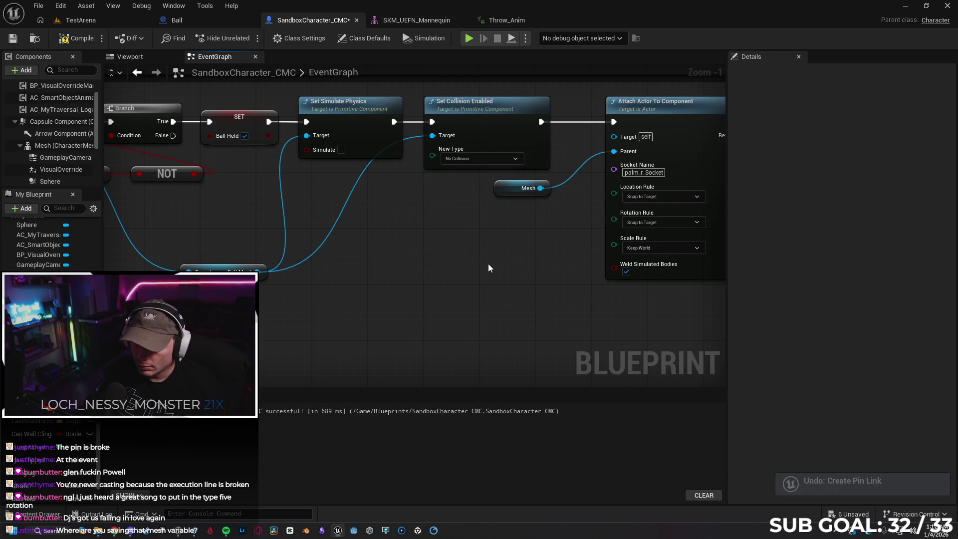
# Attempt wiring Ball Mesh into the attach Target, then dismiss the new-node menu
pyautogui.moveTo(417, 269)
pyautogui.mouseDown()
pyautogui.moveTo(527, 269)
pyautogui.moveTo(488, 274)
pyautogui.mouseUp()
pyautogui.moveTo(324, 275)
pyautogui.mouseDown()
pyautogui.moveTo(673, 147)
pyautogui.moveTo(324, 280)
pyautogui.mouseUp()
pyautogui.moveTo(470, 259)
pyautogui.mouseDown()
pyautogui.moveTo(541, 248)
pyautogui.moveTo(525, 265)
pyautogui.mouseUp()
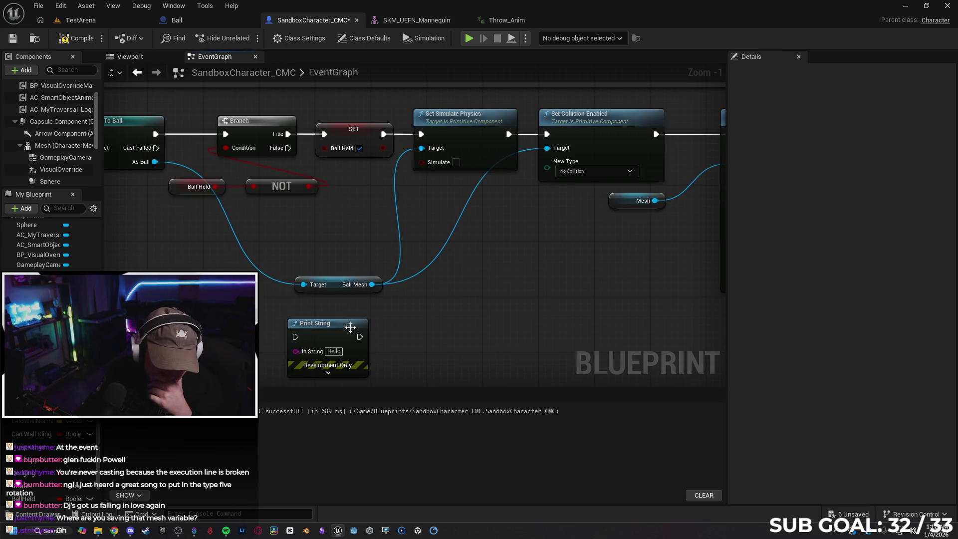
pyautogui.moveTo(478, 309)
pyautogui.mouseDown()
pyautogui.moveTo(529, 298)
pyautogui.moveTo(480, 268)
pyautogui.mouseUp()
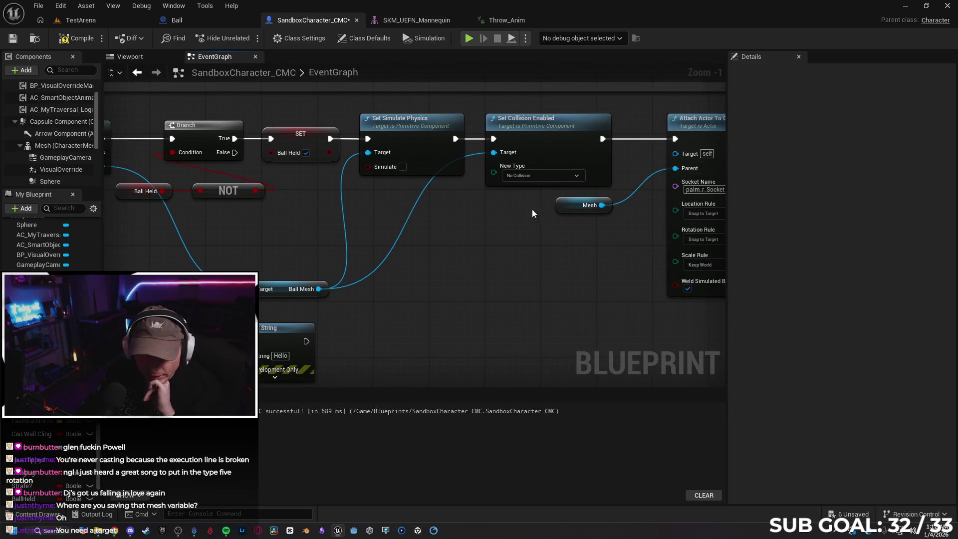
# Delete the leftover Print String node after checking the Mesh component and Ball Mesh variable
pyautogui.click(50, 145)
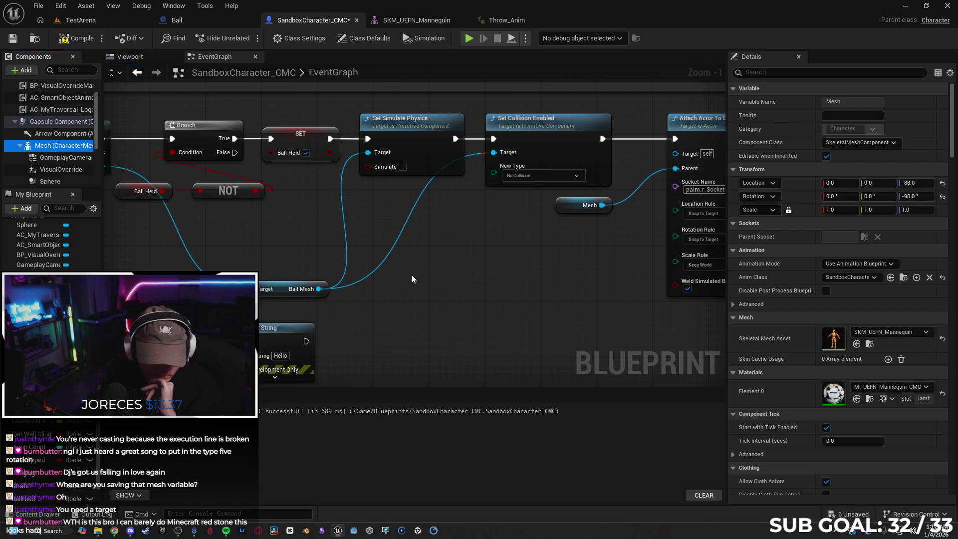
pyautogui.moveTo(454, 313)
pyautogui.mouseDown()
pyautogui.moveTo(529, 307)
pyautogui.moveTo(388, 332)
pyautogui.moveTo(499, 328)
pyautogui.mouseUp()
pyautogui.click(354, 324)
pyautogui.press('Delete')
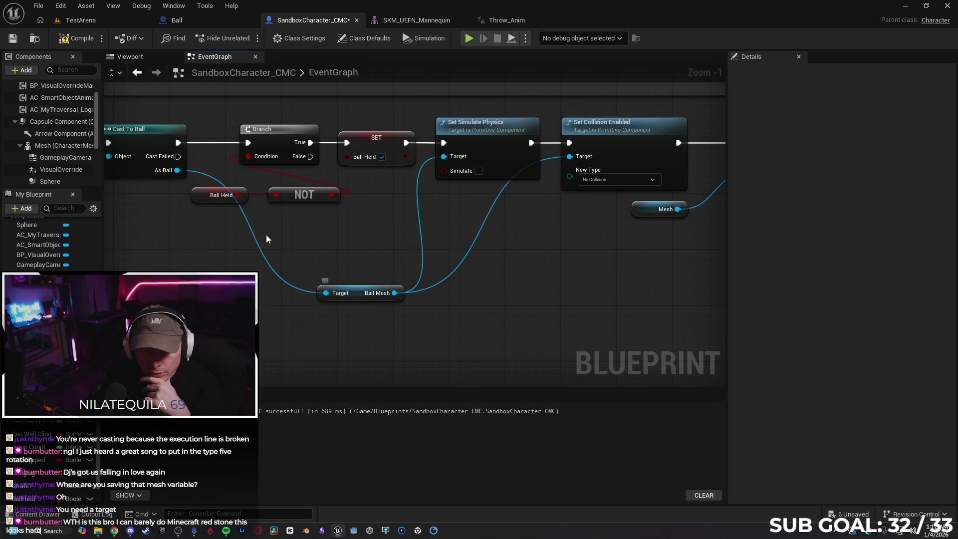
pyautogui.click(367, 295)
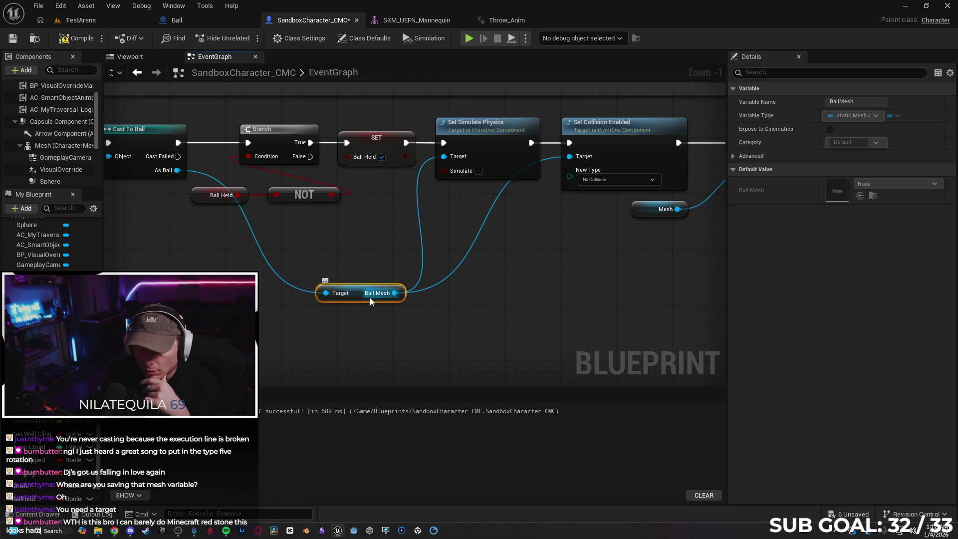
pyautogui.moveTo(481, 319); pyautogui.dragTo(433, 319)
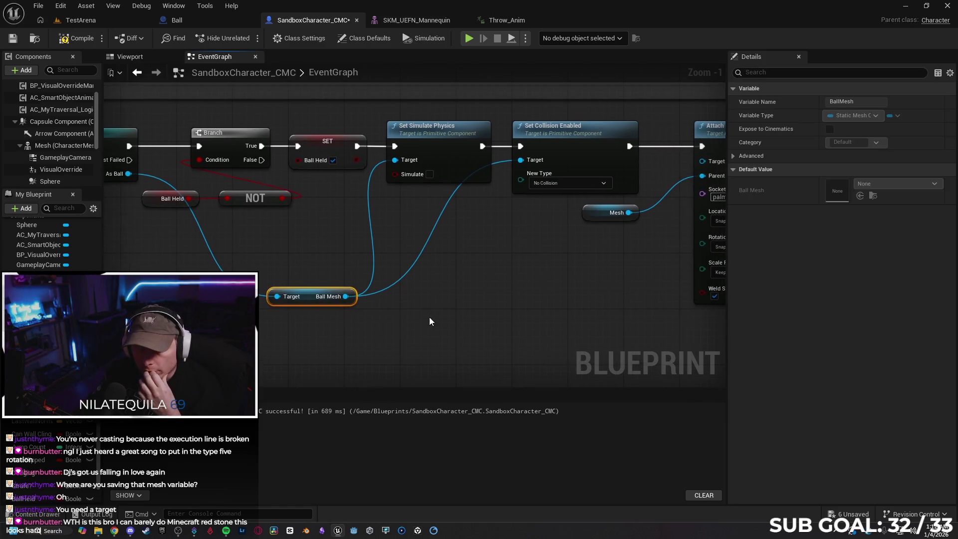
pyautogui.moveTo(496, 311)
pyautogui.mouseDown()
pyautogui.moveTo(424, 307)
pyautogui.moveTo(482, 307)
pyautogui.mouseUp()
# Check the Ball blueprint's BallMesh component, then save SandboxCharacter_CMC with Ctrl+S
pyautogui.click(197, 21)
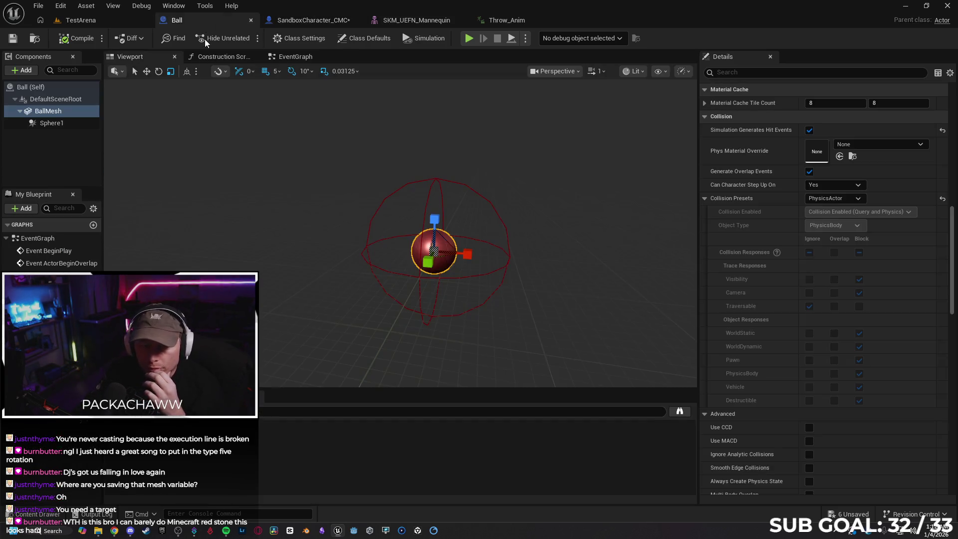
pyautogui.click(59, 112)
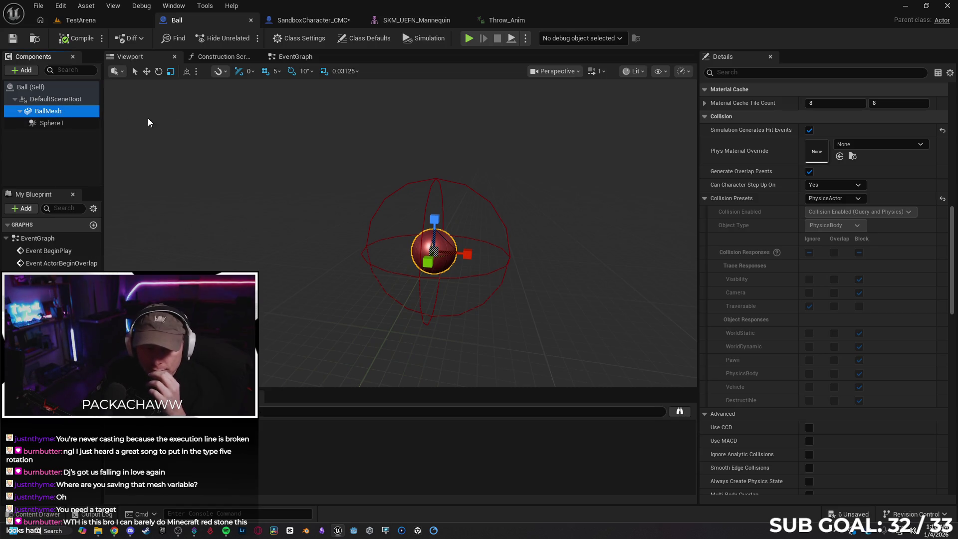
pyautogui.click(326, 21)
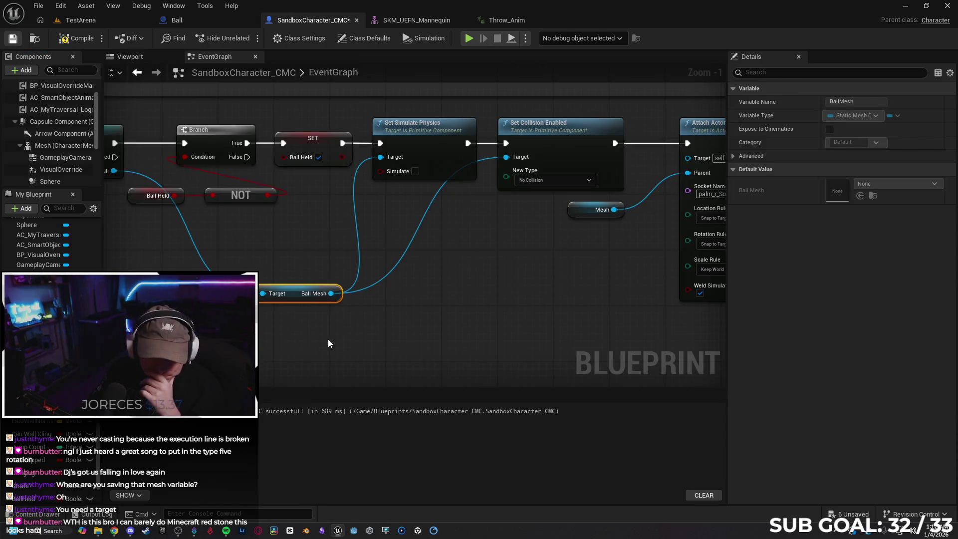
pyautogui.hotkey('ctrl', 's')
pyautogui.moveTo(483, 322)
pyautogui.mouseDown()
pyautogui.moveTo(448, 311)
pyautogui.moveTo(291, 334)
pyautogui.mouseUp()
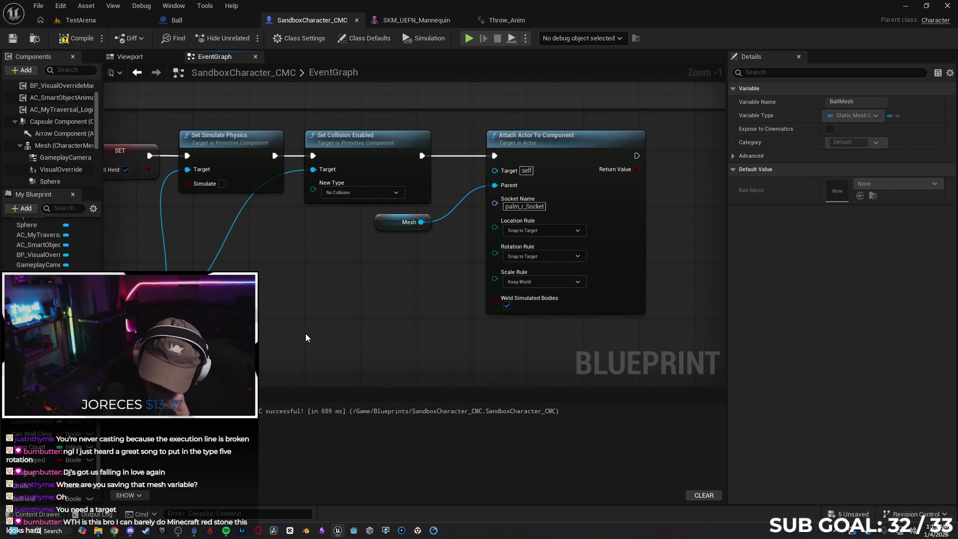
pyautogui.moveTo(305, 333)
pyautogui.mouseDown()
pyautogui.moveTo(484, 330)
pyautogui.moveTo(300, 327)
pyautogui.moveTo(375, 313)
pyautogui.mouseUp()
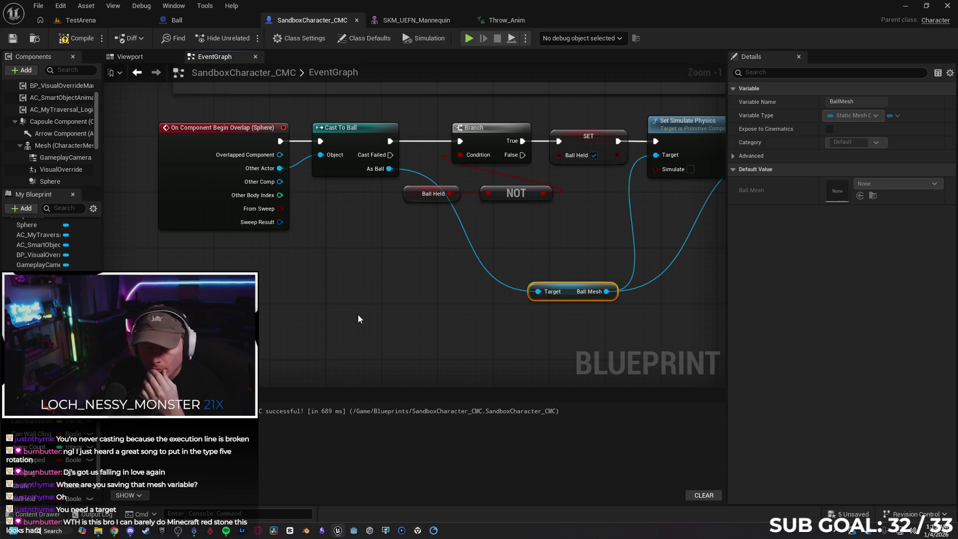
pyautogui.moveTo(357, 319)
pyautogui.mouseDown()
pyautogui.moveTo(421, 320)
pyautogui.moveTo(365, 344)
pyautogui.mouseUp()
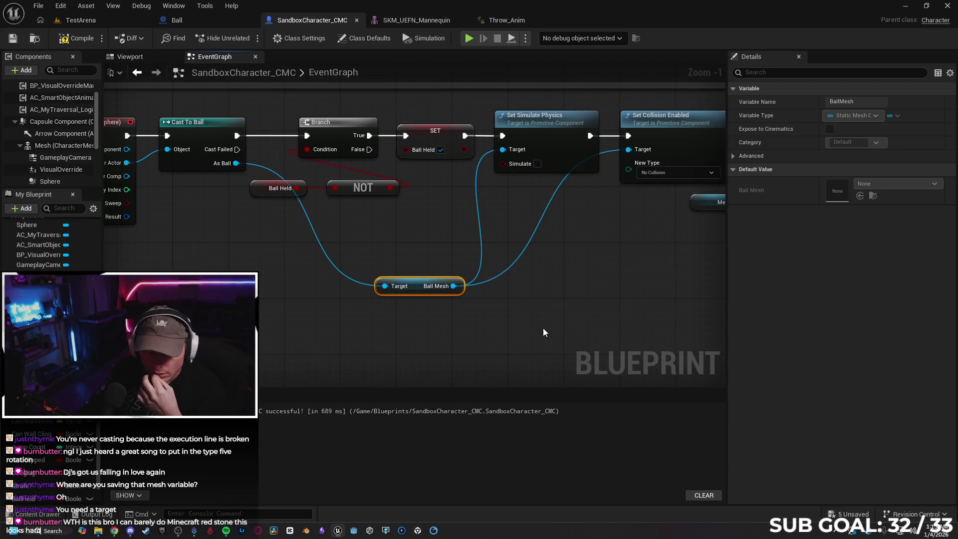
pyautogui.moveTo(539, 318)
pyautogui.mouseDown()
pyautogui.moveTo(493, 325)
pyautogui.moveTo(433, 311)
pyautogui.mouseUp()
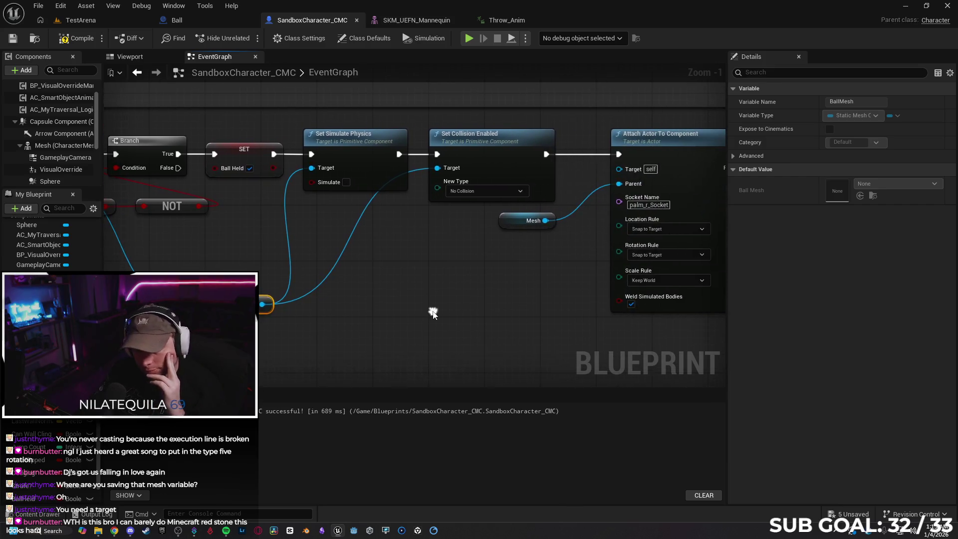
pyautogui.moveTo(498, 300); pyautogui.dragTo(351, 301)
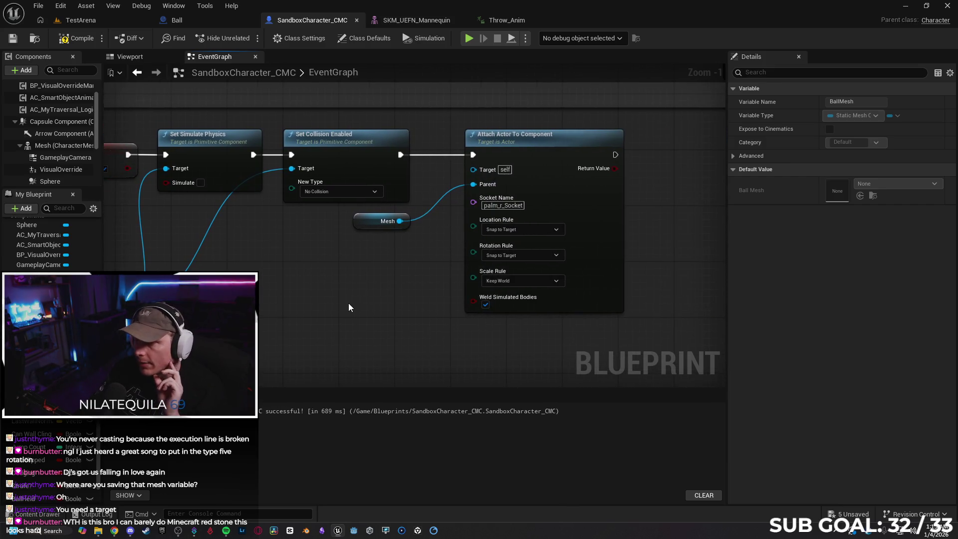
pyautogui.hotkey('alt', 'Left')
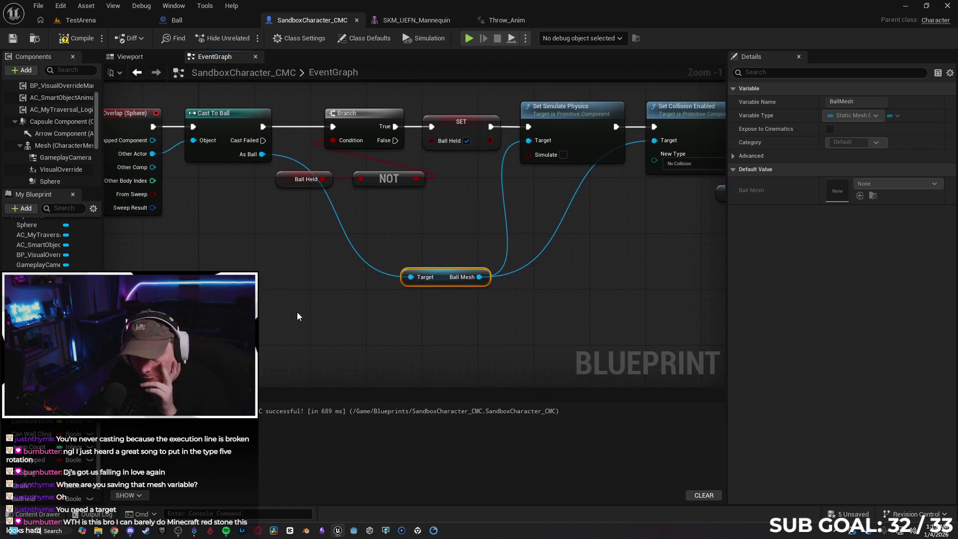
pyautogui.moveTo(409, 338)
pyautogui.mouseDown()
pyautogui.moveTo(364, 336)
pyautogui.moveTo(405, 337)
pyautogui.mouseUp()
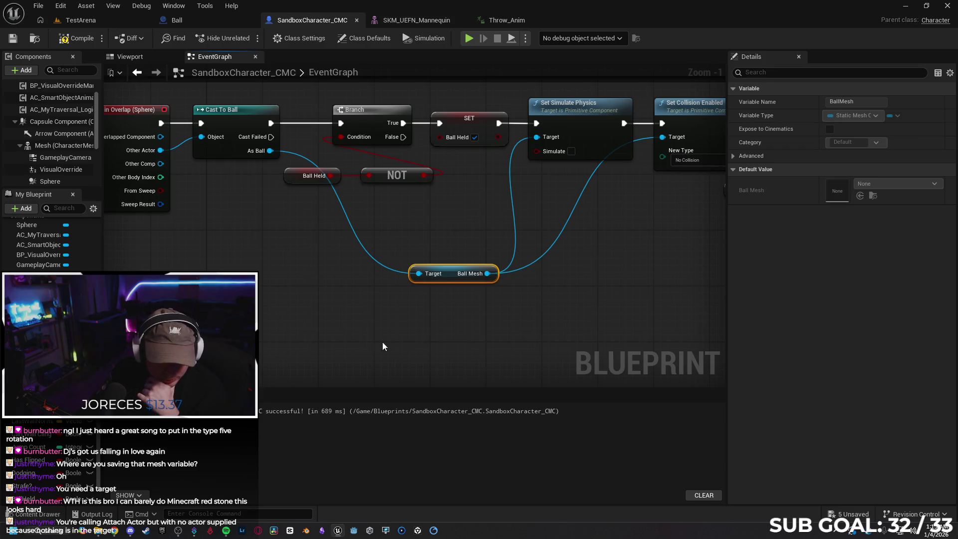
pyautogui.moveTo(391, 312)
pyautogui.mouseDown()
pyautogui.moveTo(184, 332)
pyautogui.moveTo(361, 345)
pyautogui.moveTo(364, 362)
pyautogui.mouseUp()
pyautogui.moveTo(243, 205)
pyautogui.mouseDown()
pyautogui.moveTo(352, 228)
pyautogui.moveTo(568, 250)
pyautogui.moveTo(623, 280)
pyautogui.moveTo(741, 281)
pyautogui.moveTo(573, 194)
pyautogui.mouseUp()
pyautogui.moveTo(419, 340)
pyautogui.mouseDown()
pyautogui.moveTo(588, 294)
pyautogui.moveTo(598, 302)
pyautogui.moveTo(396, 304)
pyautogui.mouseUp()
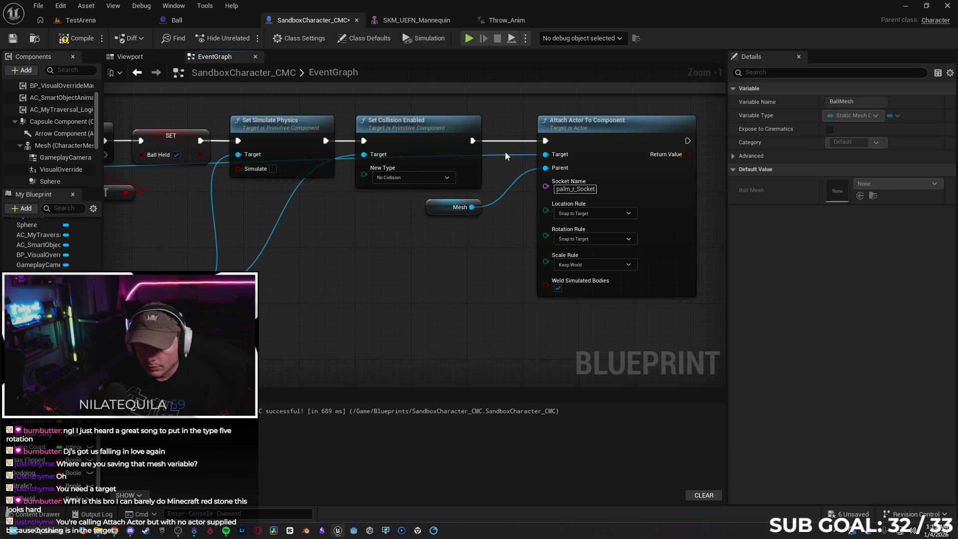
pyautogui.moveTo(330, 311)
pyautogui.mouseDown()
pyautogui.moveTo(549, 306)
pyautogui.moveTo(522, 319)
pyautogui.moveTo(515, 309)
pyautogui.moveTo(485, 314)
pyautogui.moveTo(426, 342)
pyautogui.moveTo(577, 338)
pyautogui.moveTo(686, 312)
pyautogui.moveTo(620, 306)
pyautogui.mouseUp()
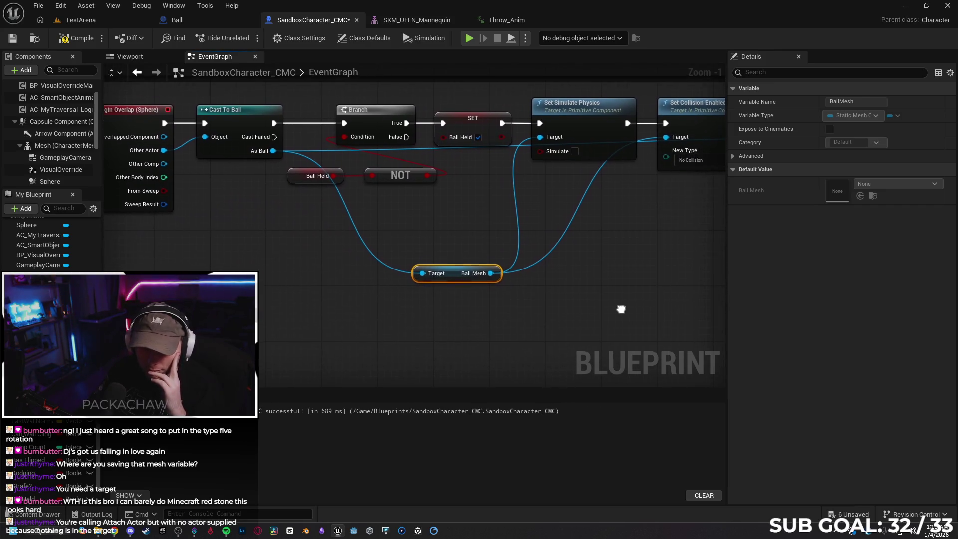
pyautogui.keyDown('alt'); pyautogui.click(316, 147); pyautogui.keyUp('alt')
pyautogui.moveTo(723, 224); pyautogui.dragTo(400, 279)
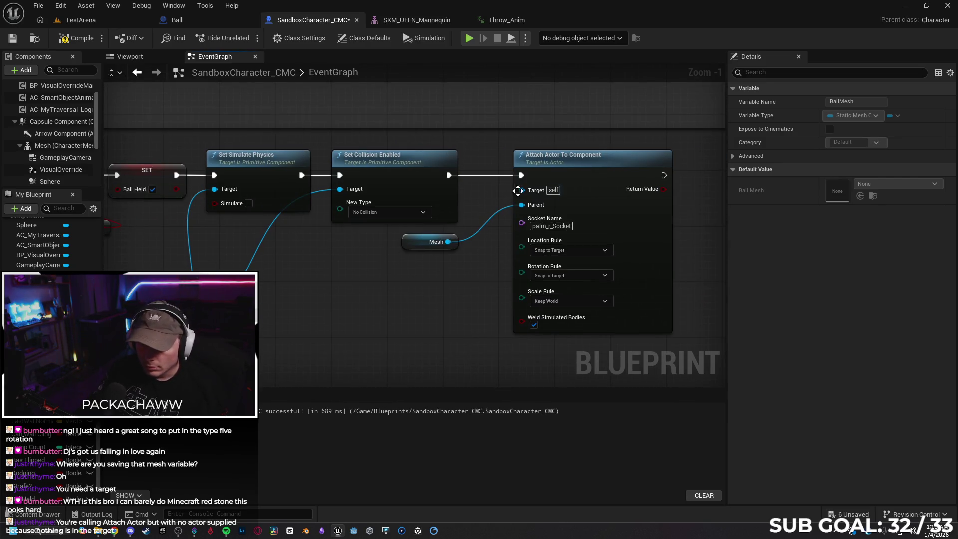